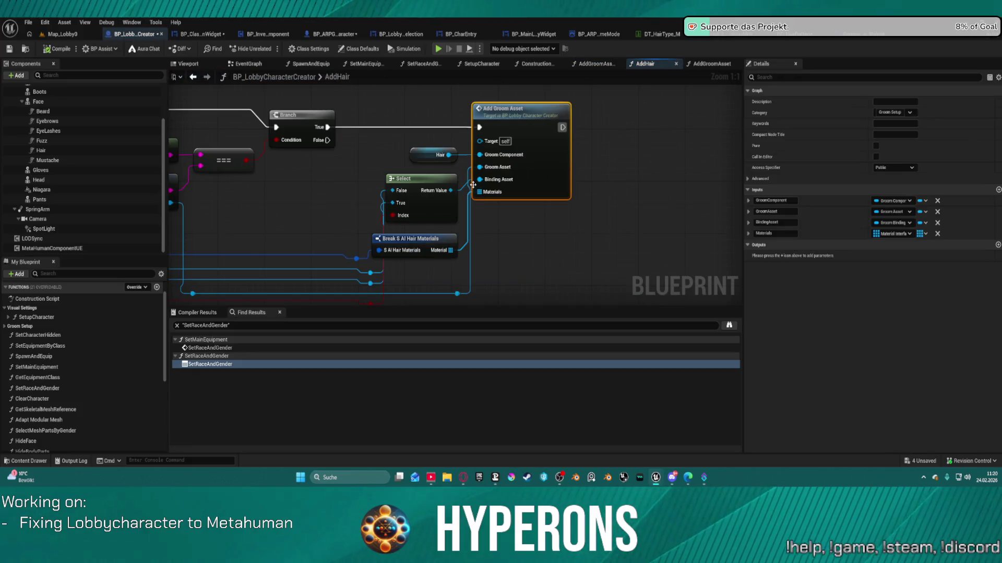
# Step: Survey the AddHair function graph of BP_LobbyCharacterCreator from entry to data-table lookups
pyautogui.moveTo(308, 217)
pyautogui.mouseDown()
pyautogui.moveTo(577, 199)
pyautogui.moveTo(959, 206)
pyautogui.mouseUp()
pyautogui.moveTo(225, 219)
pyautogui.mouseDown()
pyautogui.moveTo(553, 211)
pyautogui.moveTo(376, 209)
pyautogui.moveTo(433, 209)
pyautogui.mouseUp()
pyautogui.scroll(-1, 703, 212)
pyautogui.moveTo(695, 225)
pyautogui.mouseDown()
pyautogui.moveTo(464, 151)
pyautogui.moveTo(282, 162)
pyautogui.moveTo(322, 153)
pyautogui.mouseUp()
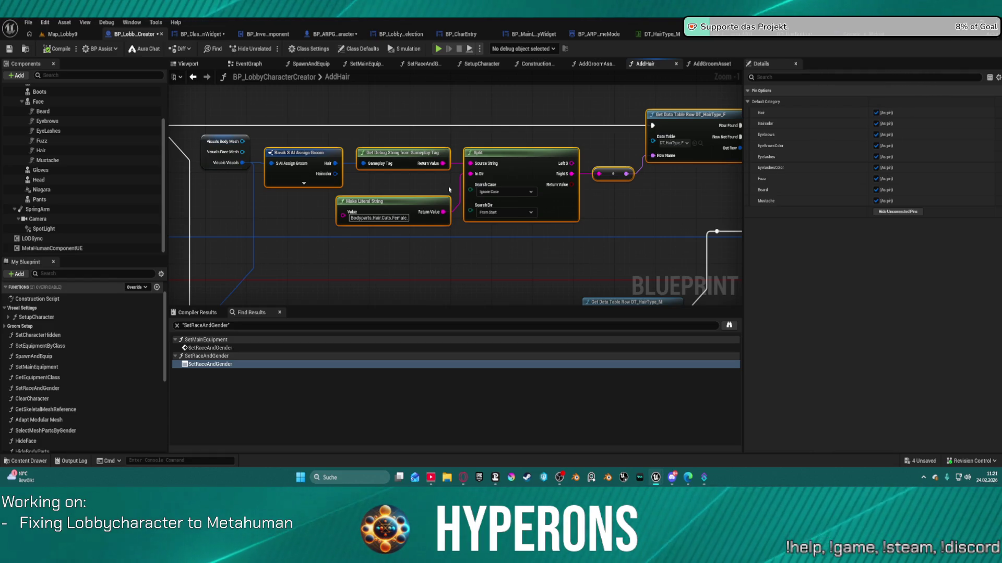
pyautogui.scroll(-1, 669, 203)
pyautogui.moveTo(668, 203)
pyautogui.mouseDown()
pyautogui.moveTo(385, 213)
pyautogui.moveTo(358, 212)
pyautogui.moveTo(353, 198)
pyautogui.mouseUp()
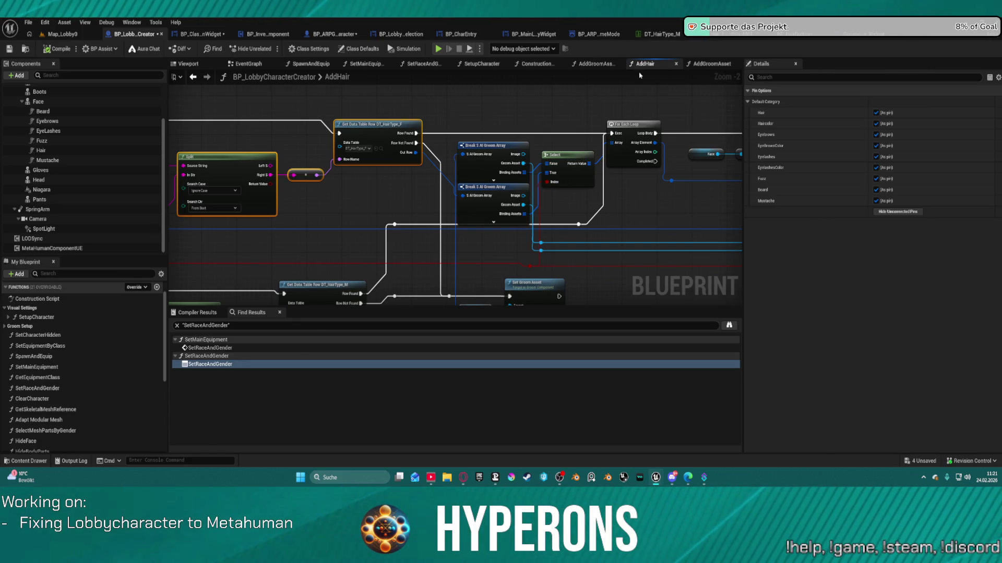
pyautogui.scroll(-3, 600, 179)
pyautogui.moveTo(600, 179)
pyautogui.mouseDown()
pyautogui.moveTo(356, 184)
pyautogui.moveTo(561, 179)
pyautogui.mouseUp()
pyautogui.scroll(4, 498, 152)
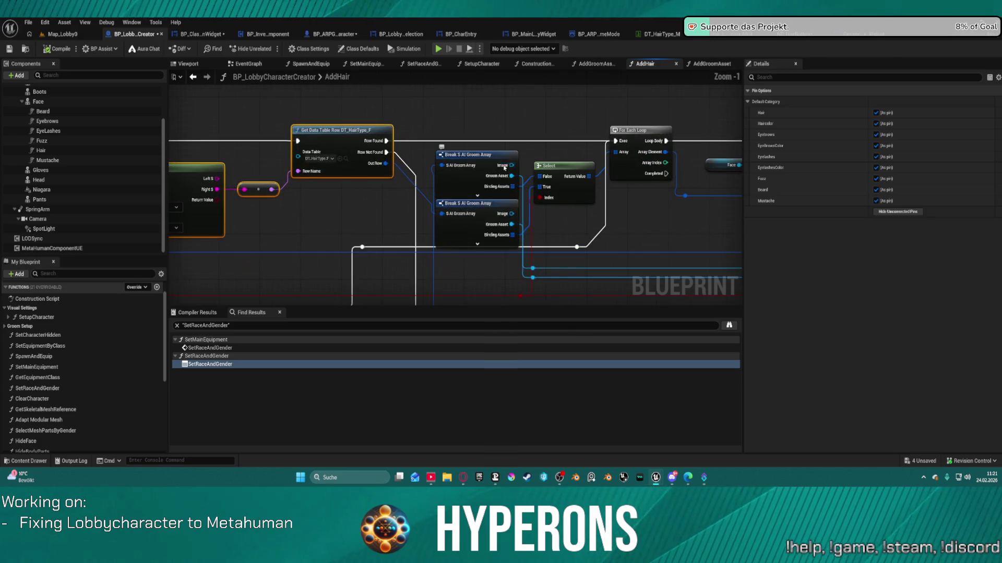
pyautogui.moveTo(484, 214)
pyautogui.mouseDown()
pyautogui.moveTo(525, 140)
pyautogui.moveTo(521, 172)
pyautogui.moveTo(528, 152)
pyautogui.moveTo(570, 169)
pyautogui.mouseUp()
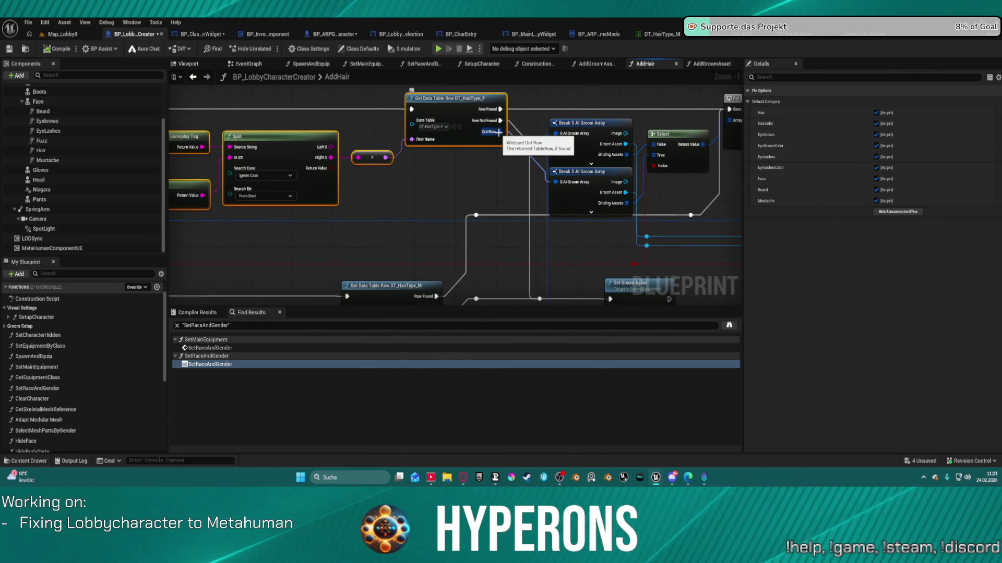
pyautogui.moveTo(493, 153); pyautogui.dragTo(268, 162)
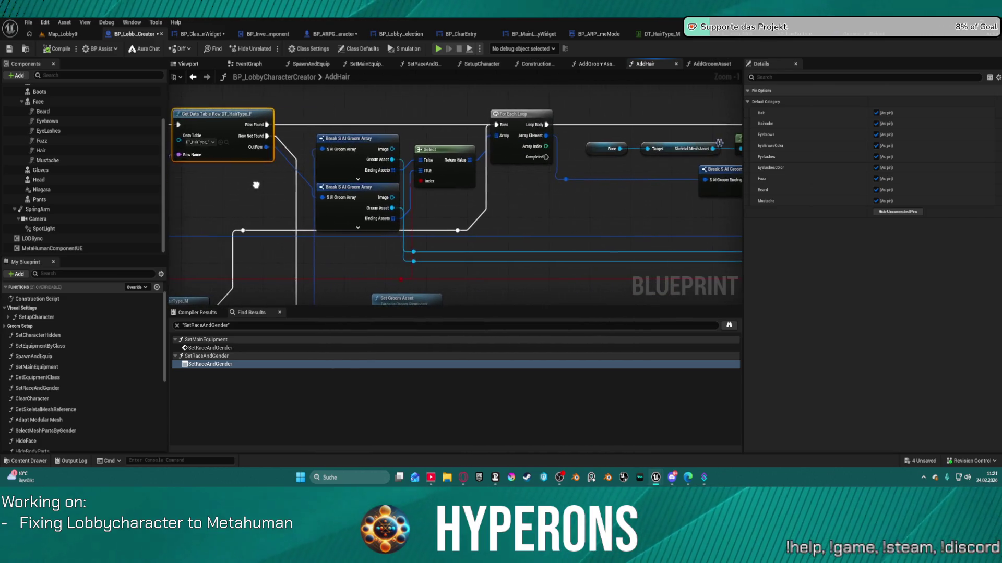
pyautogui.moveTo(729, 137); pyautogui.dragTo(396, 148)
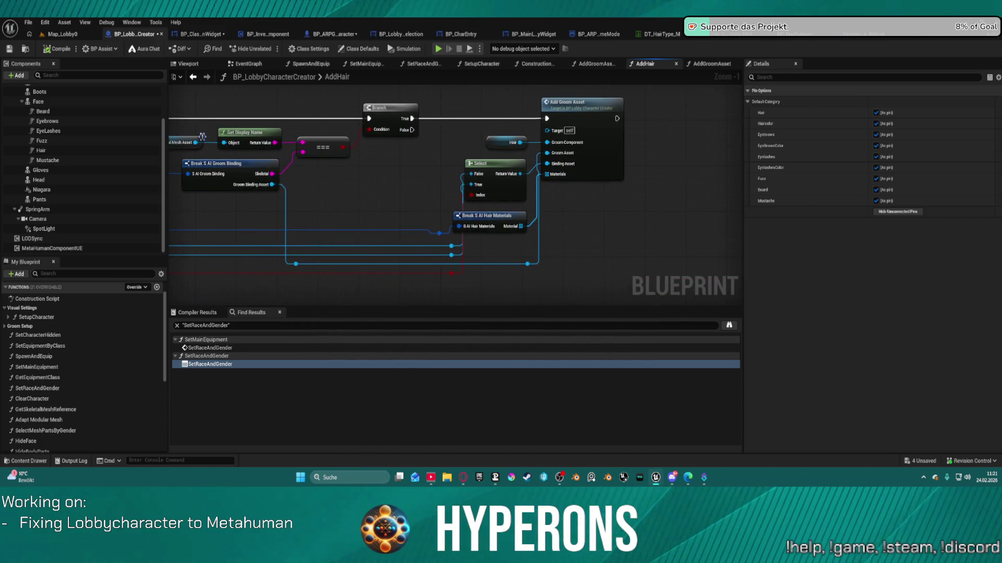
pyautogui.moveTo(731, 146)
pyautogui.mouseDown()
pyautogui.moveTo(351, 152)
pyautogui.moveTo(414, 149)
pyautogui.moveTo(402, 148)
pyautogui.mouseUp()
pyautogui.moveTo(261, 183)
pyautogui.mouseDown()
pyautogui.moveTo(618, 152)
pyautogui.moveTo(298, 154)
pyautogui.mouseUp()
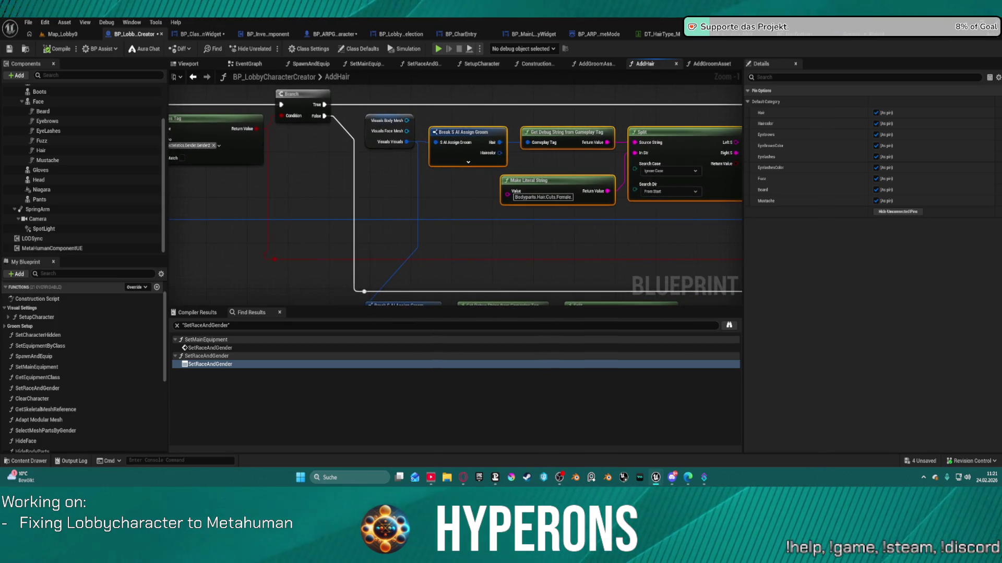
# Step: Select and copy the gender check and DT_HairType hair lookup nodes for BP_HairButton
pyautogui.moveTo(624, 158)
pyautogui.mouseDown()
pyautogui.moveTo(546, 226)
pyautogui.moveTo(360, 212)
pyautogui.moveTo(396, 103)
pyautogui.moveTo(402, 109)
pyautogui.mouseUp()
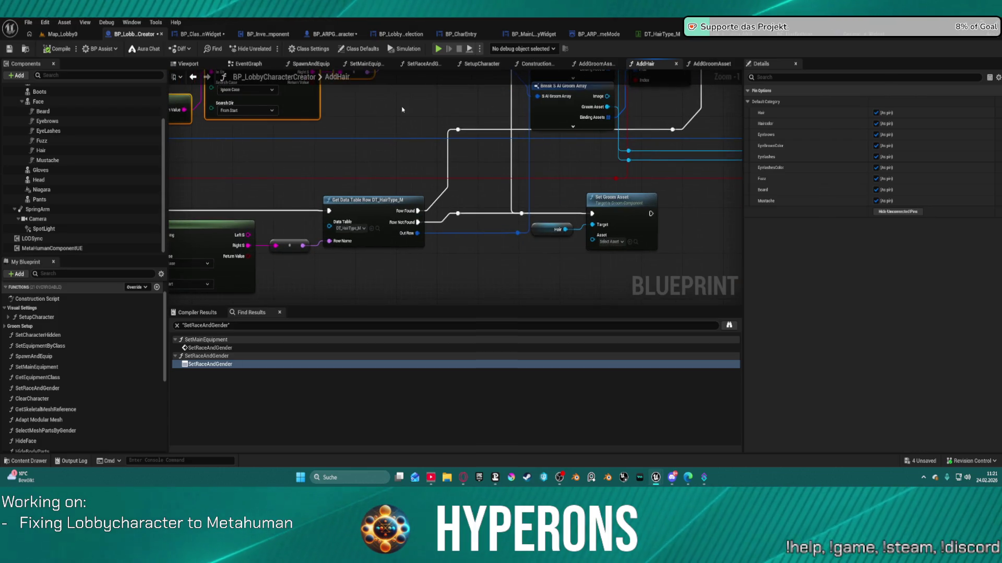
pyautogui.scroll(-3, 515, 173)
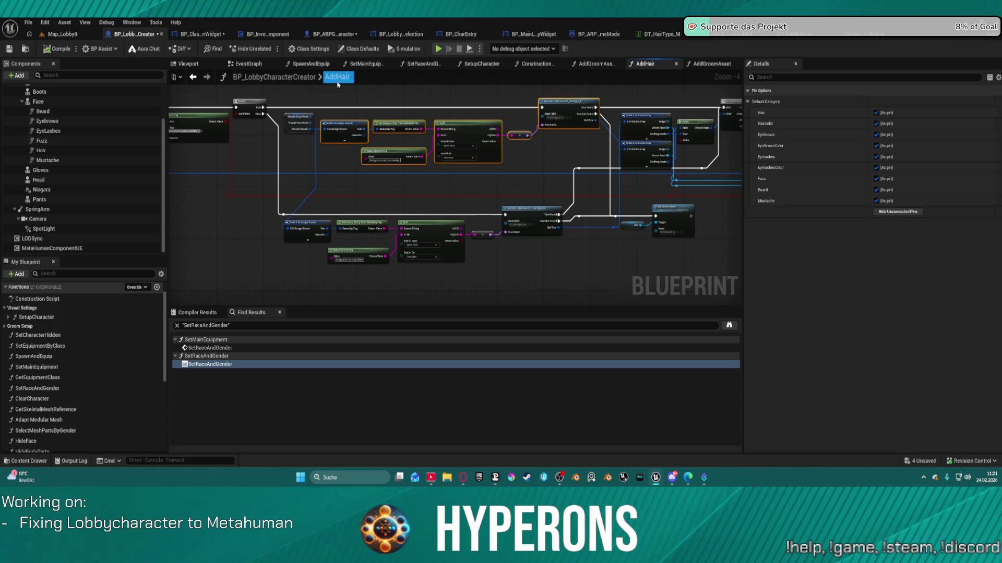
pyautogui.moveTo(259, 97)
pyautogui.mouseDown()
pyautogui.moveTo(316, 91)
pyautogui.moveTo(641, 301)
pyautogui.moveTo(609, 228)
pyautogui.moveTo(603, 240)
pyautogui.mouseUp()
pyautogui.scroll(1, 641, 301)
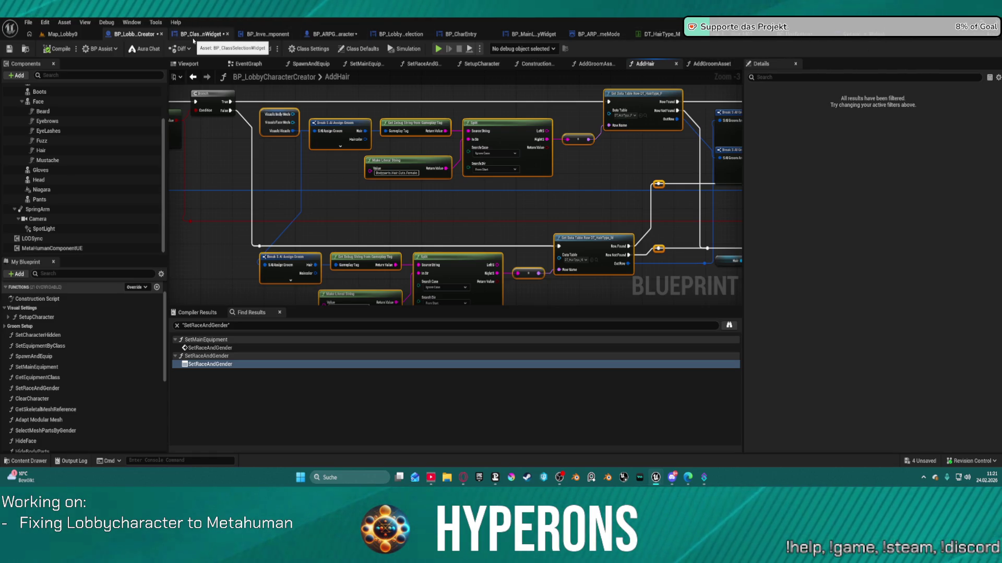
pyautogui.hotkey('ctrl', 'Tab')
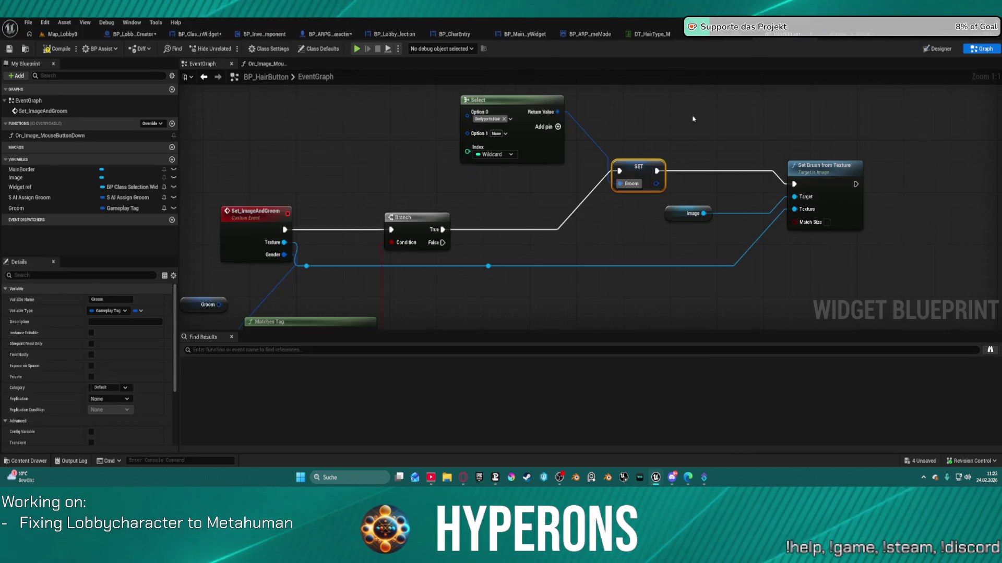
# Step: Paste the copied hair lookup nodes into BP_HairButton's graph, positioned below Set_ImageAndGroom
pyautogui.scroll(-3, 553, 162)
pyautogui.hotkey('ctrl', 'v')
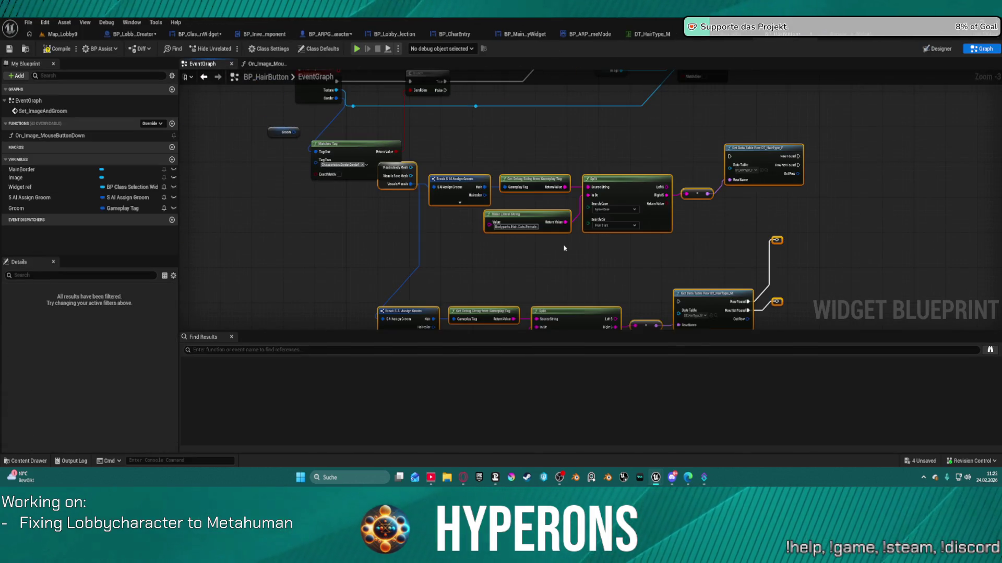
pyautogui.moveTo(605, 189)
pyautogui.mouseDown()
pyautogui.moveTo(615, 219)
pyautogui.moveTo(531, 236)
pyautogui.moveTo(593, 203)
pyautogui.moveTo(715, 98)
pyautogui.mouseUp()
pyautogui.moveTo(557, 120)
pyautogui.mouseDown()
pyautogui.moveTo(517, 167)
pyautogui.moveTo(368, 163)
pyautogui.mouseUp()
pyautogui.click(490, 151)
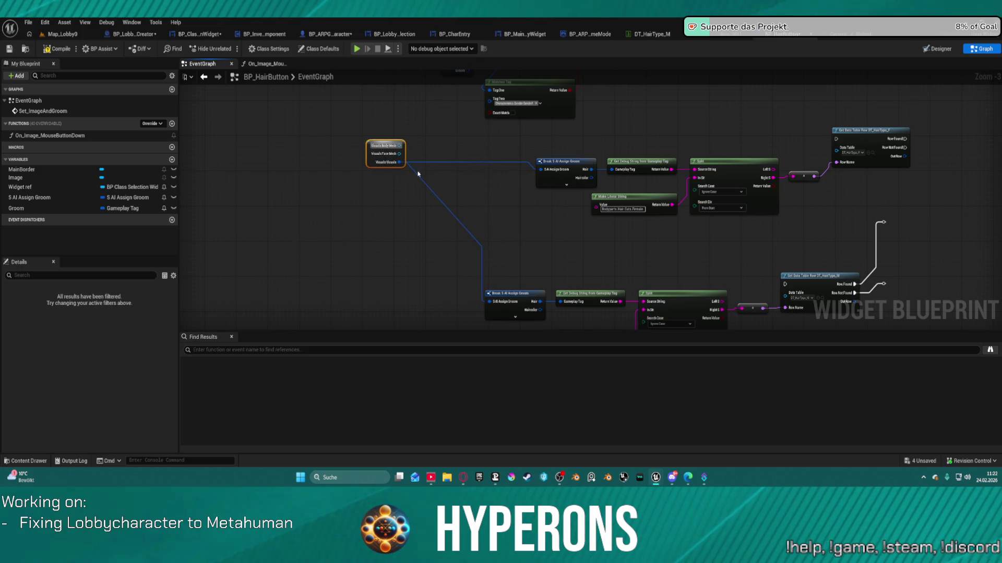
pyautogui.moveTo(513, 156); pyautogui.dragTo(460, 250)
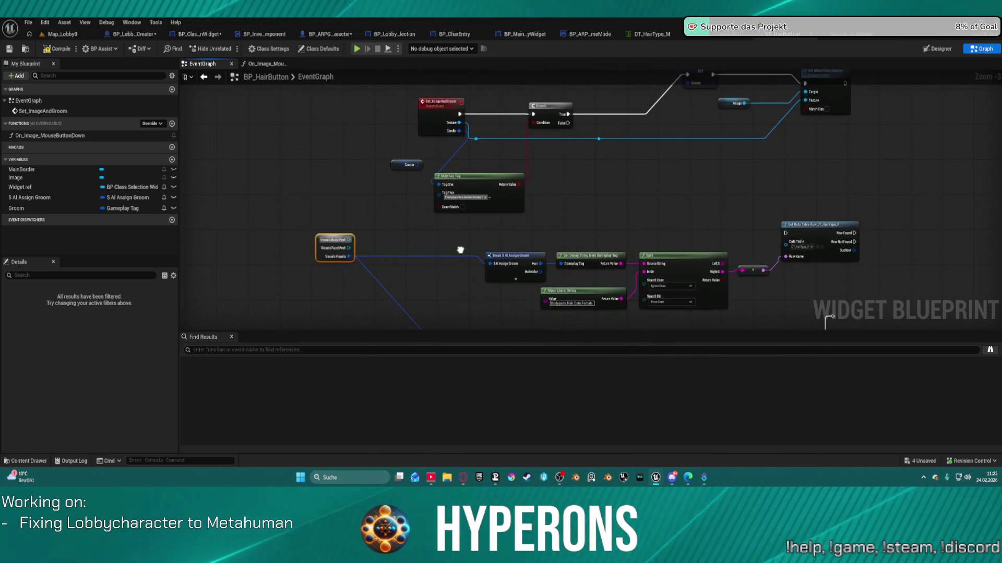
# Step: Change Set_ImageAndGroom's Gender input to an S AI Assign Groom structure named Groom
pyautogui.click(441, 117)
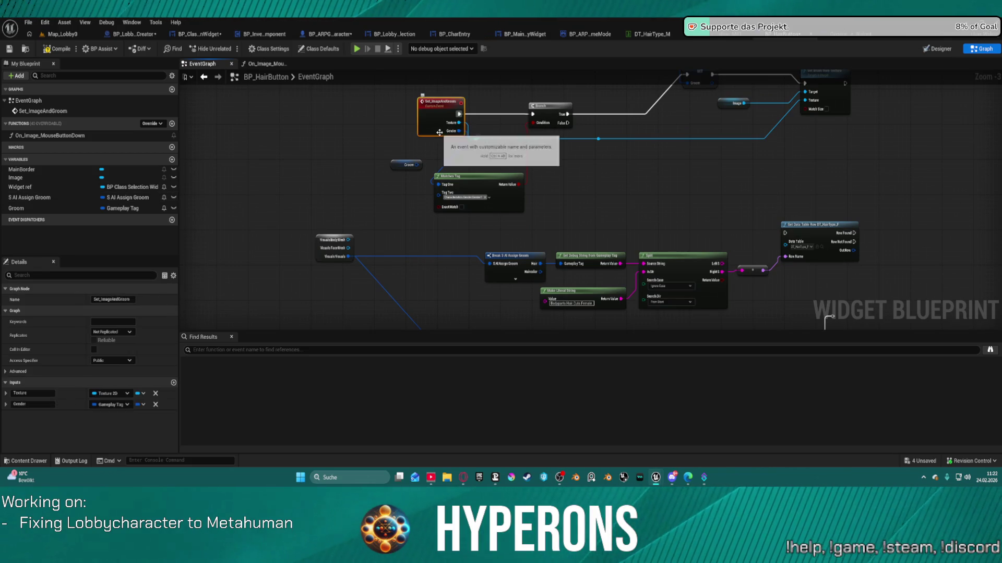
pyautogui.click(103, 406)
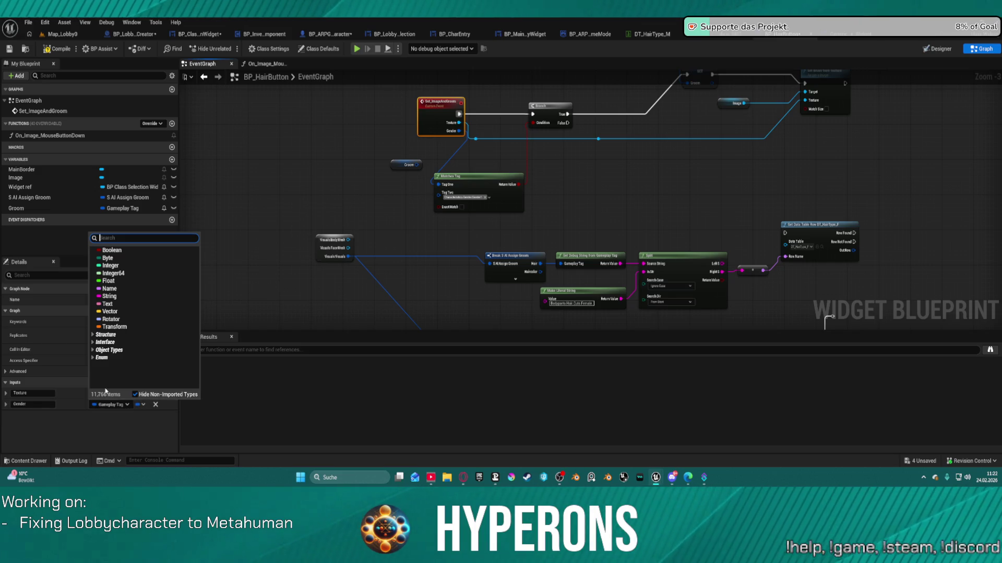
pyautogui.write('groom')
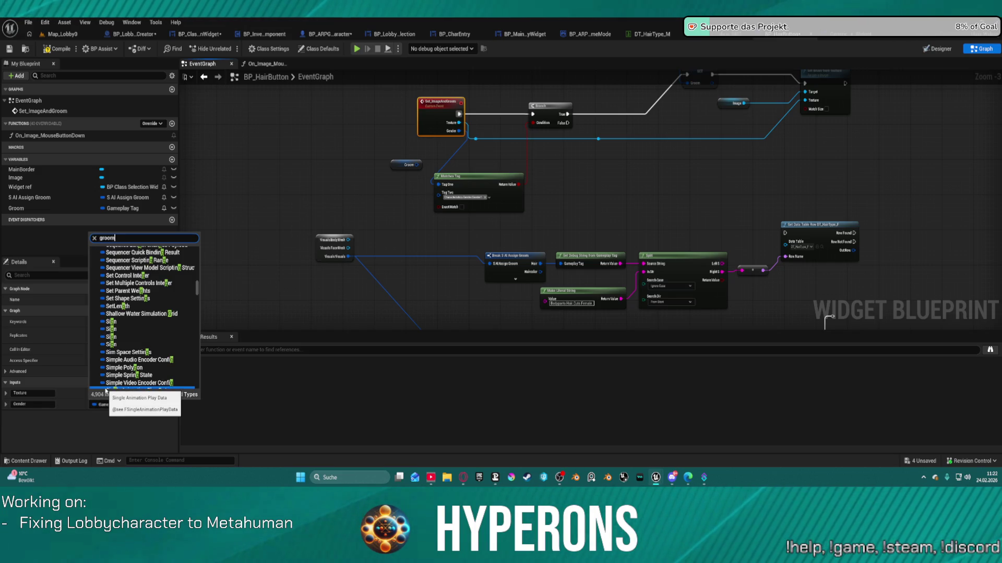
pyautogui.press('BackSpace')
pyautogui.press('BackSpace')
pyautogui.press('BackSpace')
pyautogui.write('si')
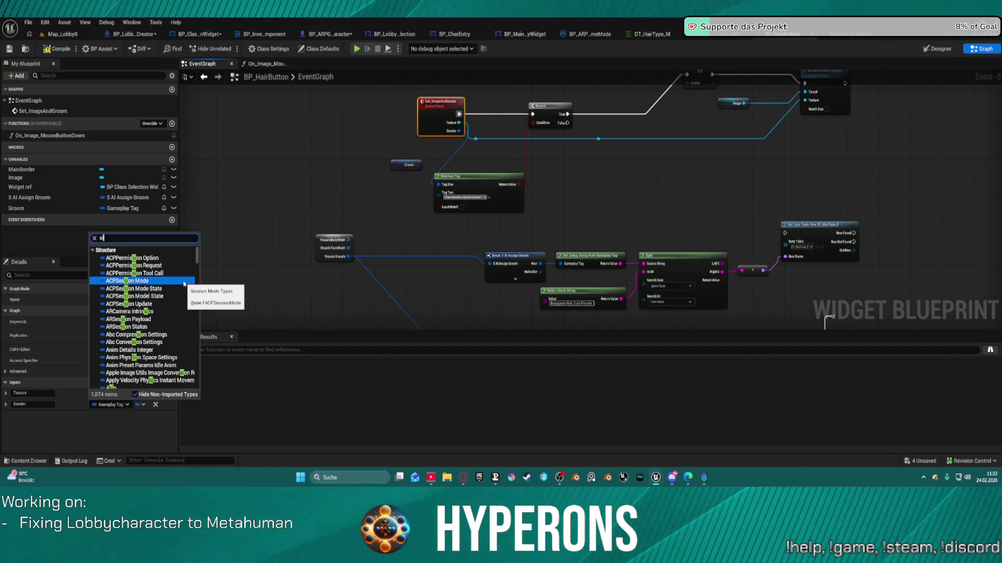
pyautogui.press('BackSpace')
pyautogui.press('BackSpace')
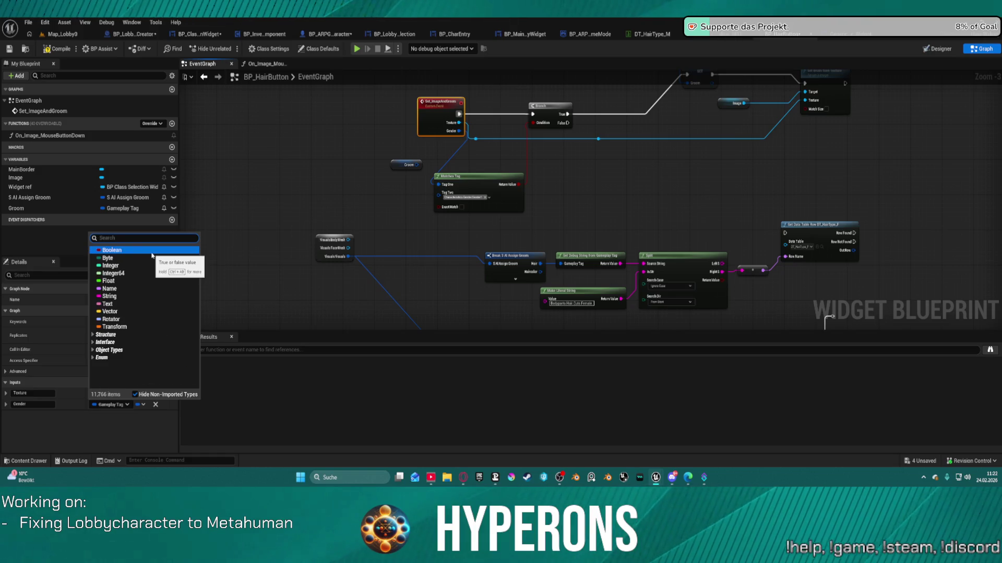
pyautogui.write('groom ass')
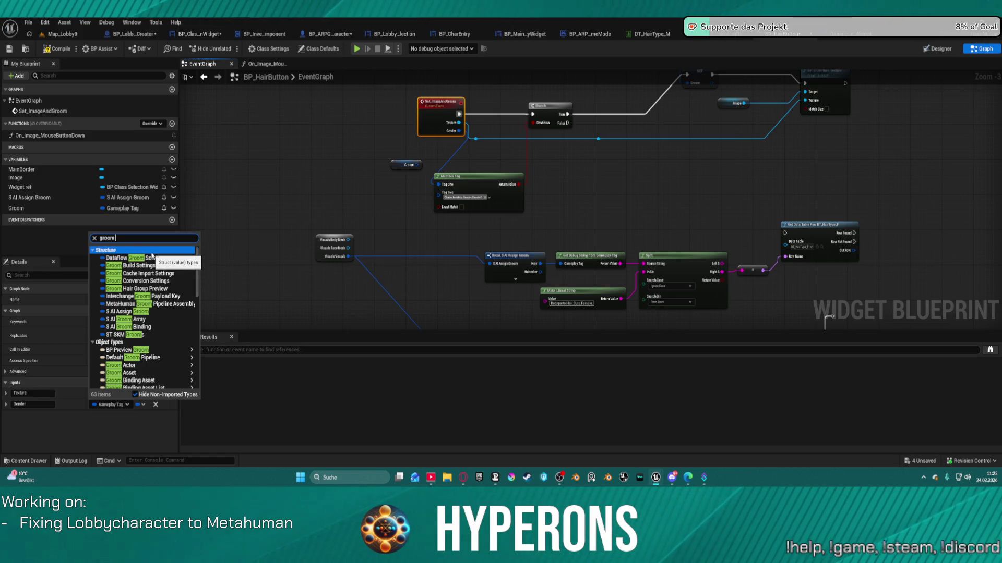
pyautogui.moveTo(157, 281)
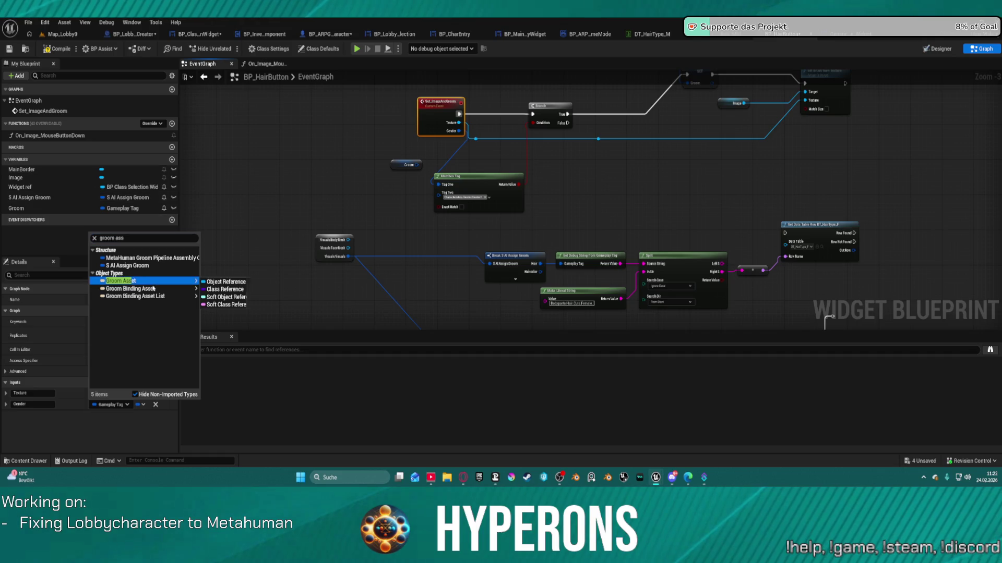
pyautogui.click(187, 266)
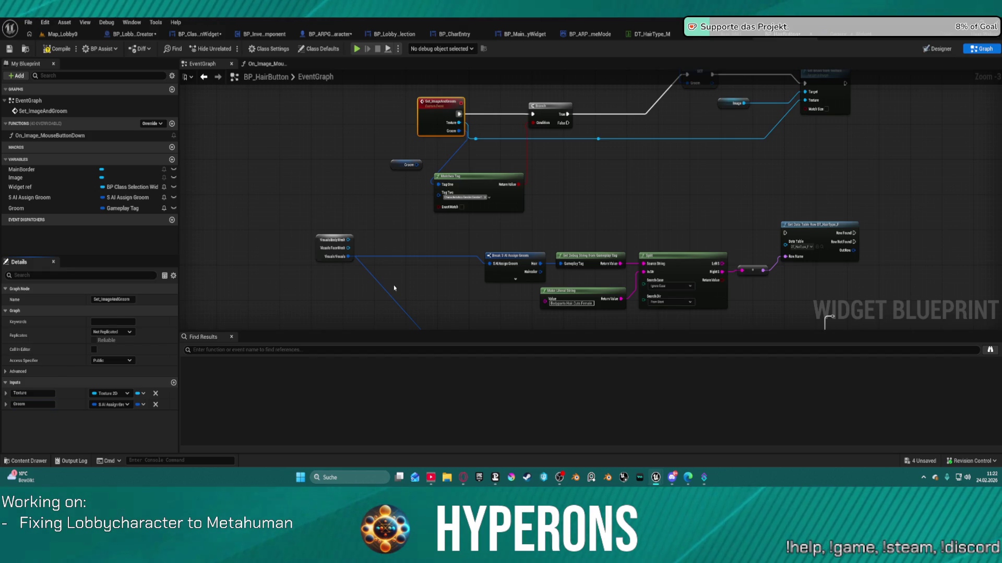
pyautogui.scroll(3, 459, 150)
pyautogui.moveTo(491, 192); pyautogui.dragTo(603, 191)
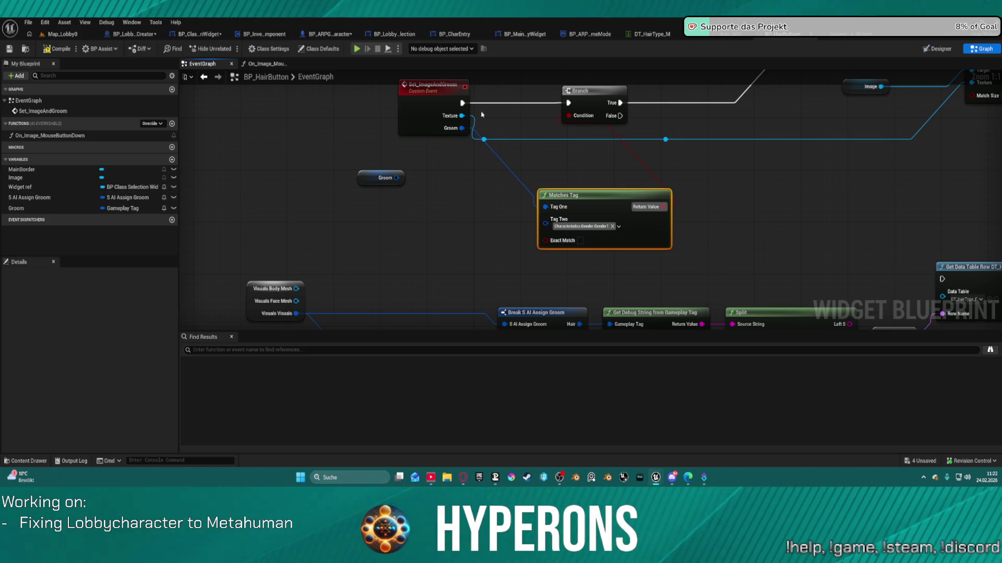
# Step: Delete the Matches Tag node and wire the event's Groom pin into Break S AI Assign Groom
pyautogui.click(431, 112)
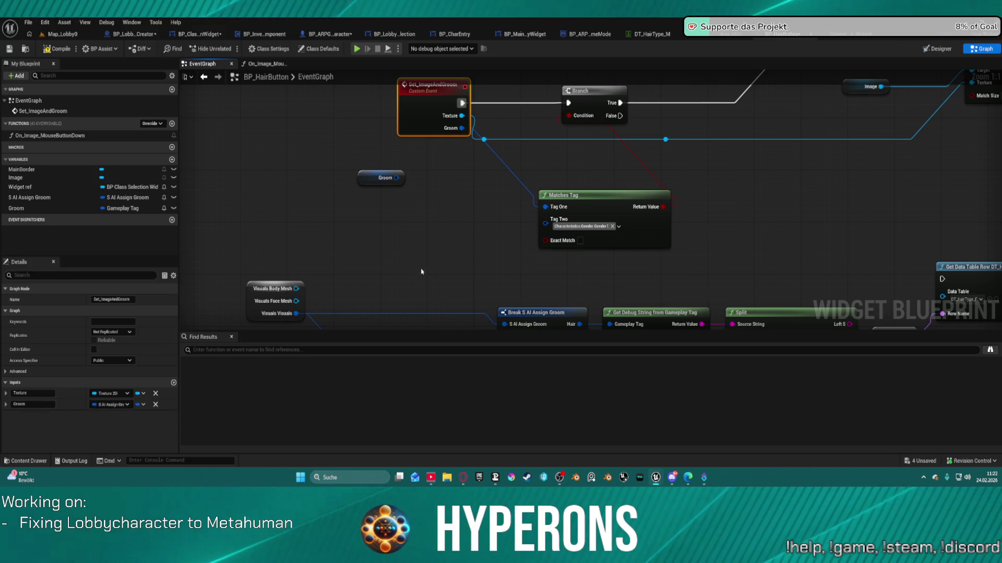
pyautogui.click(596, 199)
pyautogui.press('Delete')
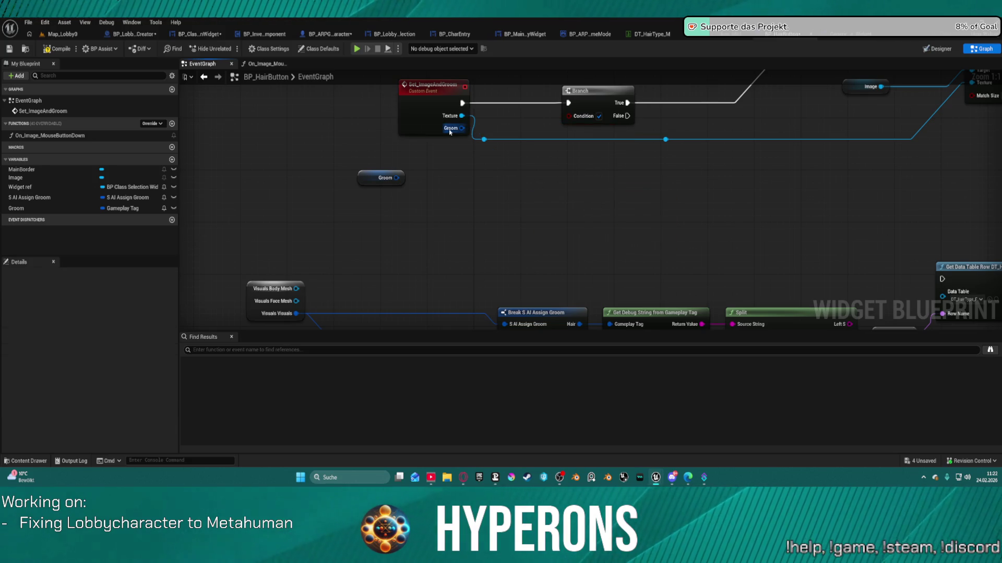
pyautogui.moveTo(449, 132)
pyautogui.mouseDown()
pyautogui.moveTo(474, 134)
pyautogui.moveTo(476, 268)
pyautogui.moveTo(396, 190)
pyautogui.moveTo(396, 145)
pyautogui.moveTo(488, 241)
pyautogui.moveTo(502, 223)
pyautogui.mouseUp()
pyautogui.moveTo(444, 233)
pyautogui.mouseDown()
pyautogui.moveTo(425, 268)
pyautogui.moveTo(403, 142)
pyautogui.moveTo(404, 152)
pyautogui.mouseUp()
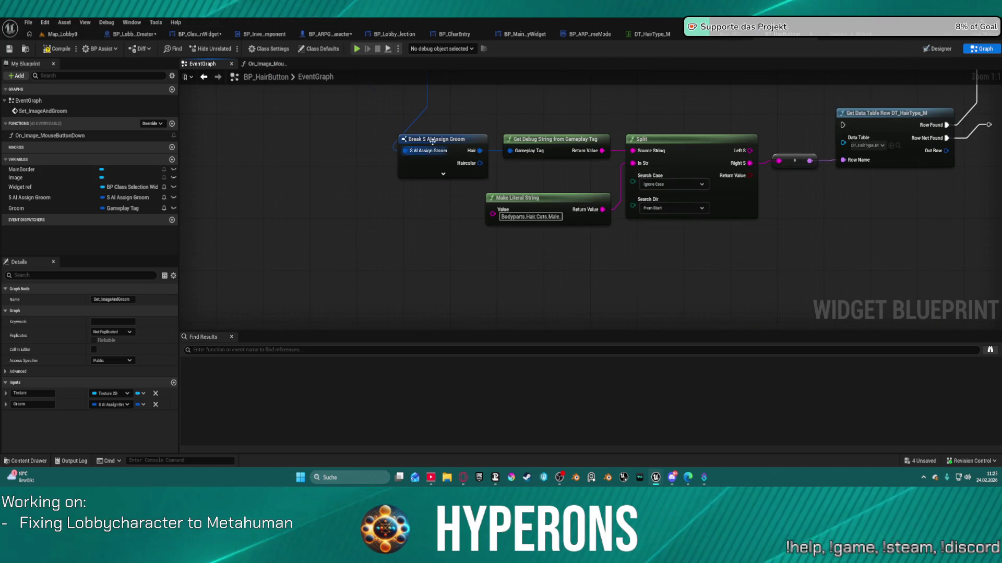
# Step: Delete the leftover Visuals Body Mesh node and disconnect the Row Found/Not Found wires
pyautogui.moveTo(278, 164); pyautogui.dragTo(274, 284)
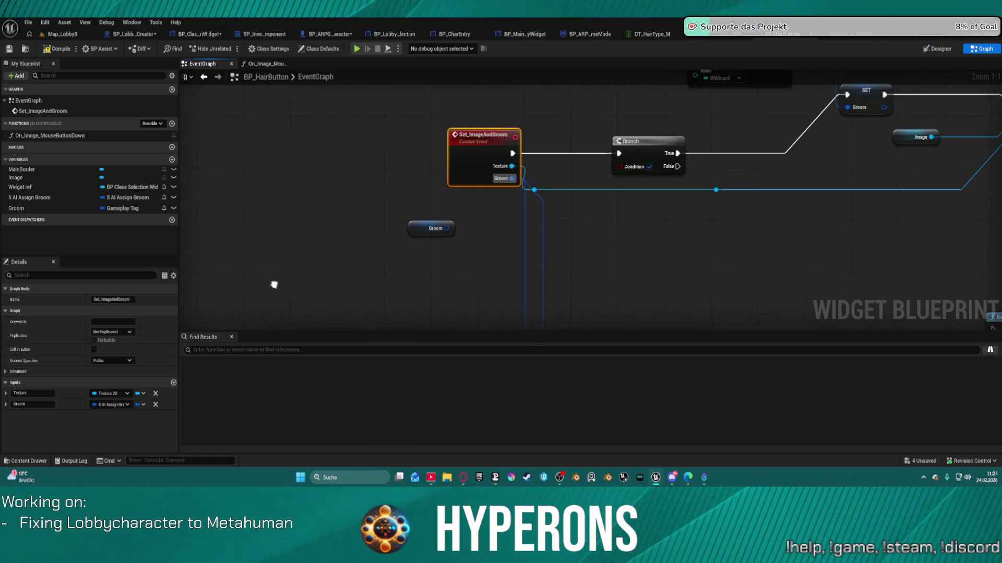
pyautogui.moveTo(293, 223)
pyautogui.mouseDown()
pyautogui.moveTo(297, 103)
pyautogui.moveTo(405, 285)
pyautogui.mouseUp()
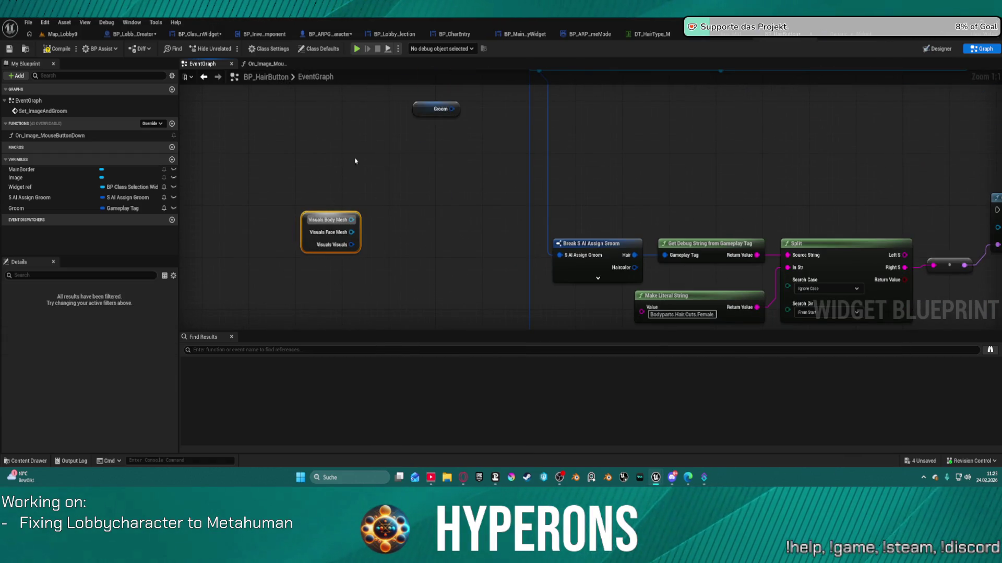
pyautogui.press('Delete')
pyautogui.moveTo(446, 146)
pyautogui.mouseDown()
pyautogui.moveTo(259, 230)
pyautogui.moveTo(193, 94)
pyautogui.moveTo(270, 149)
pyautogui.mouseUp()
pyautogui.moveTo(944, 153)
pyautogui.mouseDown()
pyautogui.moveTo(657, 200)
pyautogui.moveTo(673, 79)
pyautogui.mouseUp()
pyautogui.press('Delete')
pyautogui.moveTo(664, 192)
pyautogui.mouseDown()
pyautogui.moveTo(840, 271)
pyautogui.moveTo(881, 309)
pyautogui.moveTo(835, 429)
pyautogui.moveTo(828, 534)
pyautogui.mouseUp()
pyautogui.moveTo(714, 324)
pyautogui.mouseDown()
pyautogui.moveTo(749, 179)
pyautogui.moveTo(753, 94)
pyautogui.moveTo(660, 71)
pyautogui.moveTo(730, 4)
pyautogui.moveTo(684, 17)
pyautogui.moveTo(744, 41)
pyautogui.moveTo(737, 54)
pyautogui.moveTo(568, 130)
pyautogui.moveTo(630, 116)
pyautogui.moveTo(903, 116)
pyautogui.moveTo(833, 202)
pyautogui.moveTo(824, 233)
pyautogui.mouseUp()
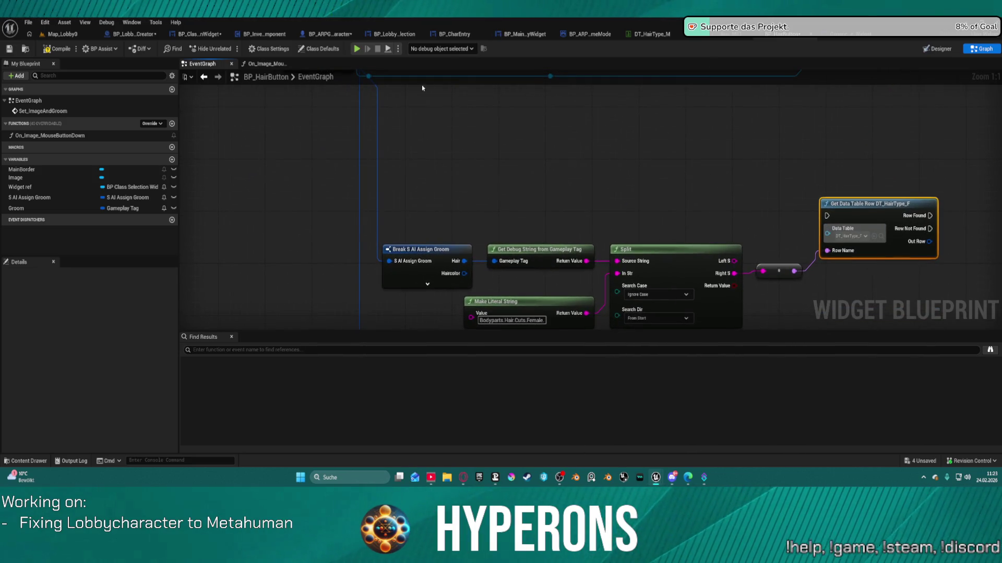
# Step: Review the AddHair graph's gender check and data-table nodes, then return to BP_HairButton
pyautogui.click(125, 35)
pyautogui.moveTo(420, 153); pyautogui.dragTo(452, 157)
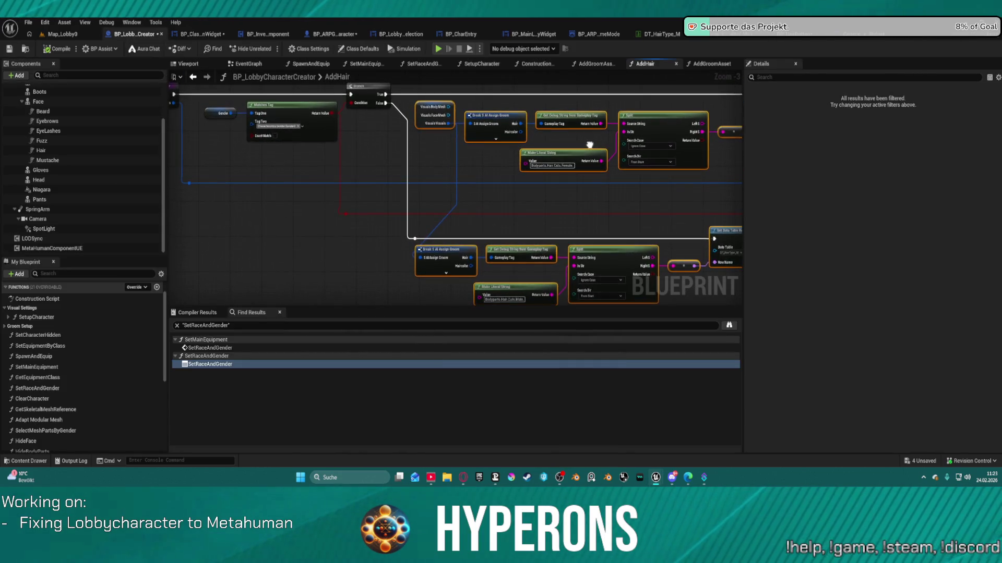
pyautogui.moveTo(324, 120); pyautogui.dragTo(591, 180)
pyautogui.moveTo(361, 129)
pyautogui.mouseDown()
pyautogui.moveTo(508, 269)
pyautogui.moveTo(512, 288)
pyautogui.mouseUp()
pyautogui.moveTo(720, 272); pyautogui.dragTo(199, 199)
pyautogui.moveTo(365, 209); pyautogui.dragTo(480, 215)
pyautogui.moveTo(192, 199); pyautogui.dragTo(181, 209)
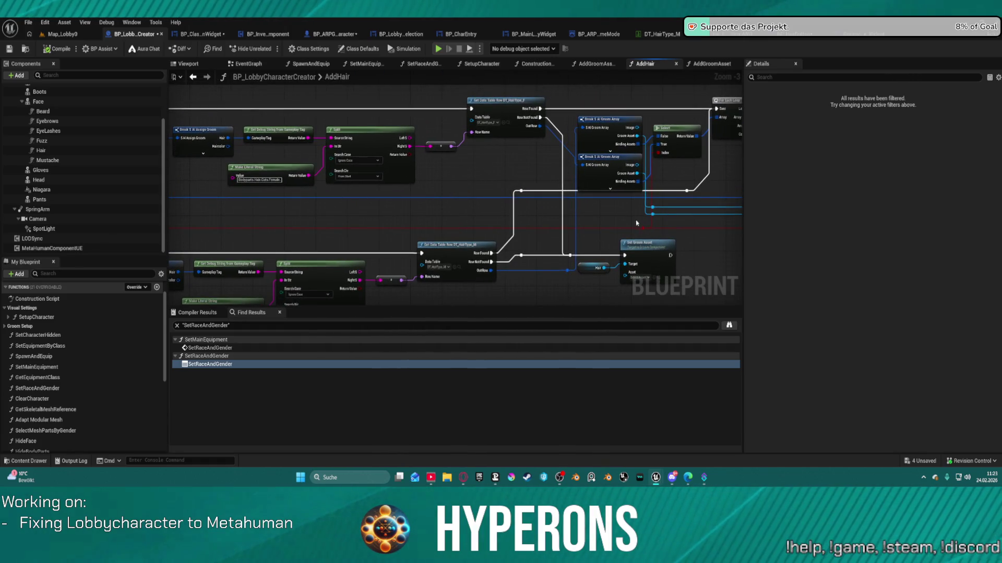
pyautogui.moveTo(641, 222)
pyautogui.mouseDown()
pyautogui.moveTo(439, 184)
pyautogui.moveTo(228, 214)
pyautogui.moveTo(526, 227)
pyautogui.mouseUp()
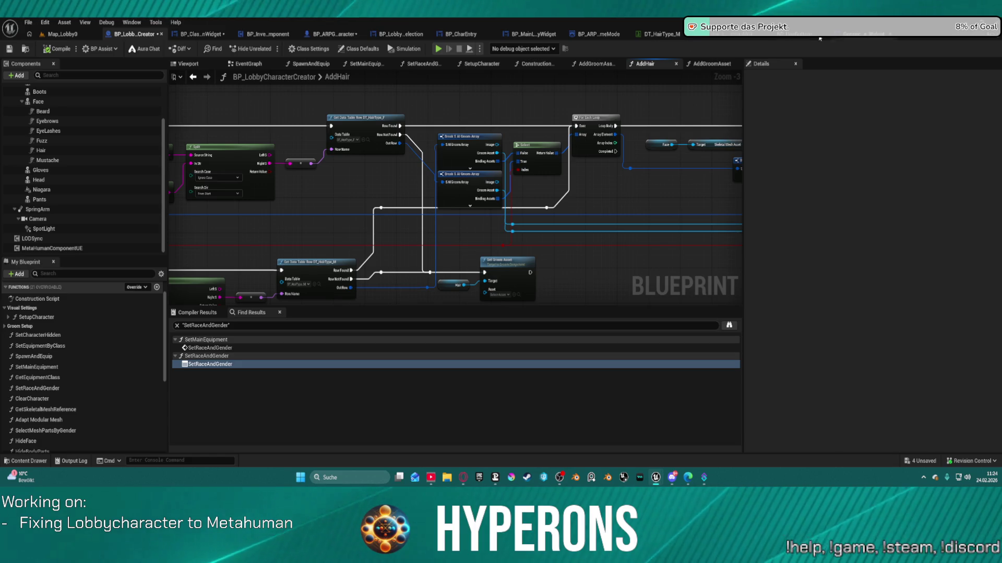
pyautogui.click(793, 34)
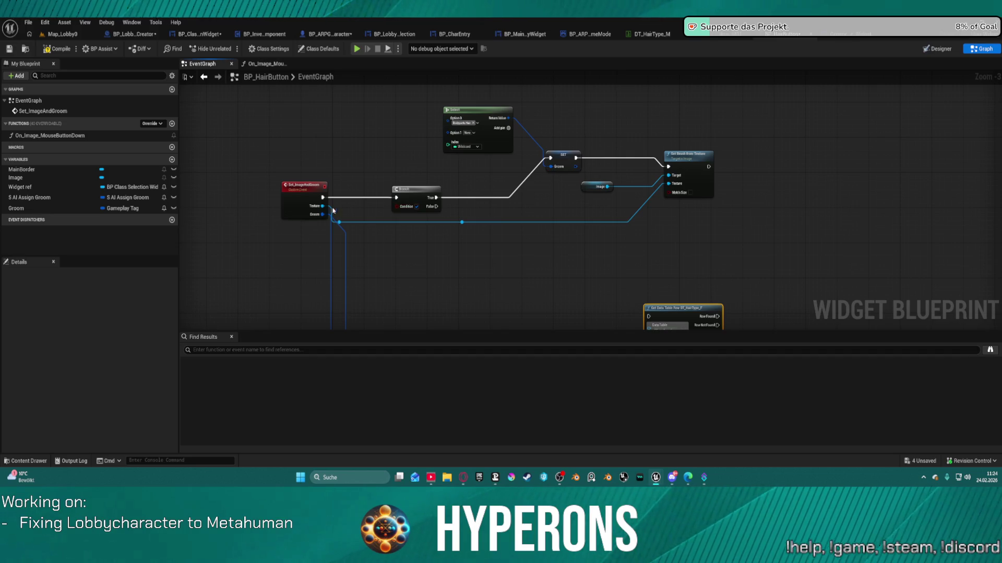
# Step: Add a SET S AI Assign Groom node and chain it into Set Brush from Texture
pyautogui.moveTo(322, 214)
pyautogui.mouseDown()
pyautogui.moveTo(580, 174)
pyautogui.moveTo(554, 162)
pyautogui.moveTo(543, 190)
pyautogui.mouseUp()
pyautogui.moveTo(32, 198)
pyautogui.mouseDown()
pyautogui.moveTo(563, 174)
pyautogui.moveTo(536, 192)
pyautogui.moveTo(438, 198)
pyautogui.mouseUp()
pyautogui.click(556, 205)
pyautogui.moveTo(580, 197); pyautogui.dragTo(668, 172)
# Step: Delete the old Select and Groom nodes and move the DT_HairType_M row lookup beside the female one
pyautogui.moveTo(425, 105); pyautogui.dragTo(582, 176)
pyautogui.press('Delete')
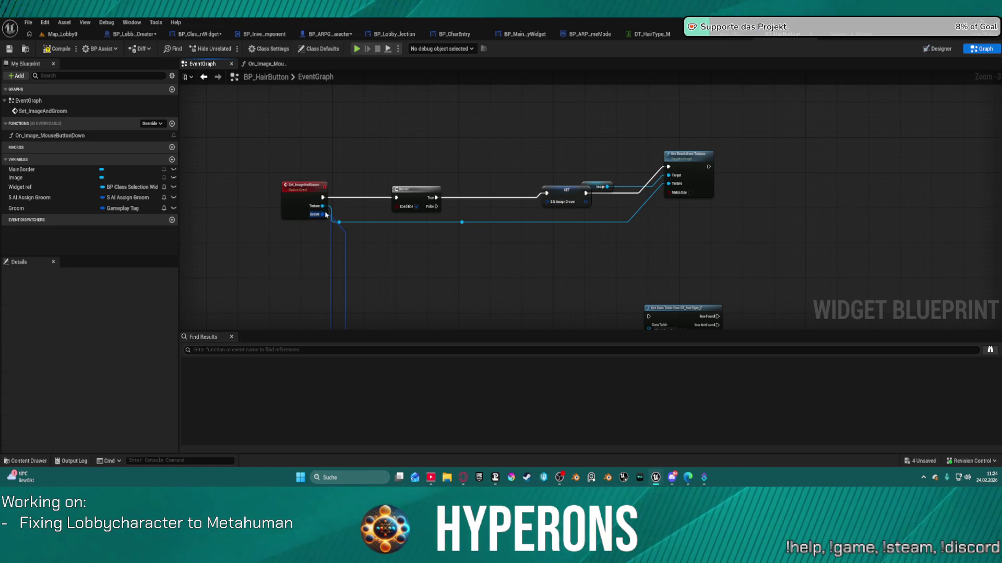
pyautogui.moveTo(323, 214)
pyautogui.mouseDown()
pyautogui.moveTo(471, 192)
pyautogui.moveTo(561, 220)
pyautogui.moveTo(547, 202)
pyautogui.moveTo(553, 172)
pyautogui.moveTo(440, 191)
pyautogui.moveTo(550, 237)
pyautogui.moveTo(523, 156)
pyautogui.mouseUp()
pyautogui.click(574, 204)
pyautogui.hotkey('ctrl', 'z')
pyautogui.moveTo(498, 295)
pyautogui.mouseDown()
pyautogui.moveTo(531, 250)
pyautogui.moveTo(511, 308)
pyautogui.moveTo(537, 240)
pyautogui.moveTo(672, 203)
pyautogui.mouseUp()
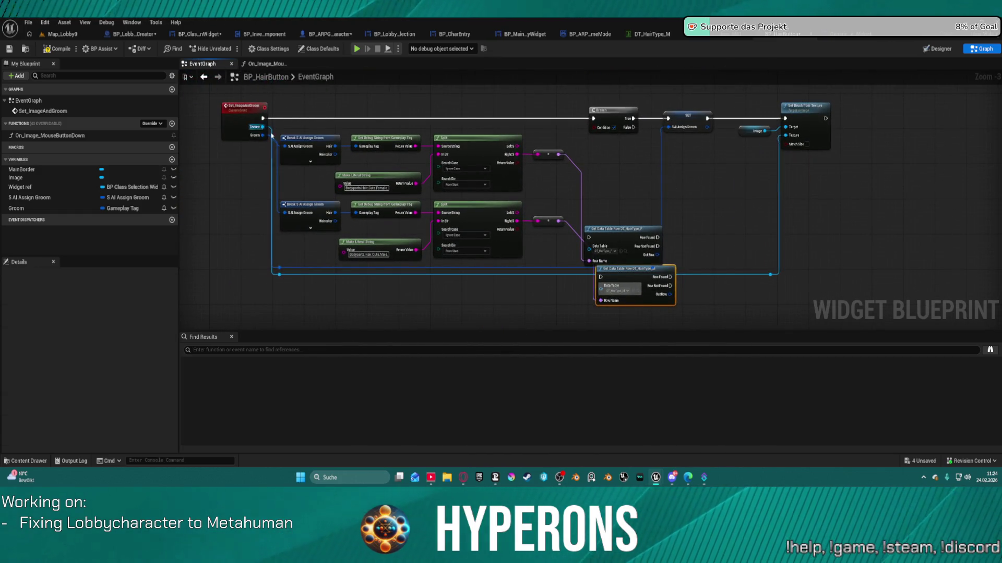
# Step: Rearrange the BP_HairButton nodes lower down and clear stray wires from the reroute and Break nodes
pyautogui.moveTo(258, 137); pyautogui.dragTo(670, 127)
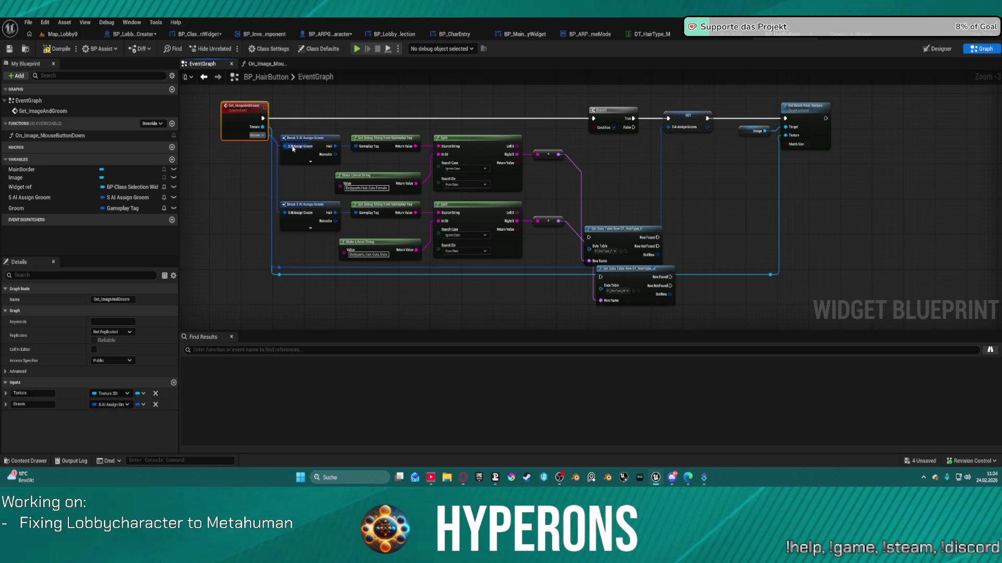
pyautogui.moveTo(307, 144)
pyautogui.mouseDown()
pyautogui.moveTo(302, 308)
pyautogui.moveTo(327, 247)
pyautogui.mouseUp()
pyautogui.moveTo(315, 374); pyautogui.dragTo(315, 293)
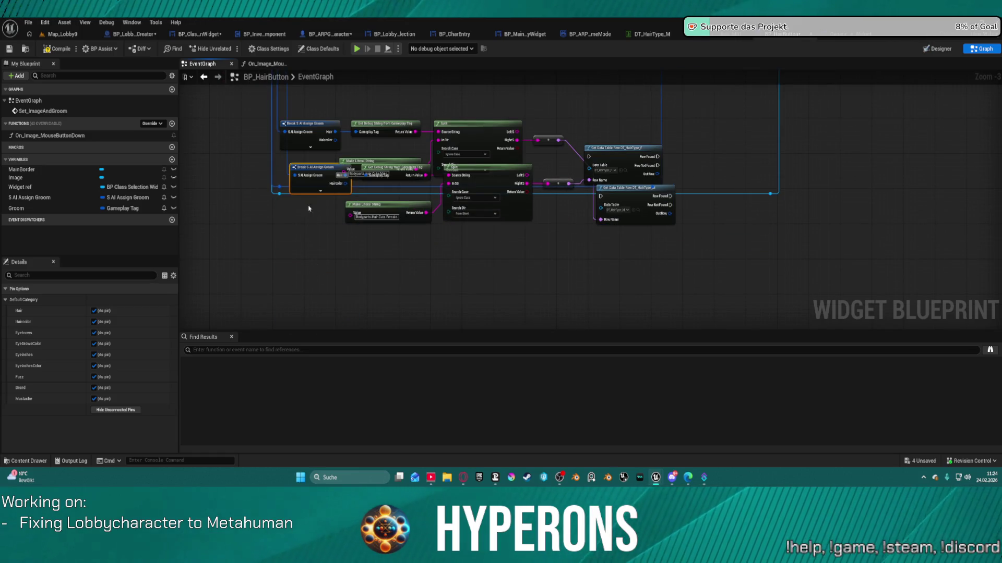
pyautogui.moveTo(307, 123); pyautogui.dragTo(319, 165)
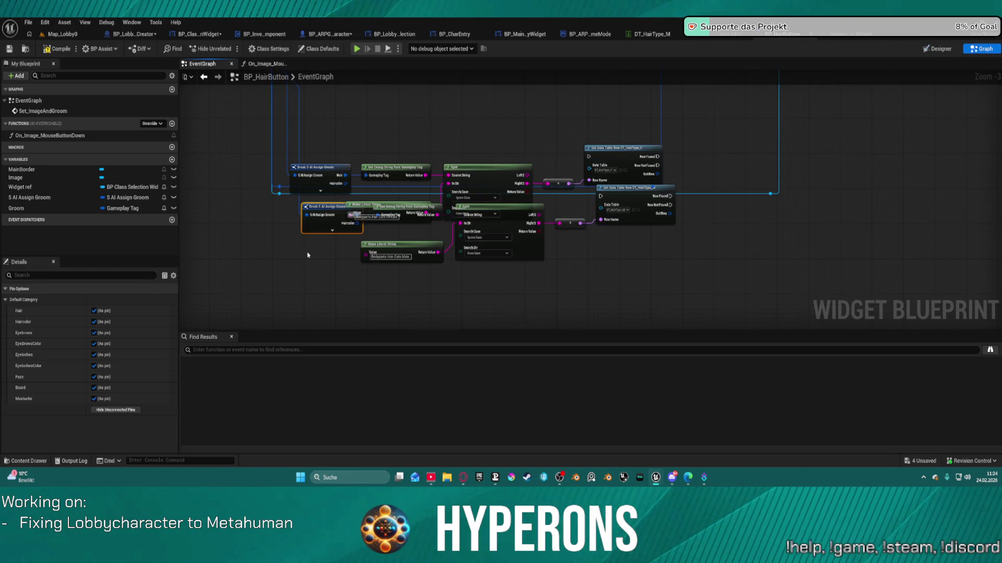
pyautogui.moveTo(323, 206); pyautogui.dragTo(323, 161)
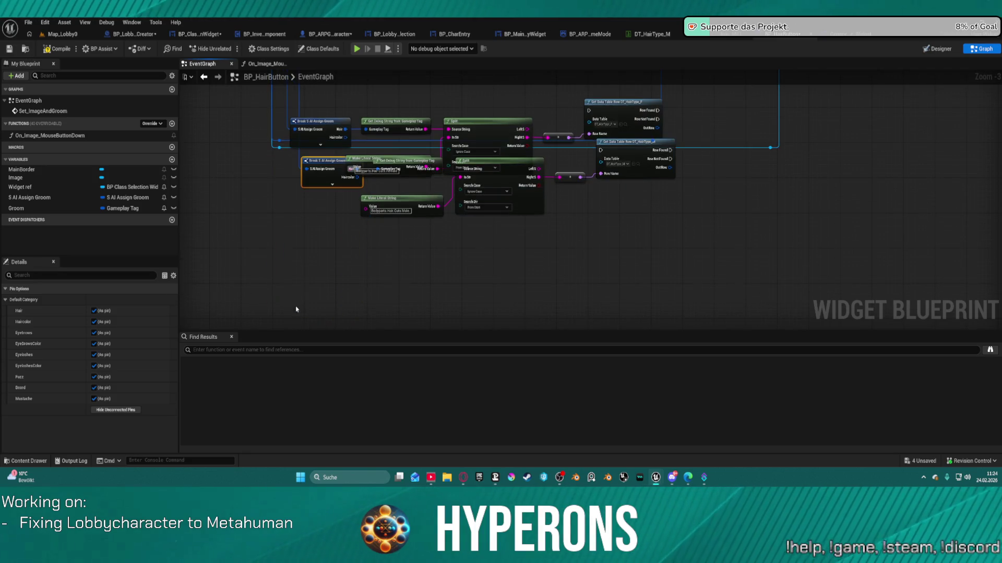
pyautogui.moveTo(287, 92)
pyautogui.mouseDown()
pyautogui.moveTo(365, 156)
pyautogui.moveTo(677, 261)
pyautogui.mouseUp()
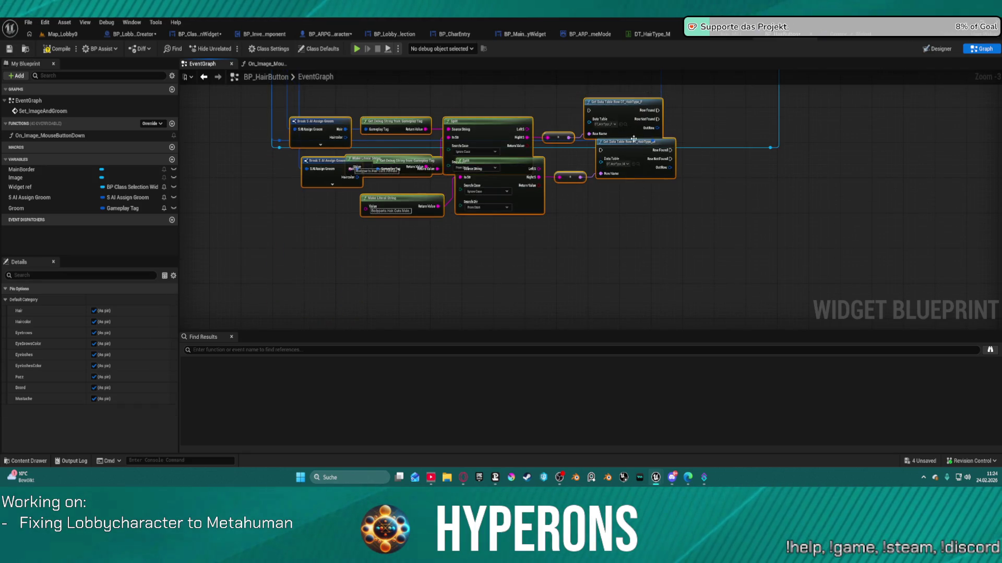
pyautogui.moveTo(636, 155); pyautogui.dragTo(636, 300)
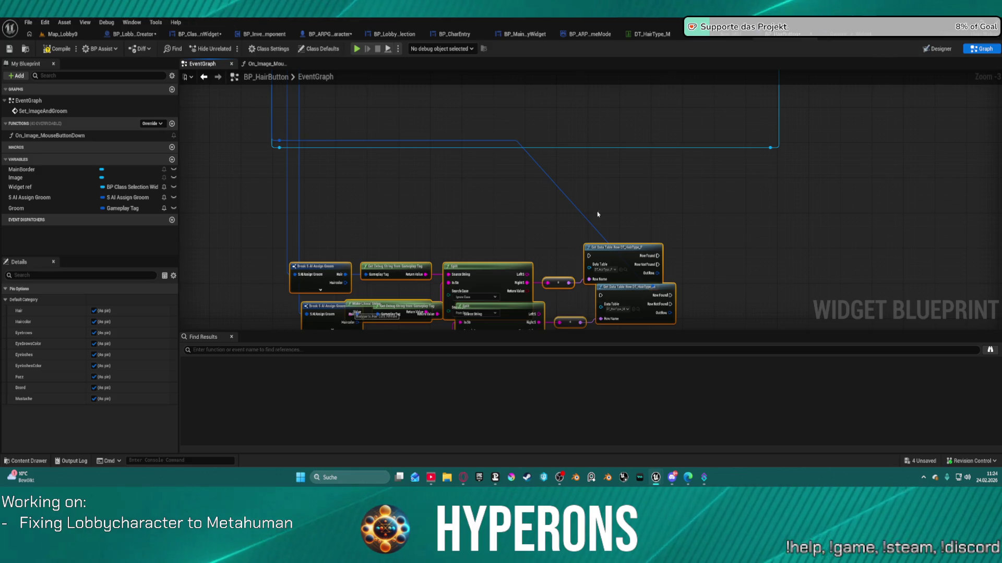
pyautogui.click(569, 203)
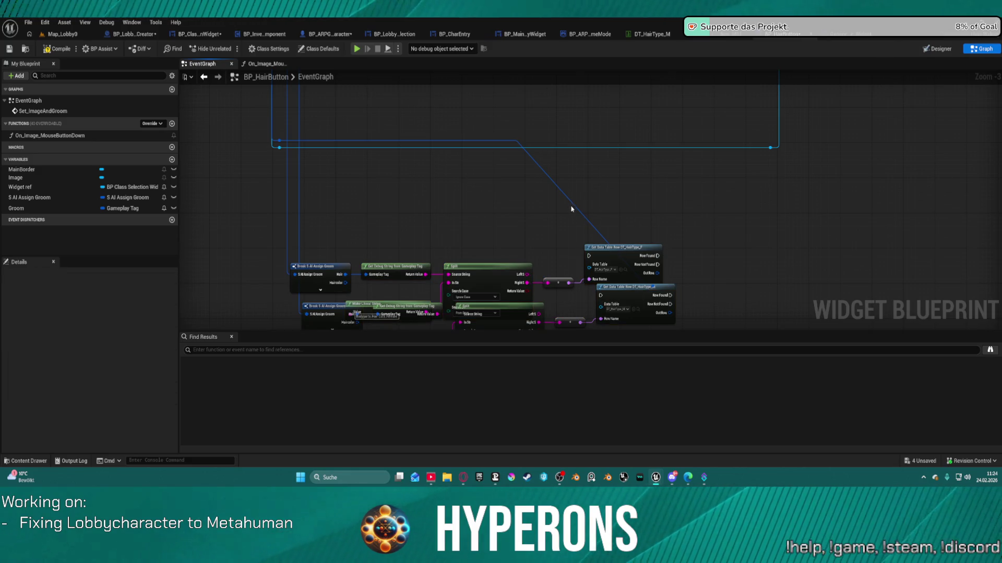
pyautogui.keyDown('alt'); pyautogui.click(574, 208); pyautogui.keyUp('alt')
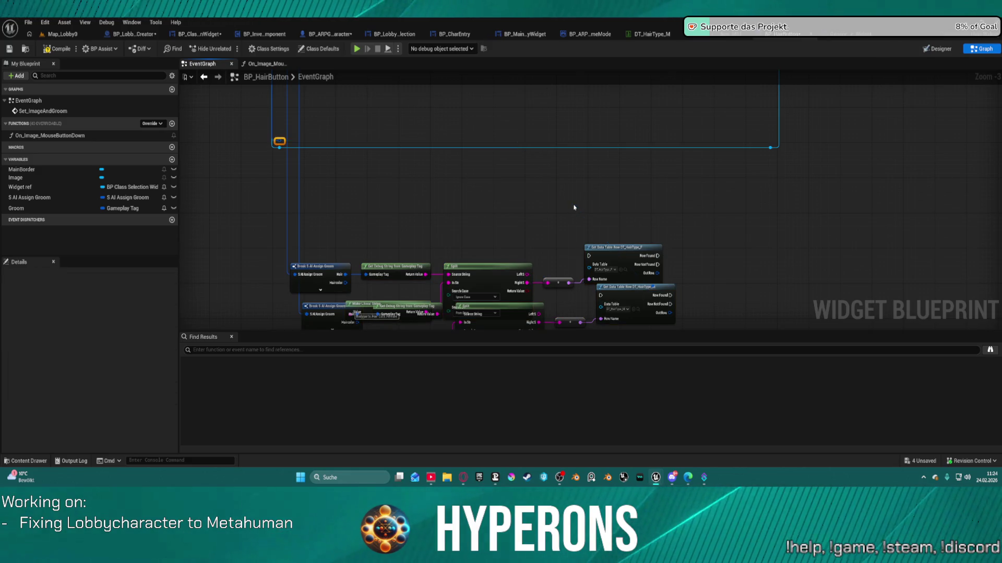
pyautogui.click(300, 211)
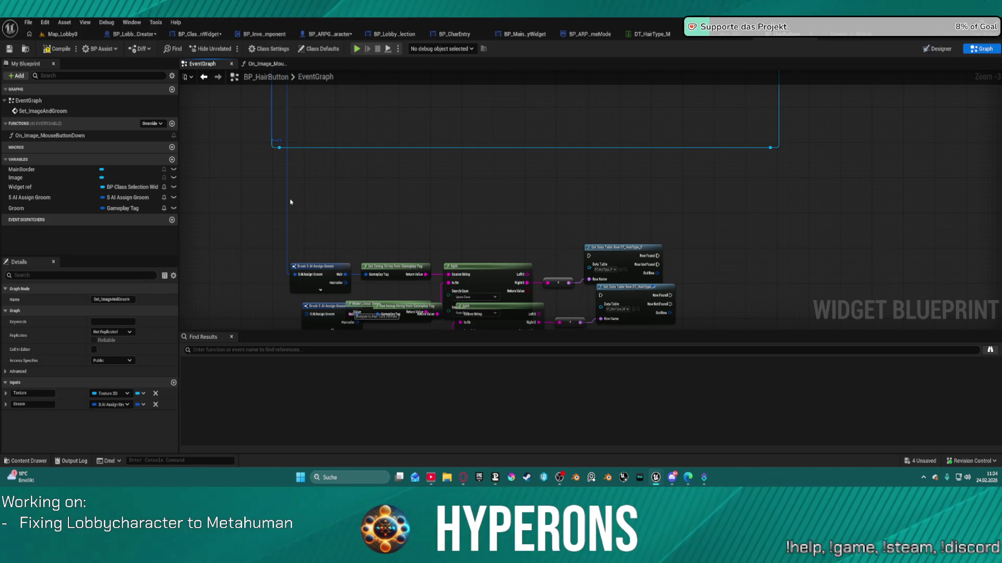
pyautogui.keyDown('alt'); pyautogui.click(287, 198); pyautogui.keyUp('alt')
# Step: Wire the SET value to the event's Groom pin, straighten the nodes, and compile BP_HairButton
pyautogui.moveTo(333, 124)
pyautogui.mouseDown()
pyautogui.moveTo(407, 254)
pyautogui.moveTo(512, 206)
pyautogui.moveTo(566, 156)
pyautogui.moveTo(763, 168)
pyautogui.mouseUp()
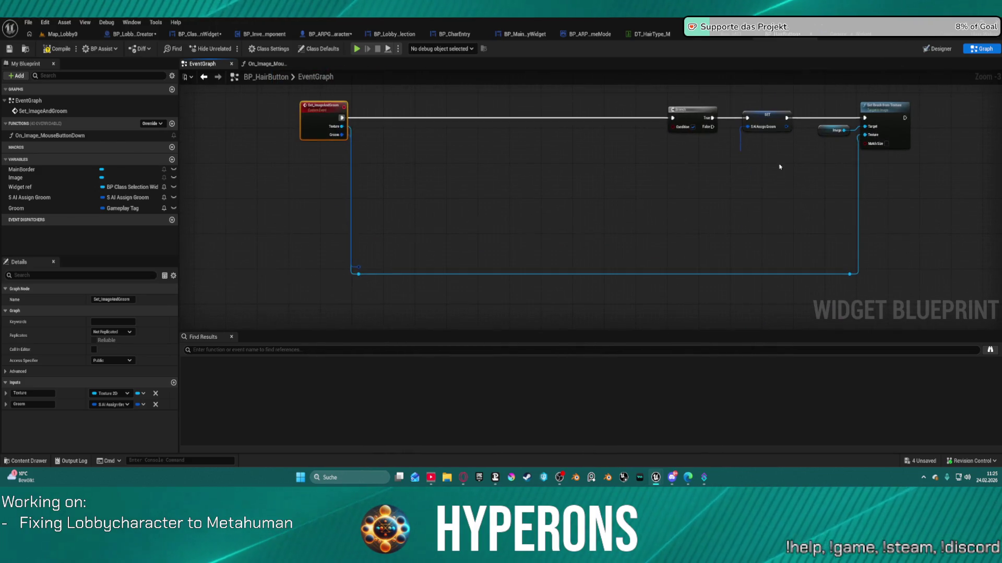
pyautogui.moveTo(748, 130)
pyautogui.mouseDown()
pyautogui.moveTo(409, 239)
pyautogui.moveTo(340, 136)
pyautogui.mouseUp()
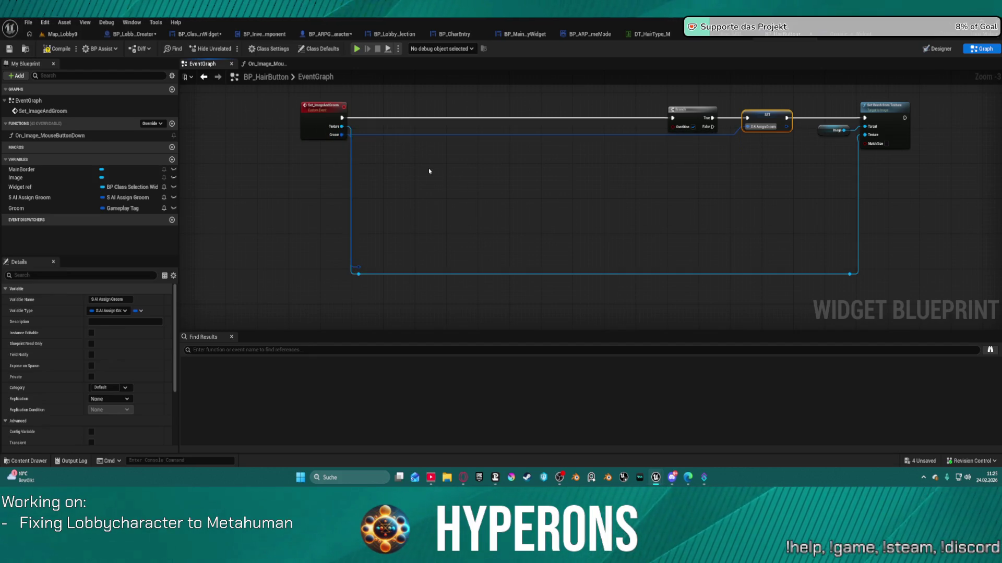
pyautogui.press('f')
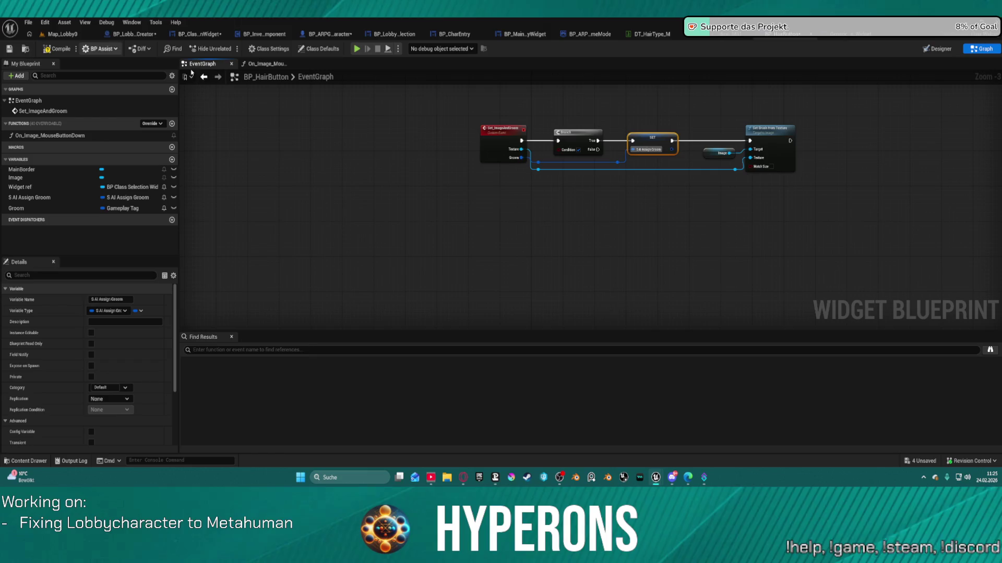
pyautogui.scroll(-4, 720, 209)
pyautogui.click(594, 206)
pyautogui.moveTo(597, 202); pyautogui.dragTo(574, 162)
pyautogui.click(592, 96)
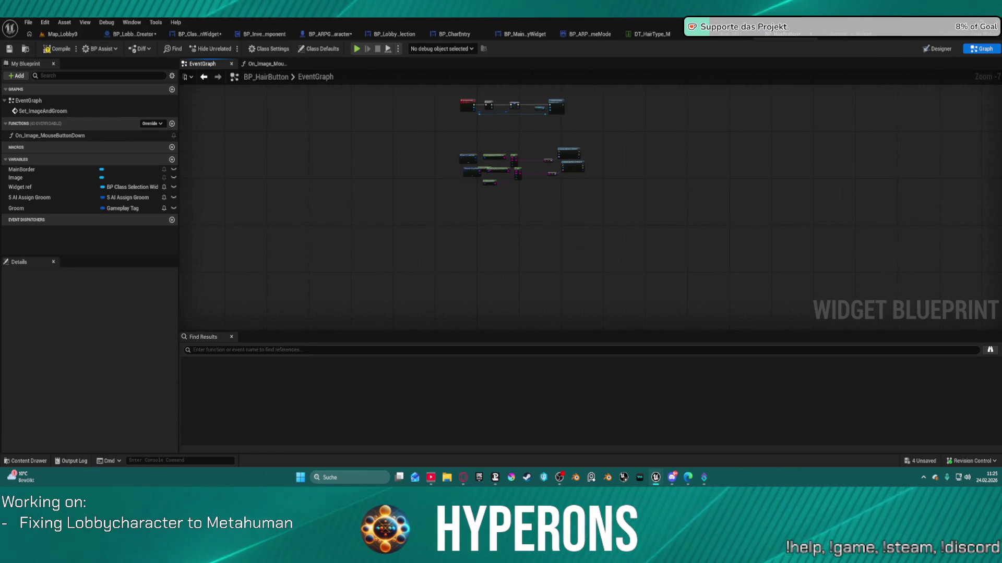
pyautogui.click(68, 51)
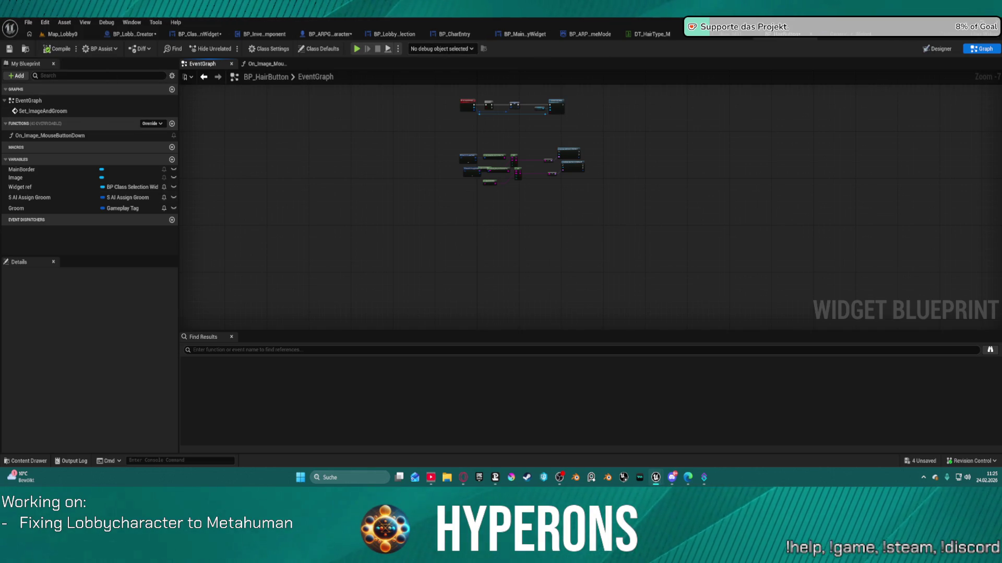
pyautogui.click(184, 35)
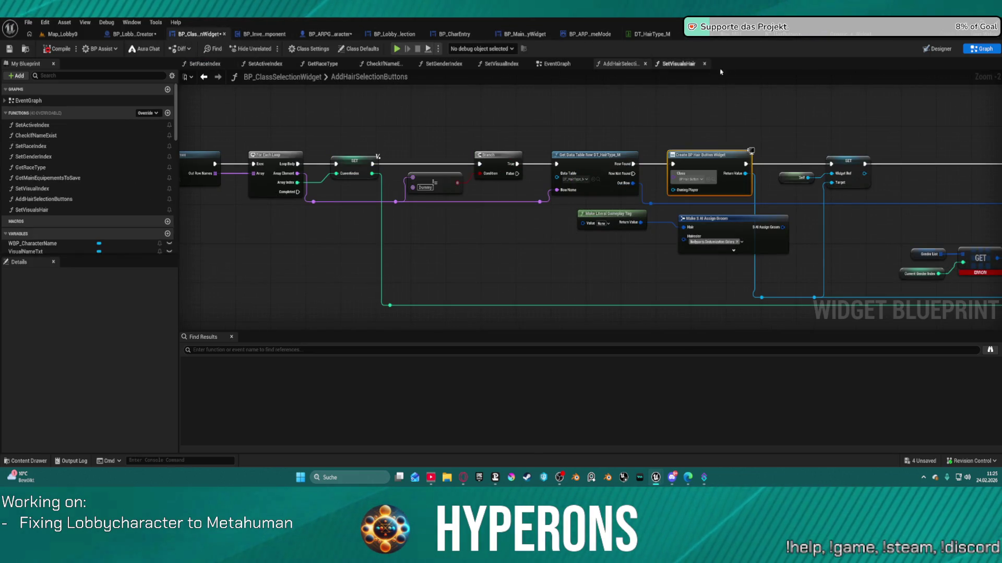
# Step: Move Break S AI Groom Array down beside the Gender List GET node in AddHairSelectionButtons
pyautogui.moveTo(937, 191)
pyautogui.mouseDown()
pyautogui.moveTo(480, 159)
pyautogui.moveTo(461, 139)
pyautogui.moveTo(556, 161)
pyautogui.moveTo(783, 170)
pyautogui.moveTo(481, 152)
pyautogui.moveTo(627, 134)
pyautogui.moveTo(693, 149)
pyautogui.mouseUp()
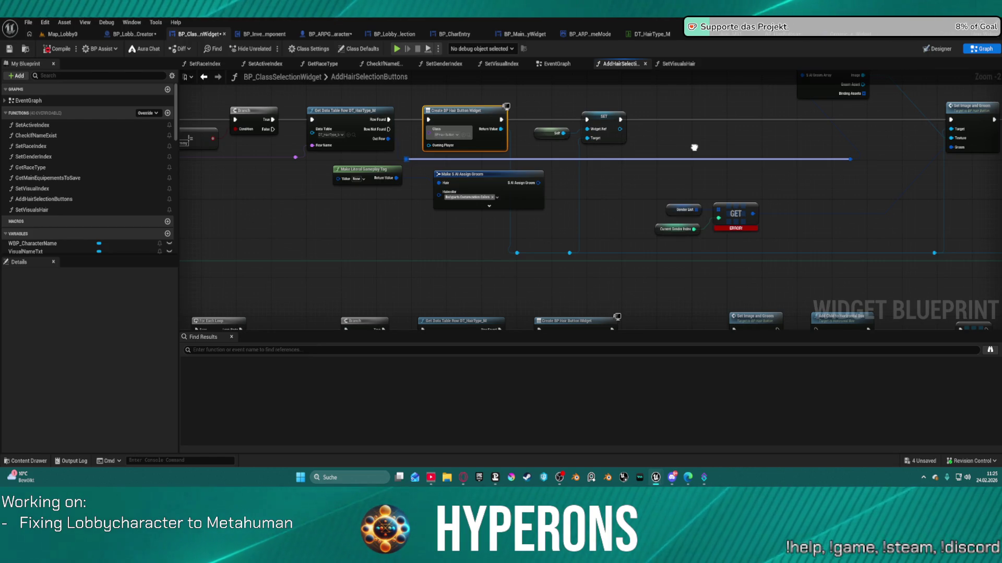
pyautogui.moveTo(694, 148); pyautogui.dragTo(684, 146)
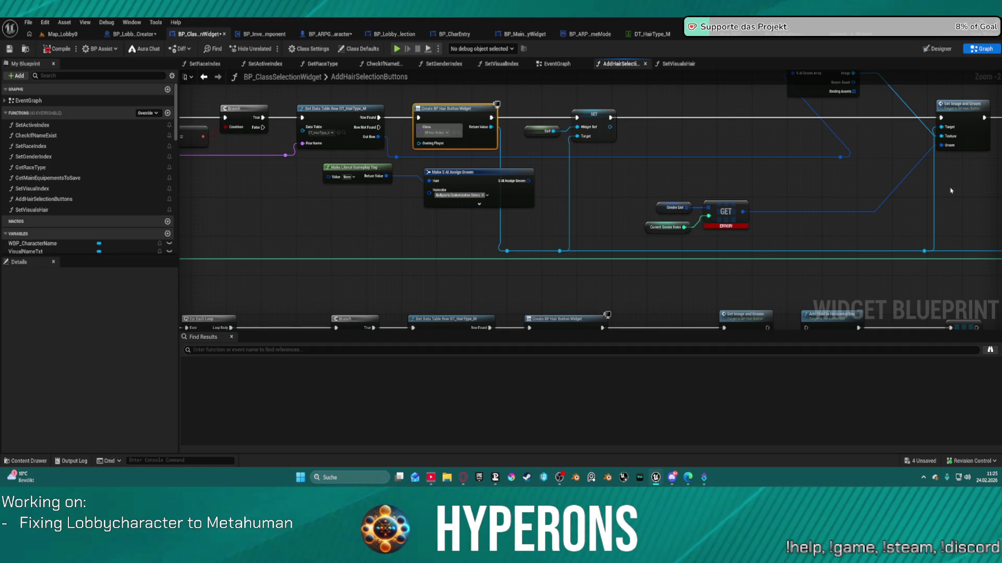
pyautogui.moveTo(882, 190); pyautogui.dragTo(782, 201)
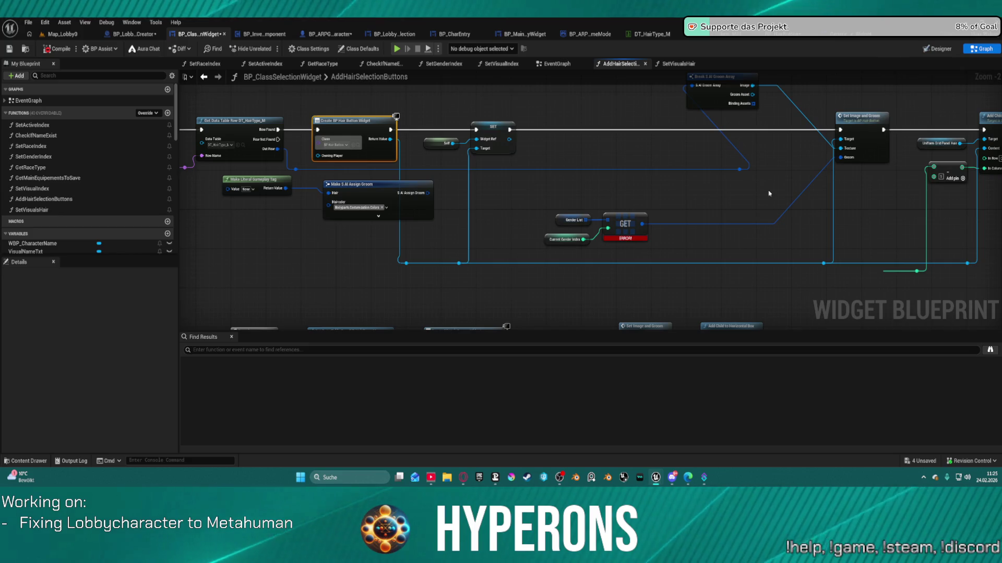
pyautogui.click(793, 209)
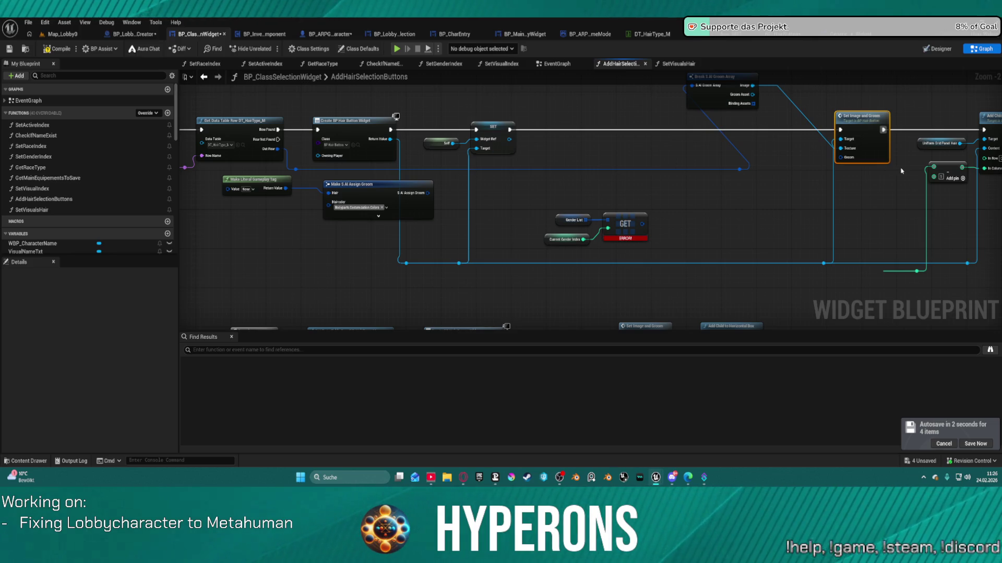
pyautogui.moveTo(788, 185)
pyautogui.mouseDown()
pyautogui.moveTo(615, 233)
pyautogui.moveTo(561, 260)
pyautogui.mouseUp()
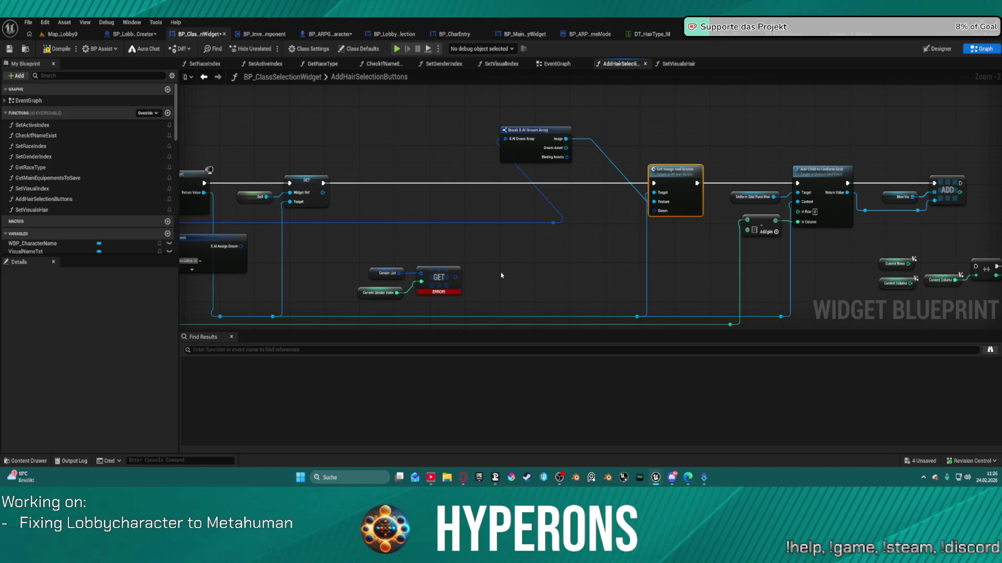
pyautogui.moveTo(520, 142)
pyautogui.mouseDown()
pyautogui.moveTo(597, 217)
pyautogui.moveTo(603, 268)
pyautogui.mouseUp()
pyautogui.click(586, 219)
pyautogui.moveTo(347, 262)
pyautogui.mouseDown()
pyautogui.moveTo(438, 280)
pyautogui.moveTo(439, 206)
pyautogui.moveTo(438, 242)
pyautogui.moveTo(453, 267)
pyautogui.mouseUp()
pyautogui.click(438, 280)
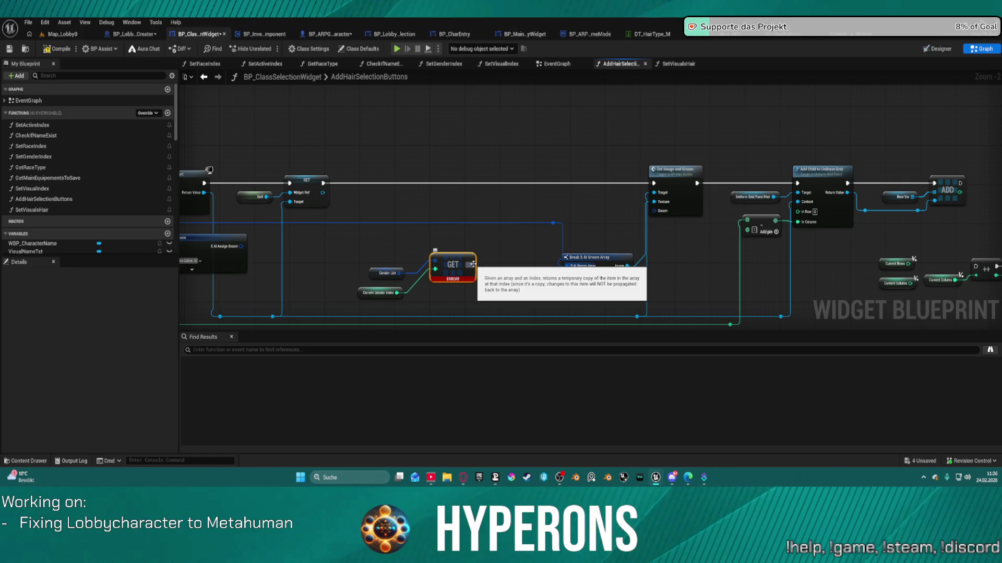
# Step: Add a Matches Tag node off the GET output, comparing against the Gender1 tag
pyautogui.moveTo(472, 264); pyautogui.dragTo(490, 235)
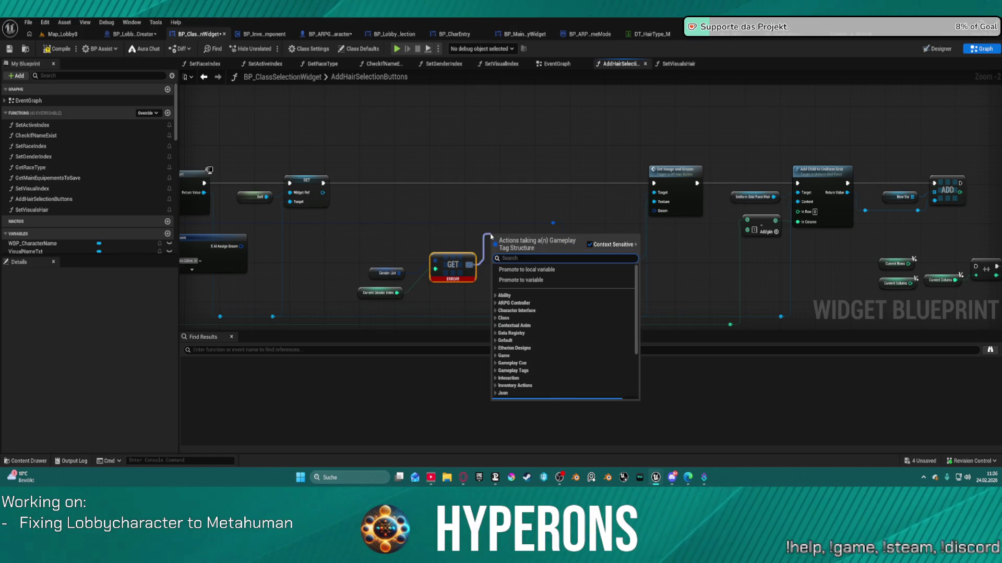
pyautogui.write('mat')
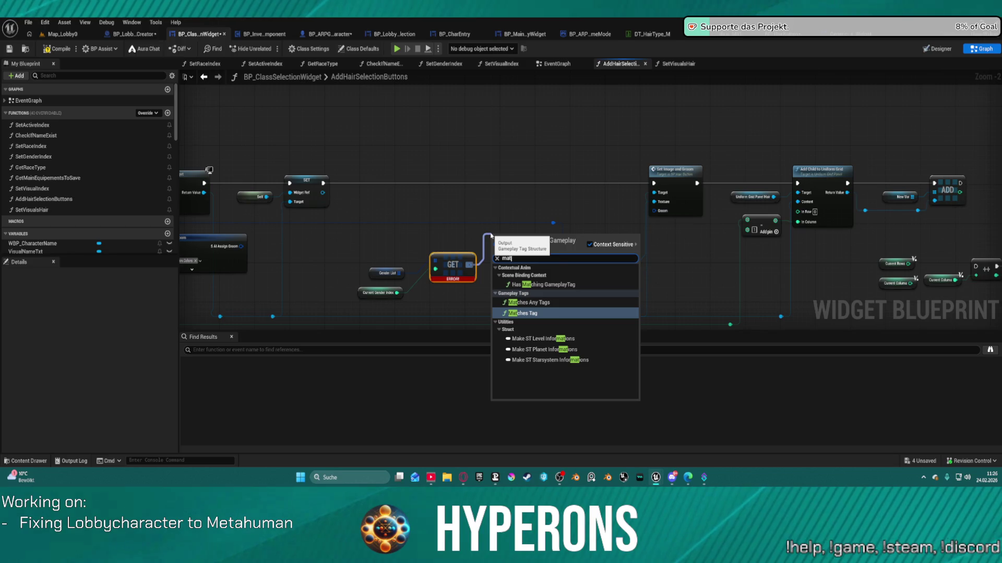
pyautogui.press('Return')
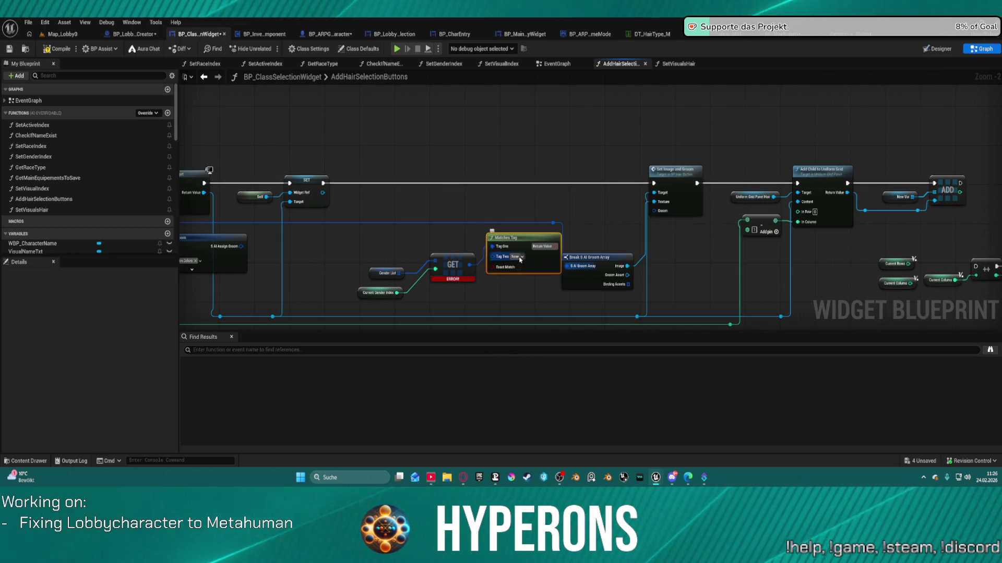
pyautogui.click(519, 258)
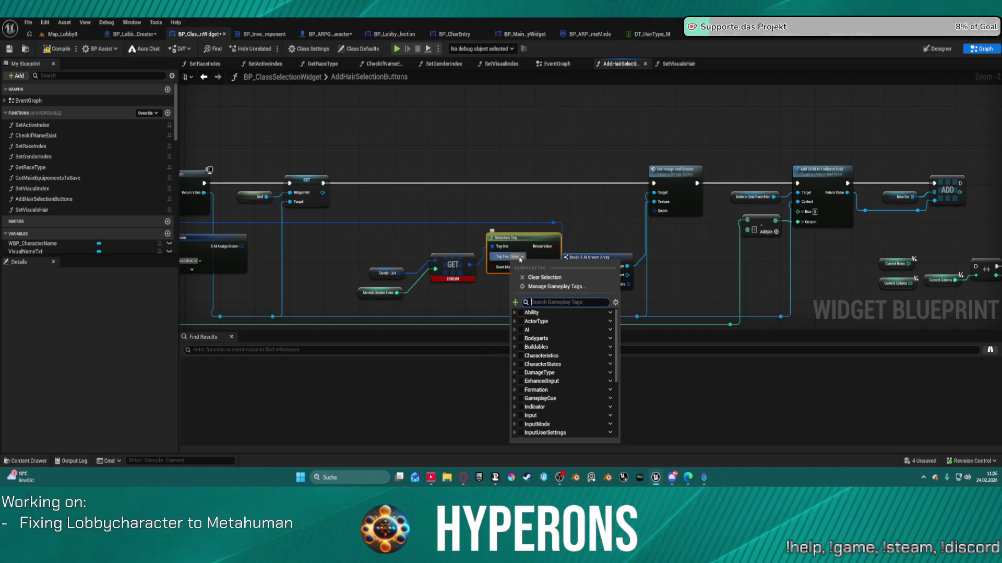
pyautogui.click(515, 356)
pyautogui.click(518, 382)
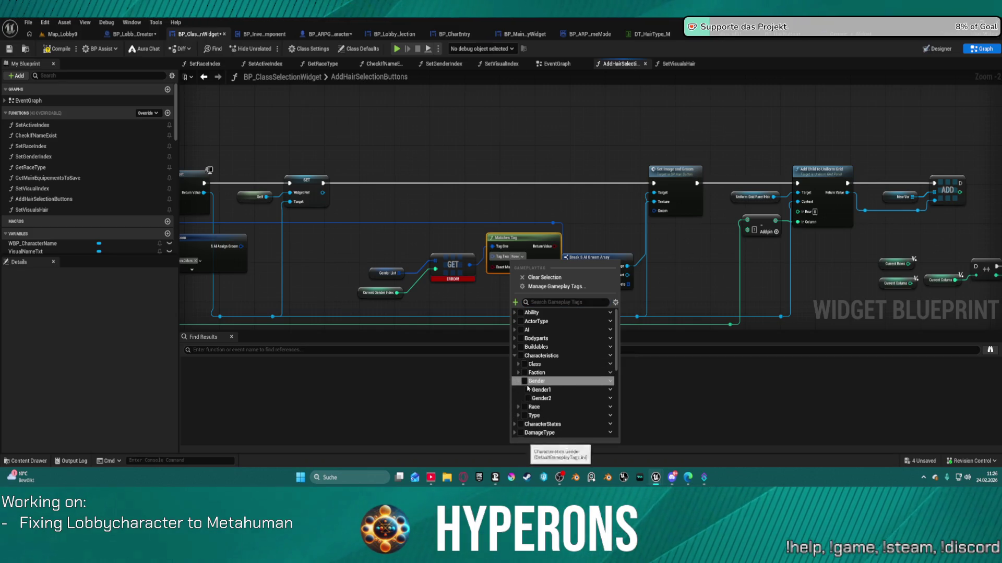
pyautogui.click(528, 390)
# Step: Add a Branch conditioned on Matches Tag and route the SET node's execution through it
pyautogui.moveTo(355, 308)
pyautogui.mouseDown()
pyautogui.moveTo(518, 239)
pyautogui.moveTo(412, 237)
pyautogui.moveTo(468, 202)
pyautogui.mouseUp()
pyautogui.click(440, 151)
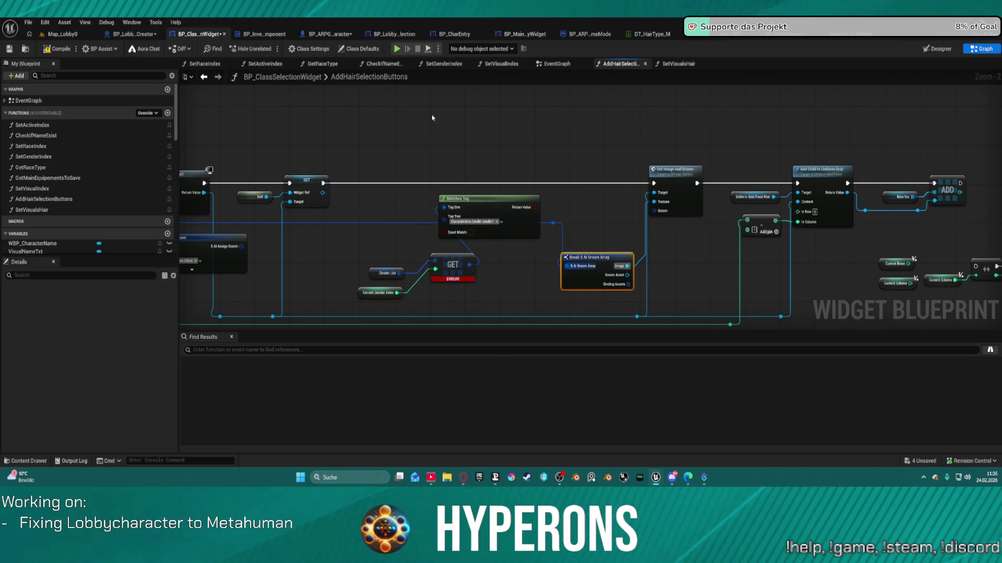
pyautogui.moveTo(438, 141); pyautogui.dragTo(534, 207)
pyautogui.moveTo(323, 183)
pyautogui.mouseDown()
pyautogui.moveTo(383, 180)
pyautogui.moveTo(438, 129)
pyautogui.moveTo(653, 182)
pyautogui.mouseUp()
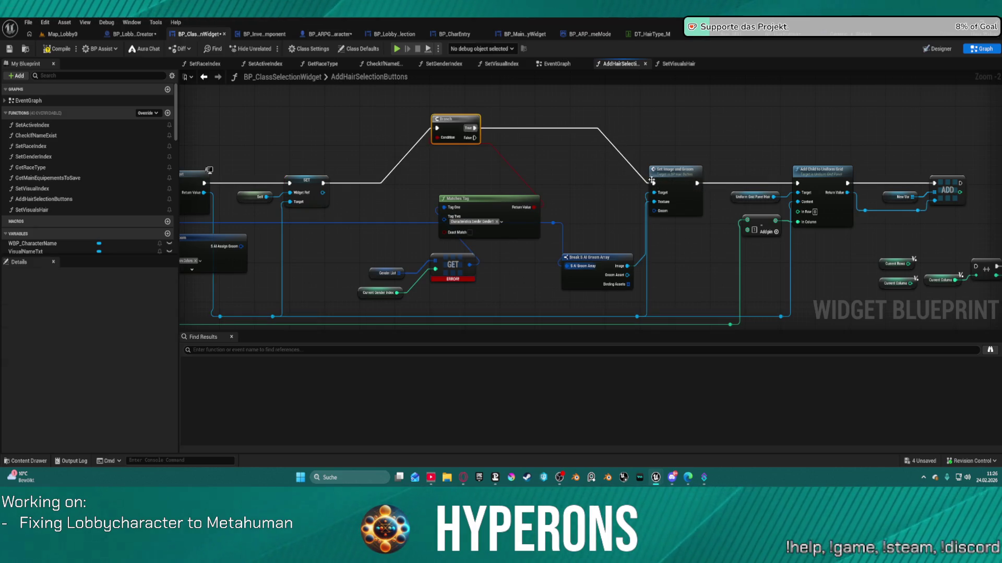
pyautogui.press('f')
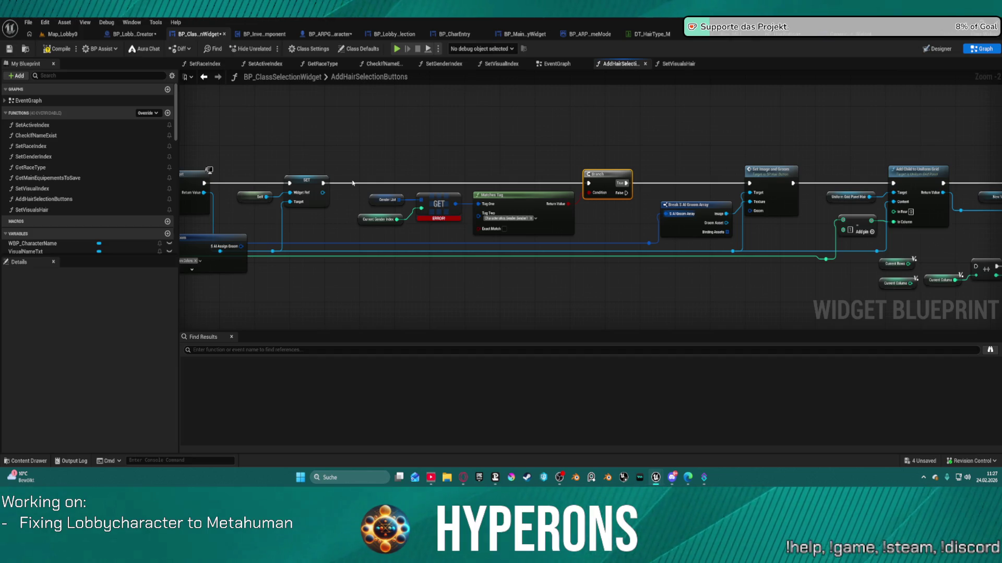
pyautogui.moveTo(688, 107)
pyautogui.mouseDown()
pyautogui.moveTo(531, 217)
pyautogui.moveTo(541, 199)
pyautogui.mouseUp()
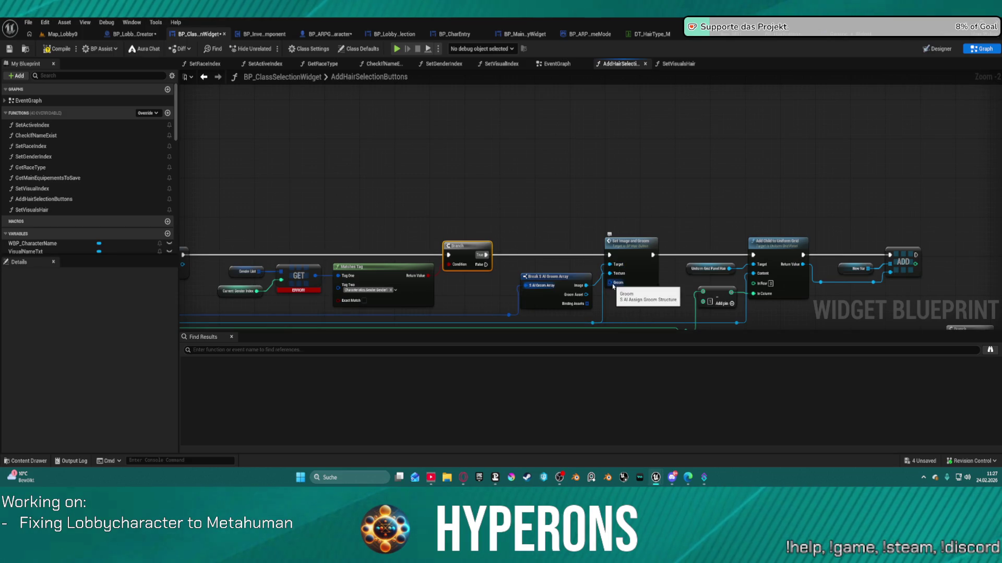
# Step: Add a Make S AI Assign Groom node feeding Set Image and Groom's Groom input
pyautogui.moveTo(613, 286)
pyautogui.mouseDown()
pyautogui.moveTo(588, 137)
pyautogui.moveTo(562, 125)
pyautogui.mouseUp()
pyautogui.write('make')
pyautogui.press('Return')
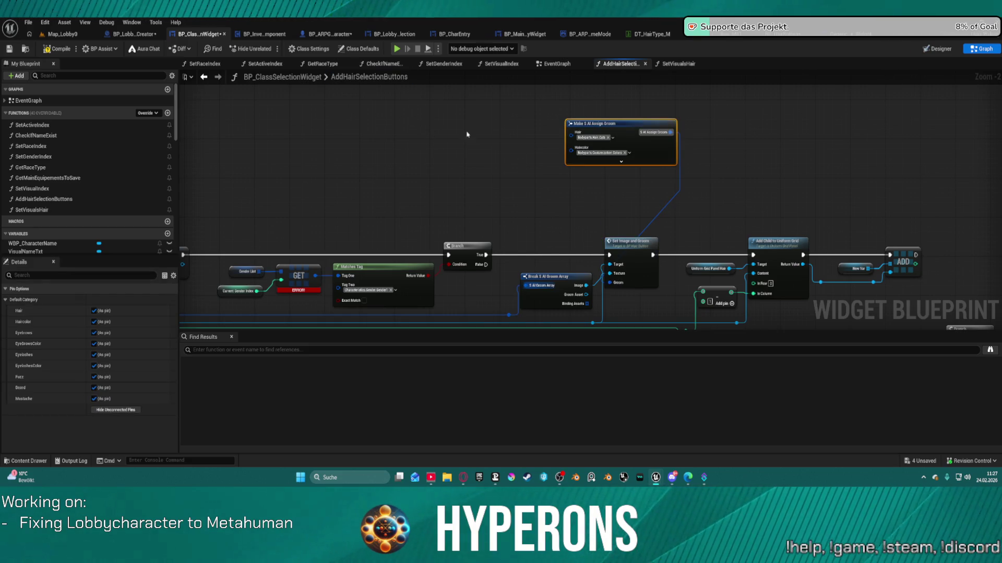
pyautogui.moveTo(571, 136); pyautogui.dragTo(483, 147)
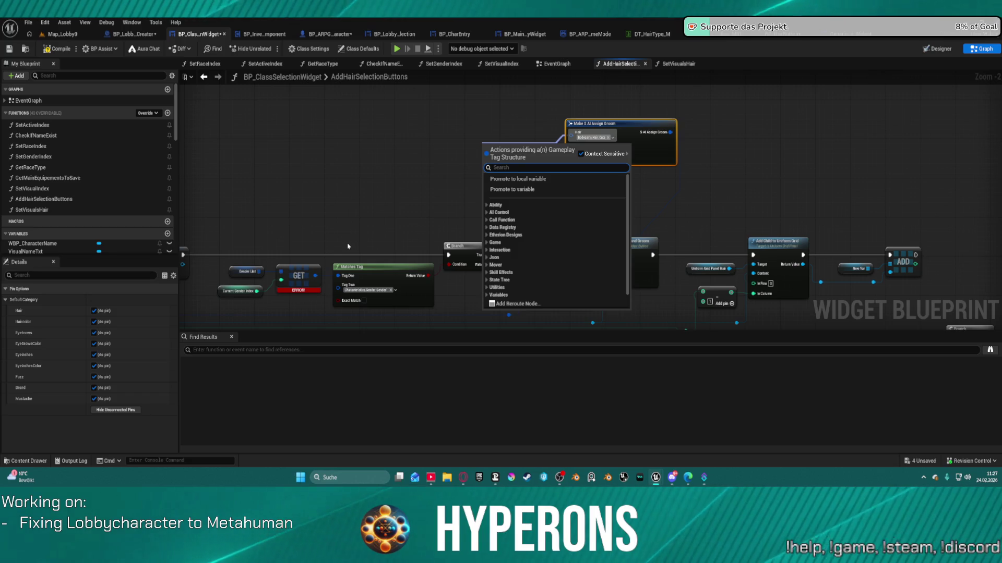
pyautogui.click(340, 215)
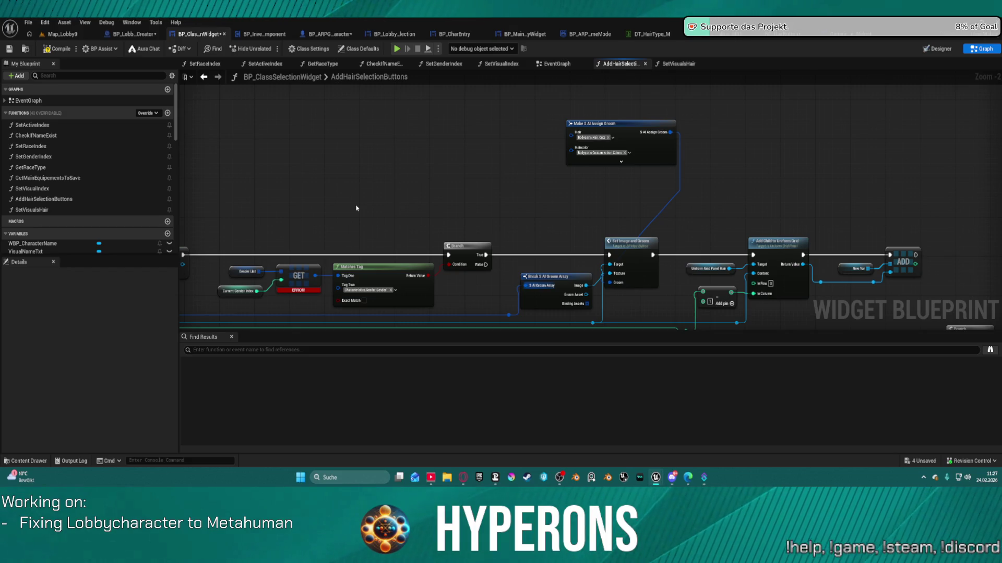
# Step: Delete the old Make S AI Assign Groom and Make Literal Gameplay Tag nodes
pyautogui.moveTo(345, 192)
pyautogui.mouseDown()
pyautogui.moveTo(613, 157)
pyautogui.moveTo(786, 159)
pyautogui.mouseUp()
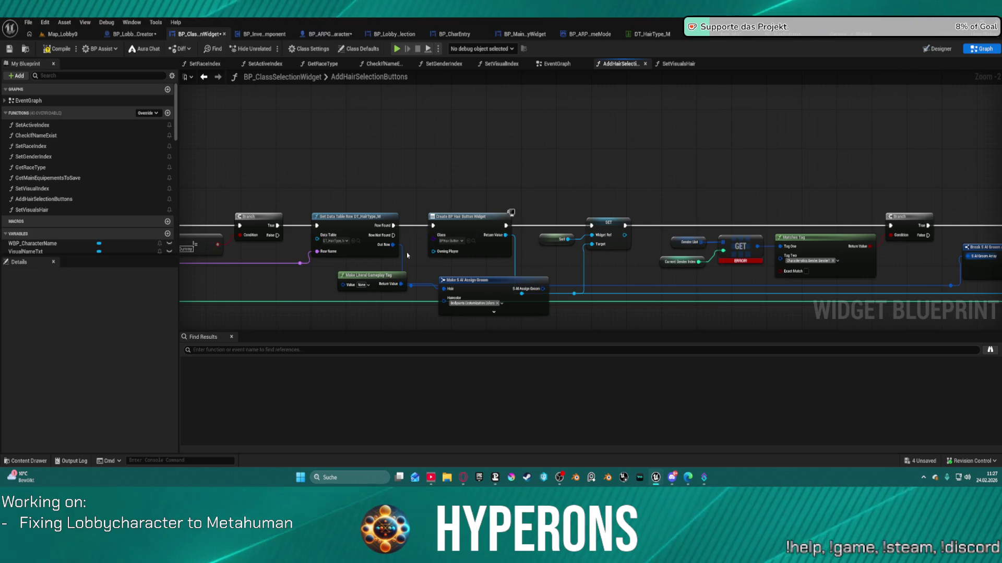
pyautogui.click(487, 291)
pyautogui.press('Delete')
pyautogui.moveTo(359, 272); pyautogui.dragTo(358, 277)
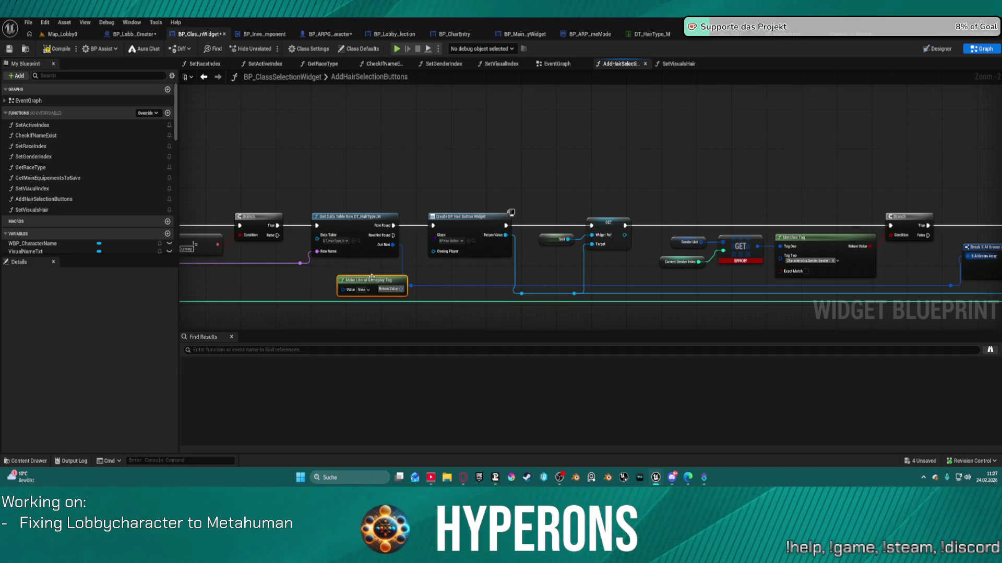
pyautogui.press('Delete')
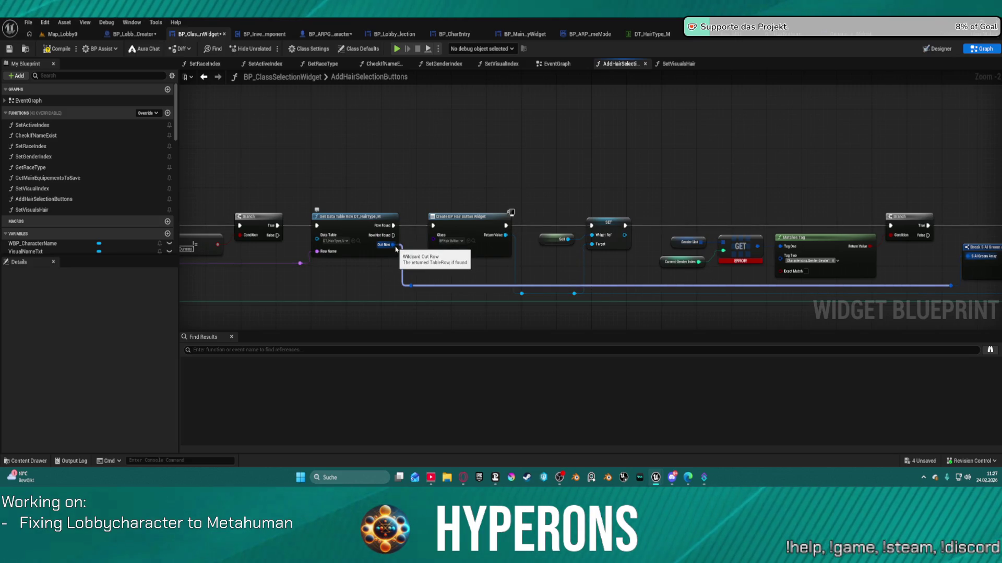
# Step: Break the DT_HairType row lookup's Out Row with a new Break S AI Groom Array node
pyautogui.moveTo(394, 244); pyautogui.dragTo(515, 152)
pyautogui.write('break')
pyautogui.press('Return')
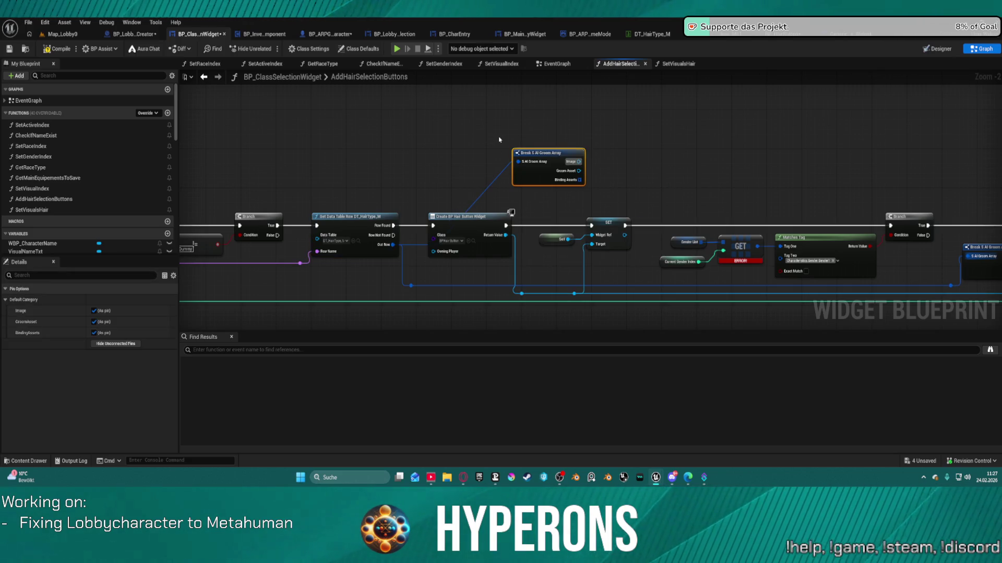
pyautogui.moveTo(499, 139); pyautogui.dragTo(813, 139)
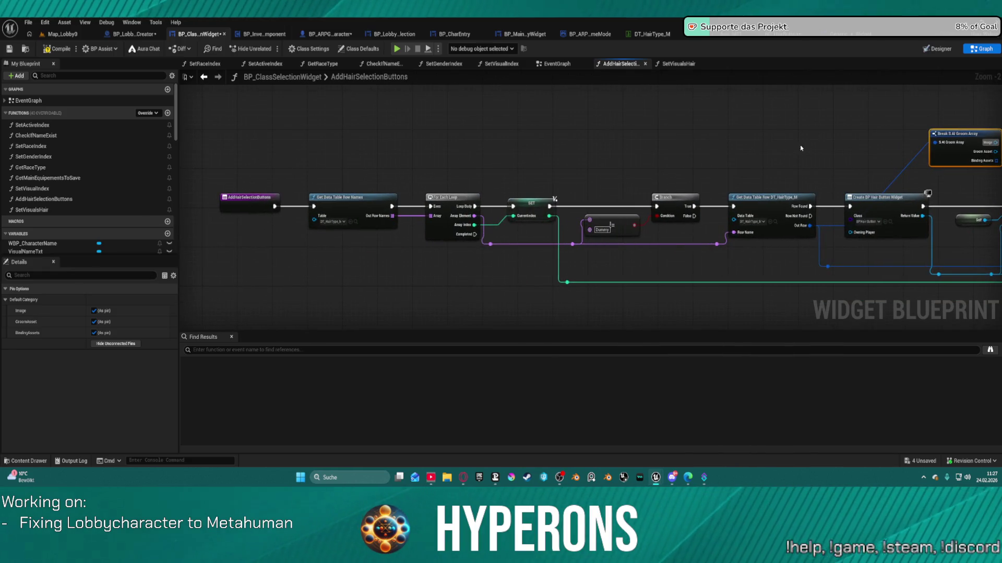
pyautogui.moveTo(921, 106)
pyautogui.mouseDown()
pyautogui.moveTo(684, 134)
pyautogui.moveTo(566, 178)
pyautogui.mouseUp()
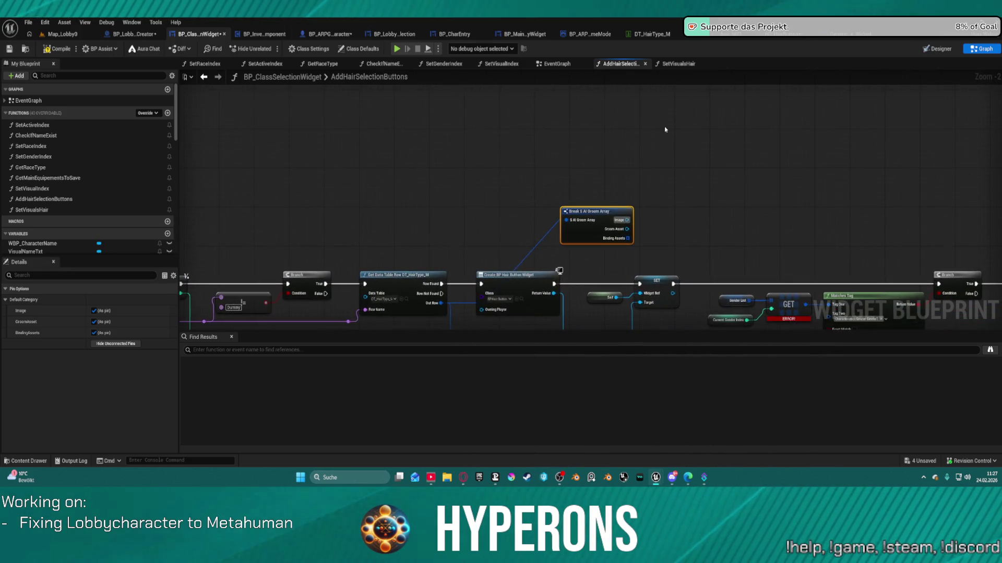
# Step: Search the node list for a tag container and add Make Gameplay Tag Container from Array
pyautogui.rightClick(665, 127)
pyautogui.write('gamel')
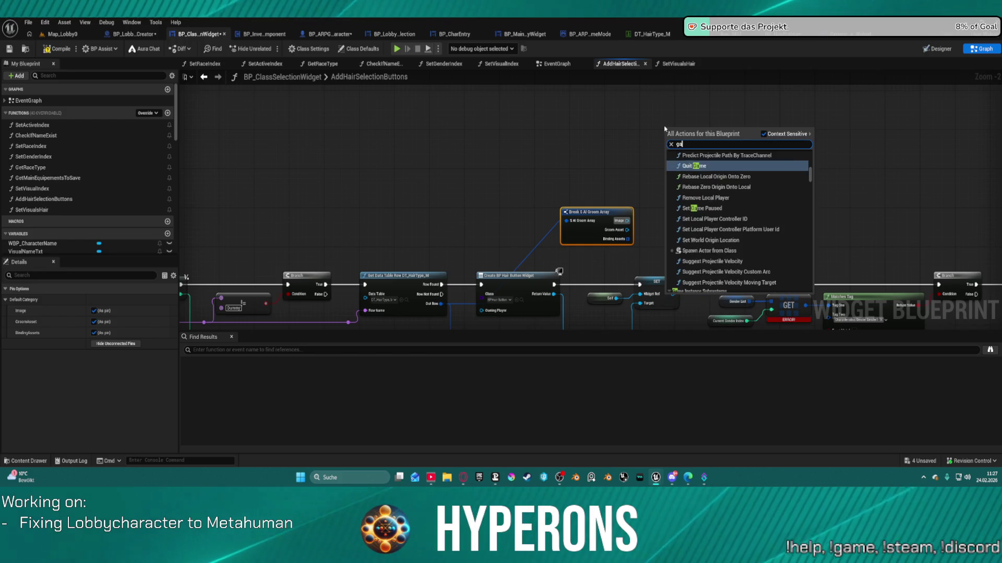
pyautogui.press('BackSpace')
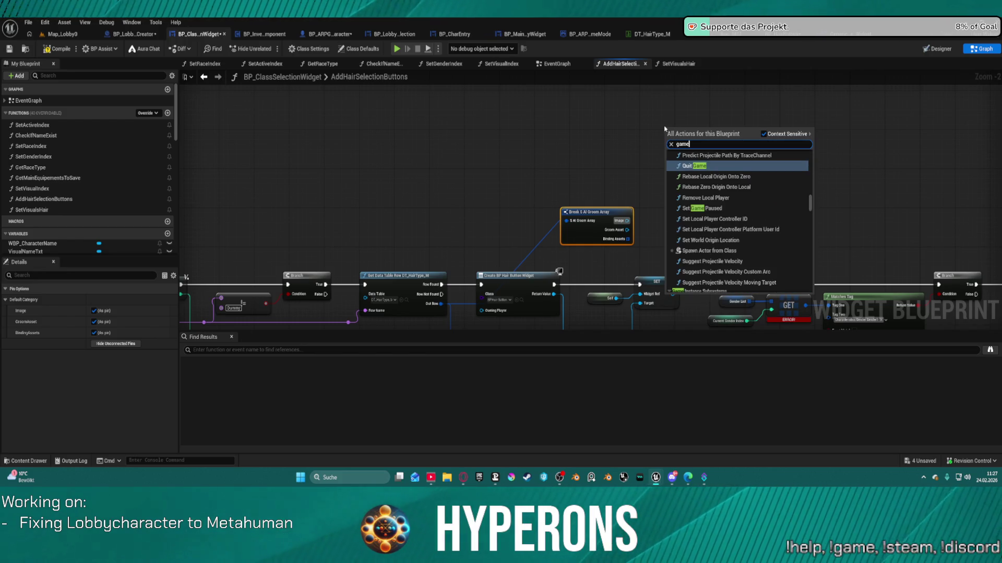
pyautogui.write(' tag com')
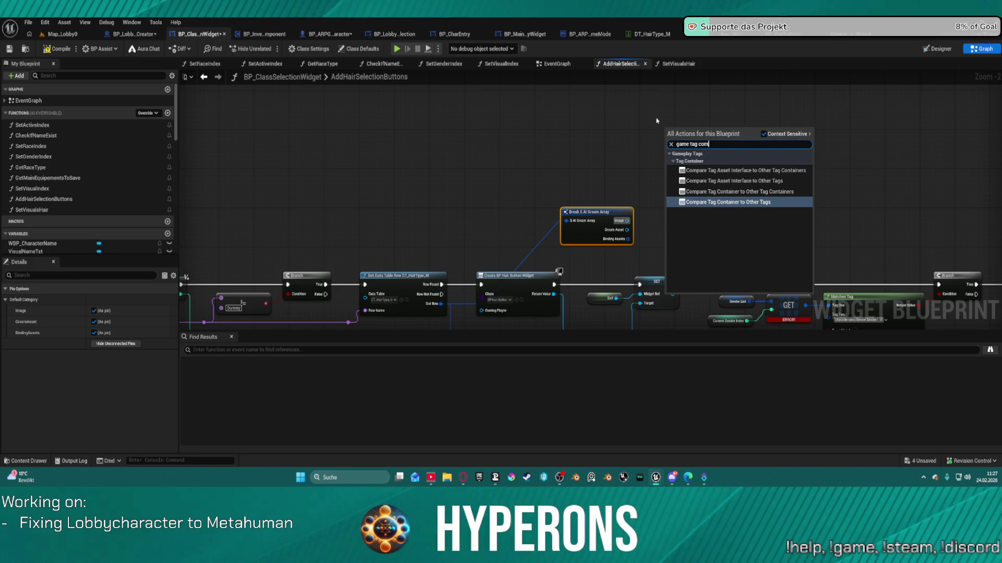
pyautogui.press('BackSpace')
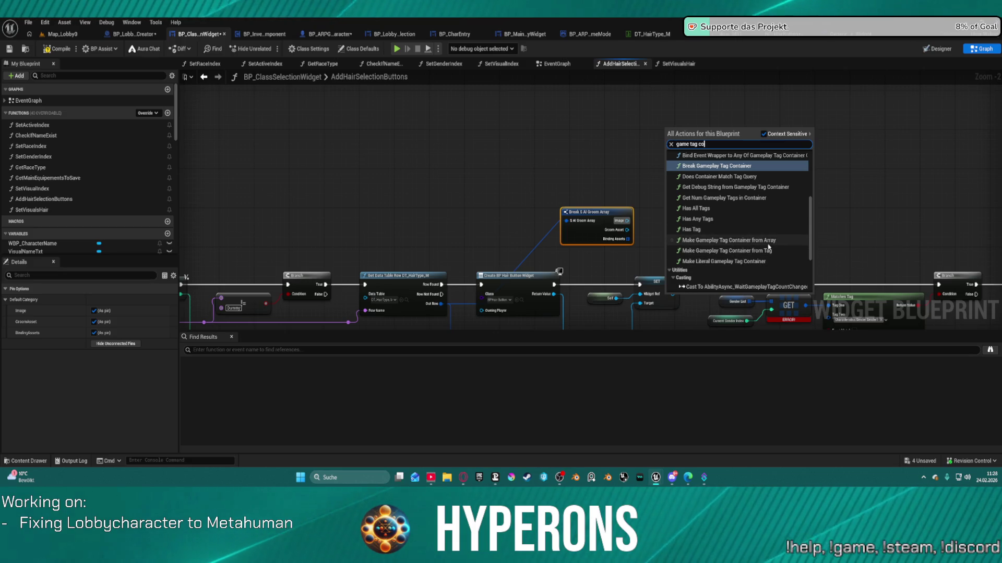
pyautogui.click(767, 241)
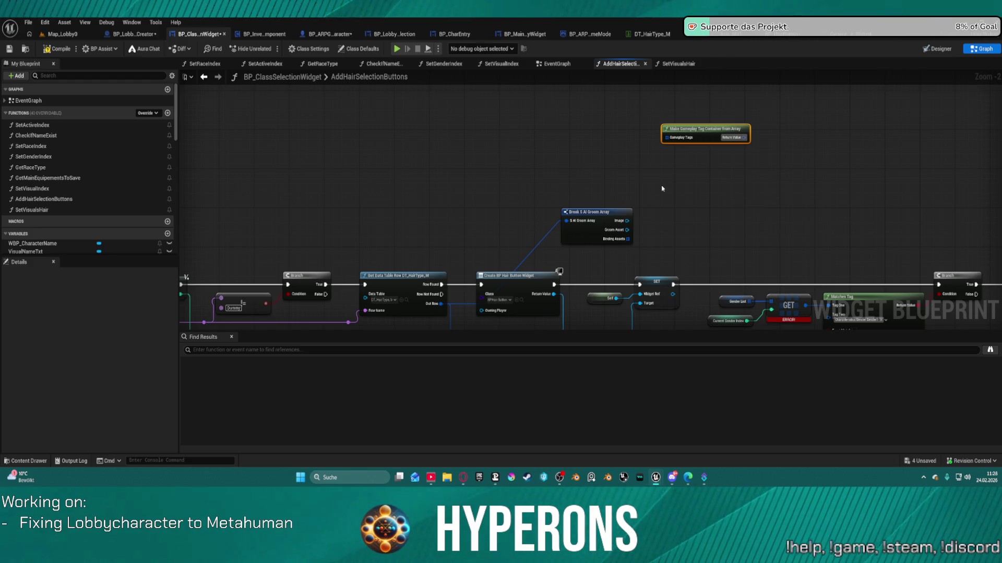
# Step: Feed its Gameplay Tags input from a new Make Array and wire the container toward the Hair input
pyautogui.moveTo(666, 137)
pyautogui.mouseDown()
pyautogui.moveTo(651, 148)
pyautogui.moveTo(564, 131)
pyautogui.mouseUp()
pyautogui.write('make')
pyautogui.press('Return')
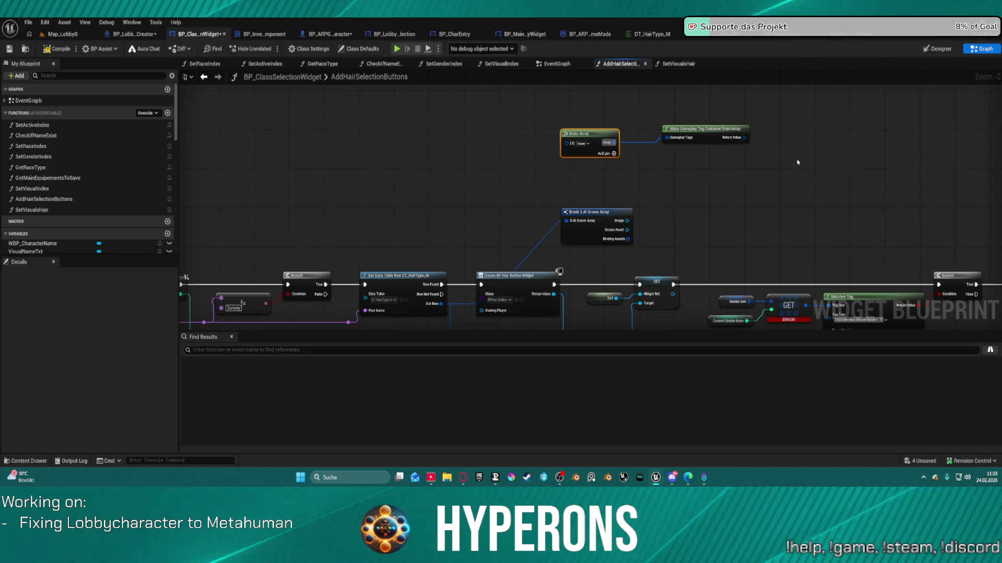
pyautogui.moveTo(827, 158); pyautogui.dragTo(557, 166)
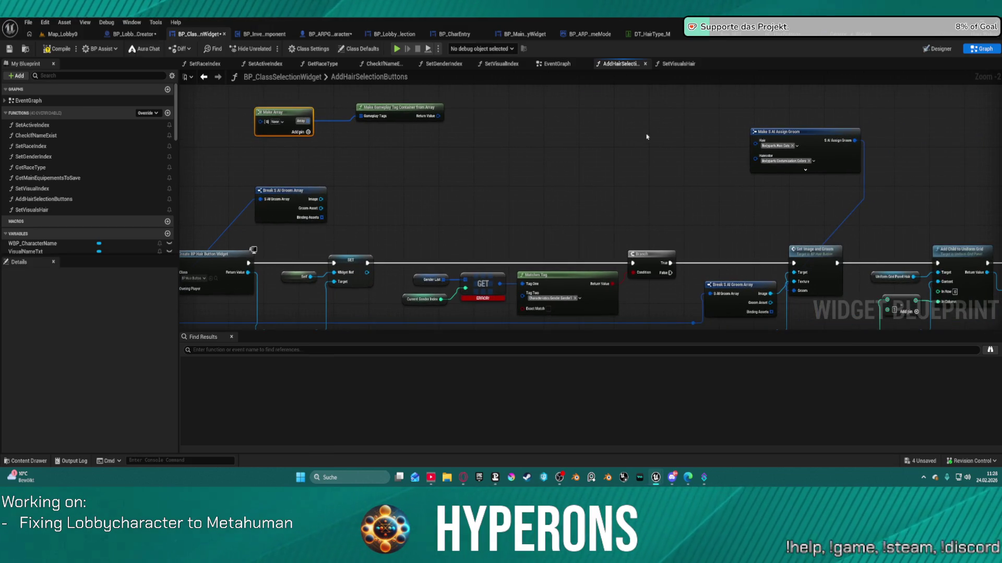
pyautogui.moveTo(441, 117)
pyautogui.mouseDown()
pyautogui.moveTo(753, 135)
pyautogui.moveTo(744, 139)
pyautogui.moveTo(756, 146)
pyautogui.moveTo(555, 150)
pyautogui.moveTo(540, 139)
pyautogui.mouseUp()
# Step: Add a Get Num Gameplay Tags node and undo it, then add a Copy node from the container output
pyautogui.write('g')
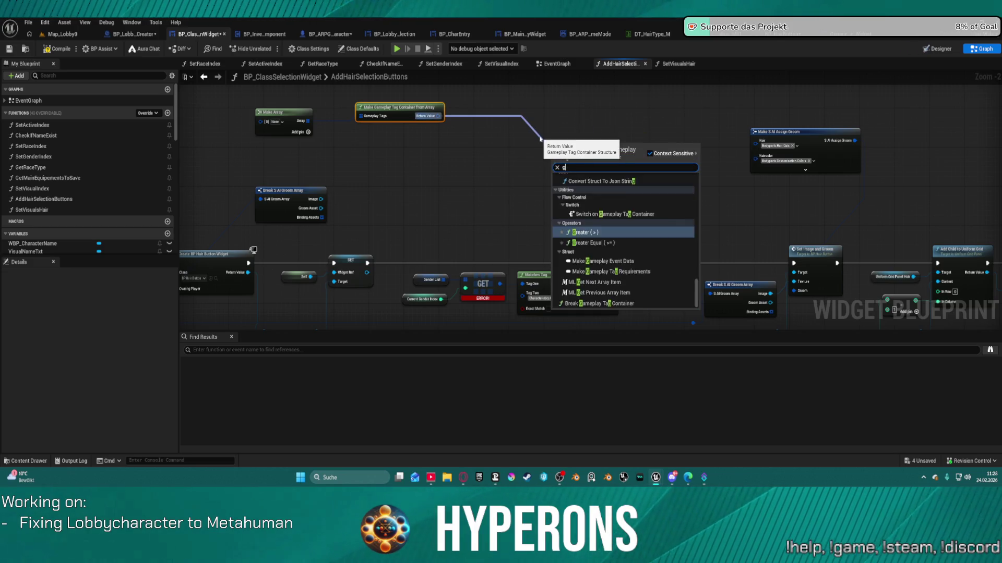
pyautogui.write('et co')
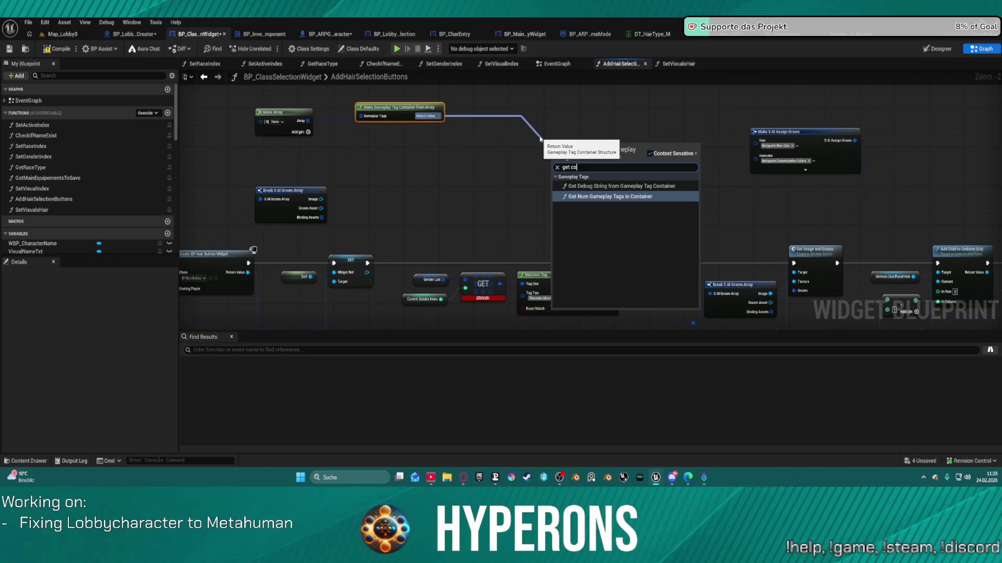
pyautogui.press('Return')
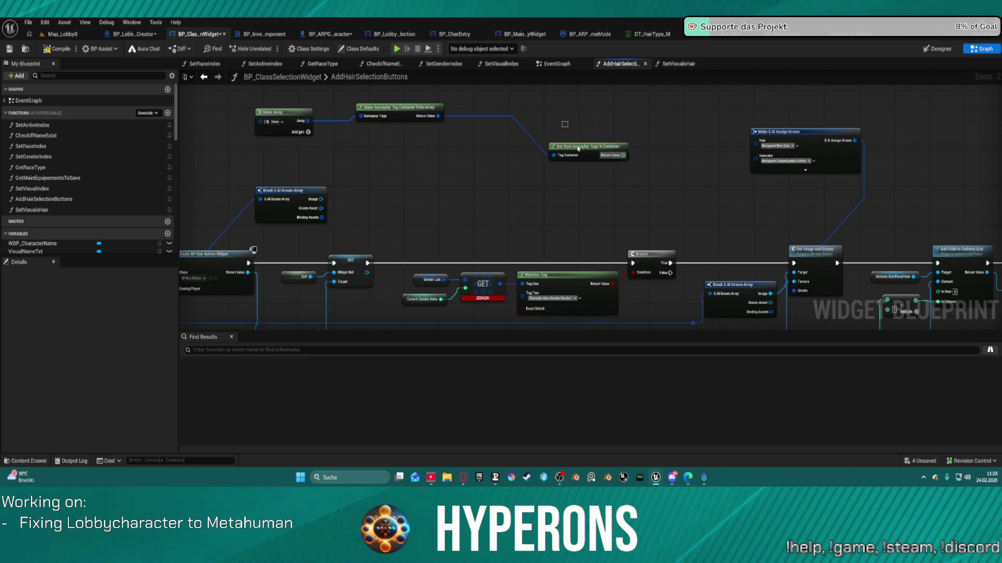
pyautogui.hotkey('ctrl', 'z')
pyautogui.moveTo(438, 116); pyautogui.dragTo(472, 140)
pyautogui.write('cop')
pyautogui.click(512, 182)
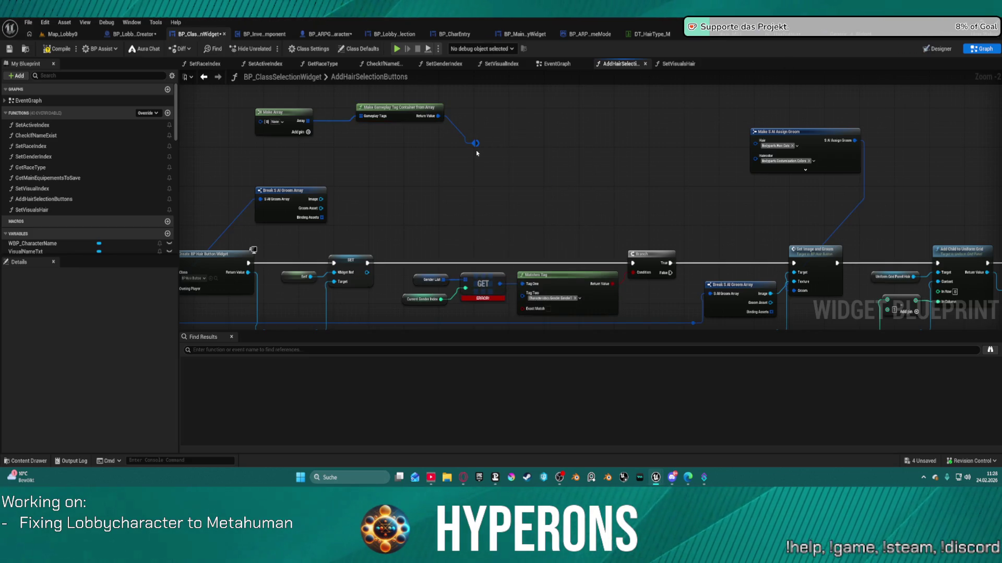
# Step: Add a Break Gameplay Tag Container node from the container output and place it beside its source
pyautogui.moveTo(441, 114); pyautogui.dragTo(509, 171)
pyautogui.write('get')
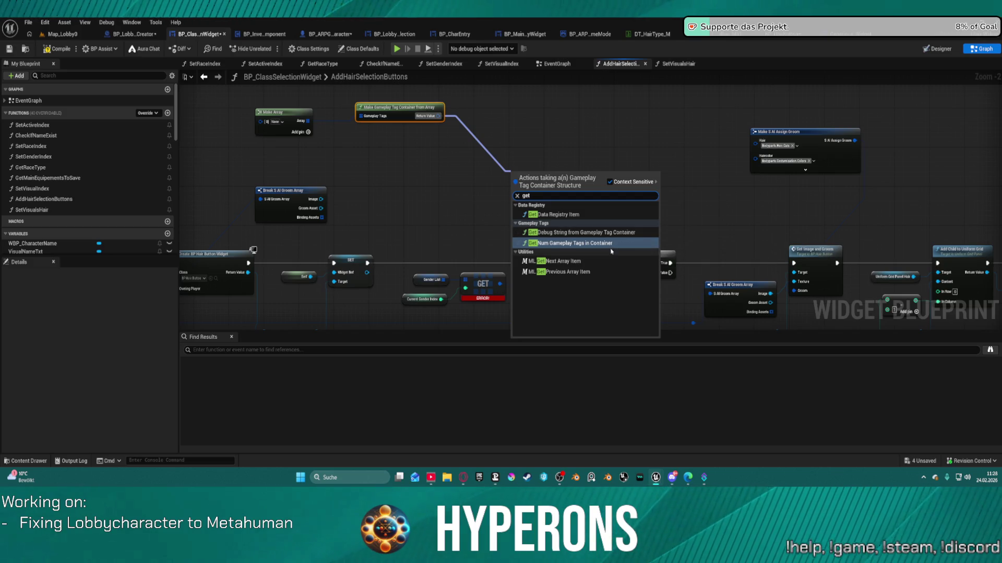
pyautogui.click(517, 105)
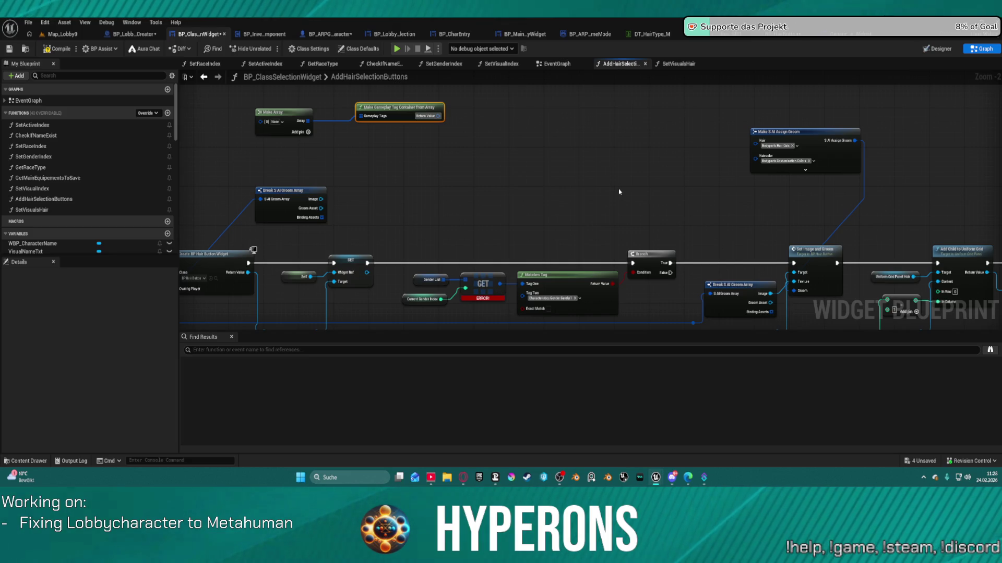
pyautogui.moveTo(438, 116); pyautogui.dragTo(558, 181)
pyautogui.write('bre')
pyautogui.press('Return')
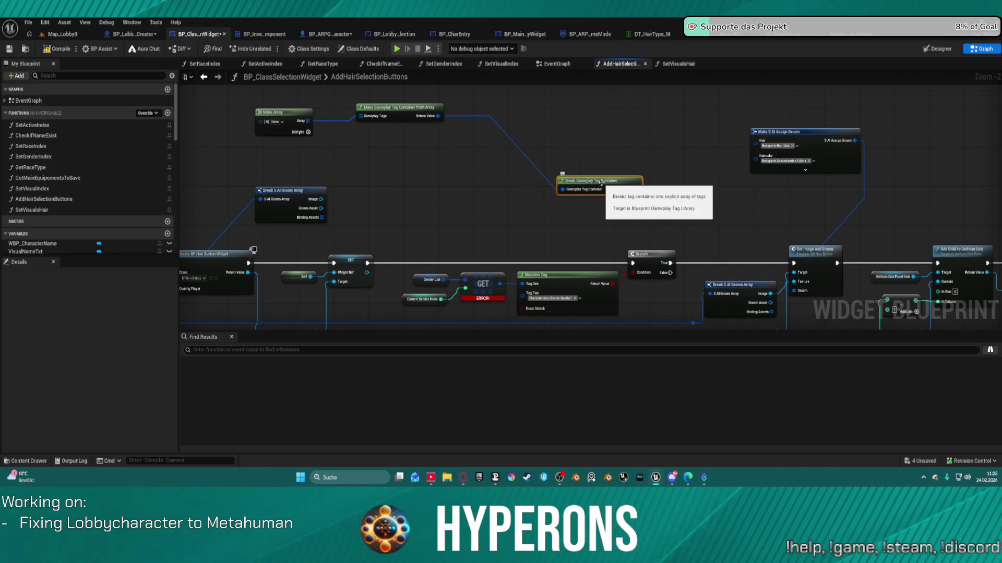
pyautogui.moveTo(591, 178)
pyautogui.mouseDown()
pyautogui.moveTo(571, 144)
pyautogui.moveTo(504, 107)
pyautogui.moveTo(599, 173)
pyautogui.mouseUp()
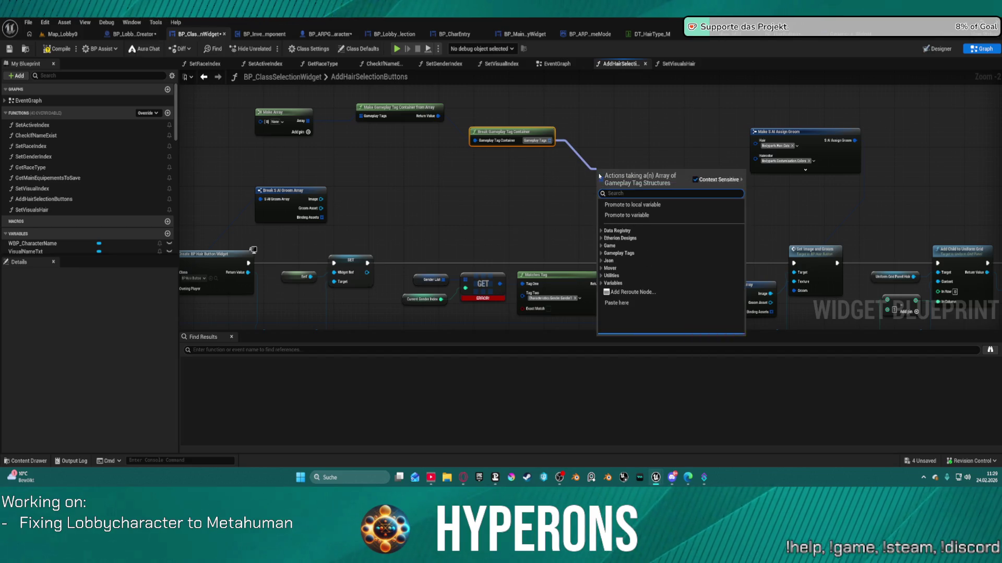
# Step: Add a GET node for the broken tag array and connect it to the nodes below
pyautogui.write('co')
pyautogui.press('Down')
pyautogui.press('Return')
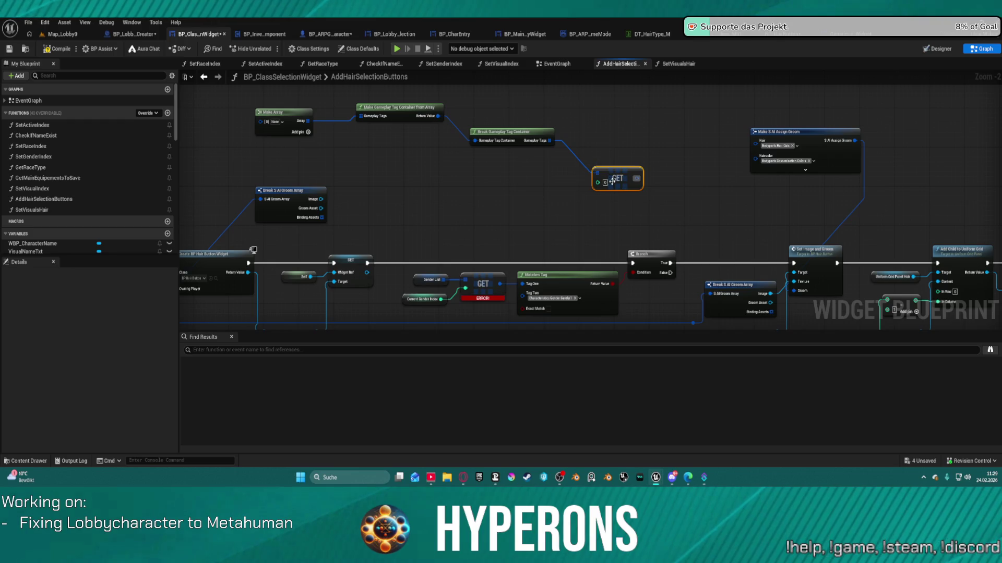
pyautogui.moveTo(601, 186)
pyautogui.mouseDown()
pyautogui.moveTo(212, 308)
pyautogui.moveTo(405, 298)
pyautogui.moveTo(424, 281)
pyautogui.moveTo(489, 277)
pyautogui.moveTo(203, 271)
pyautogui.moveTo(515, 248)
pyautogui.mouseUp()
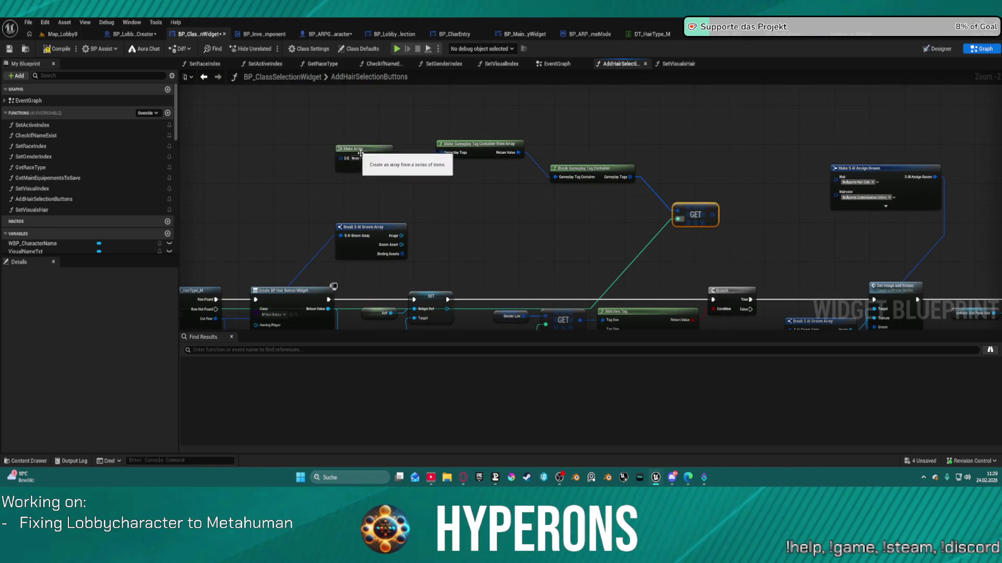
# Step: Move the Make Array node up and to the right, then bring up the action list at an empty spot
pyautogui.click(359, 158)
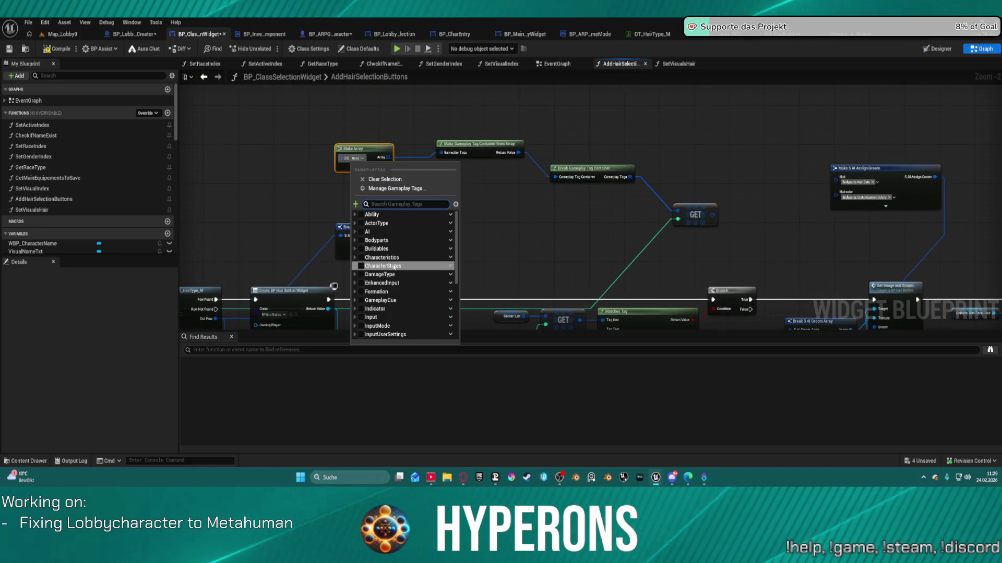
pyautogui.click(375, 148)
pyautogui.moveTo(378, 148)
pyautogui.mouseDown()
pyautogui.moveTo(440, 96)
pyautogui.moveTo(379, 82)
pyautogui.mouseUp()
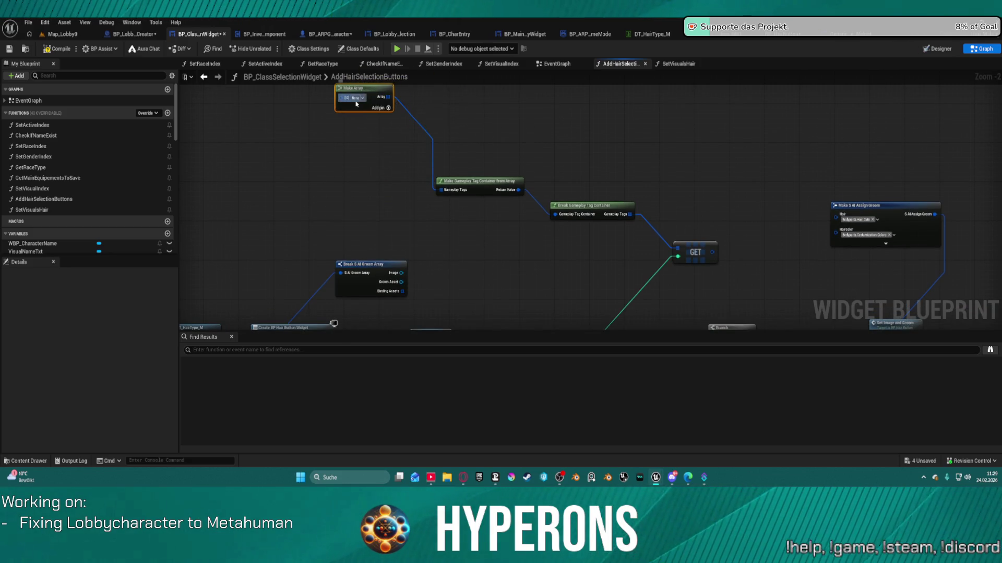
pyautogui.rightClick(507, 134)
pyautogui.rightClick(473, 138)
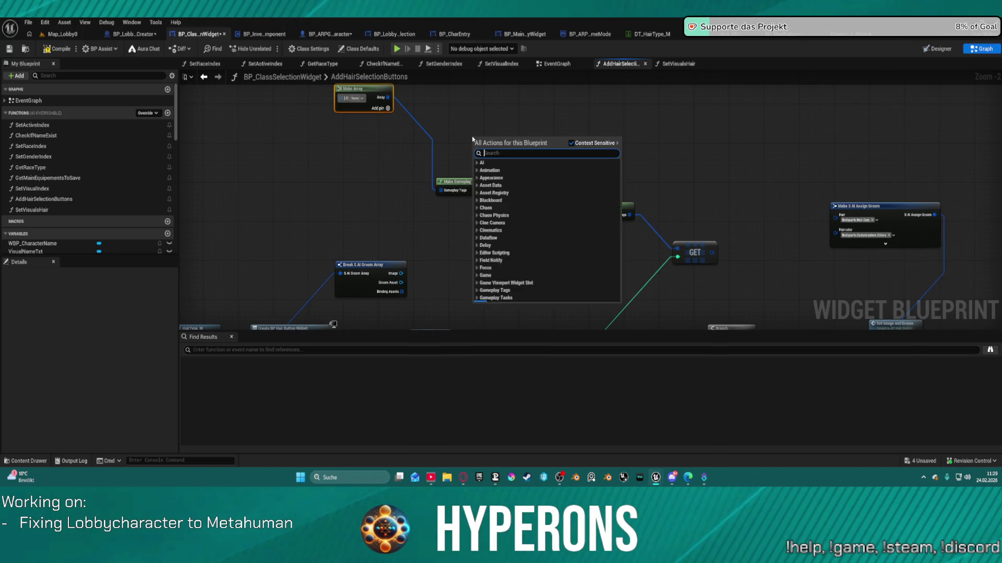
# Step: Search 'container' and add a Make Gameplay Tag Container from Tag node, then delete it
pyautogui.write('container')
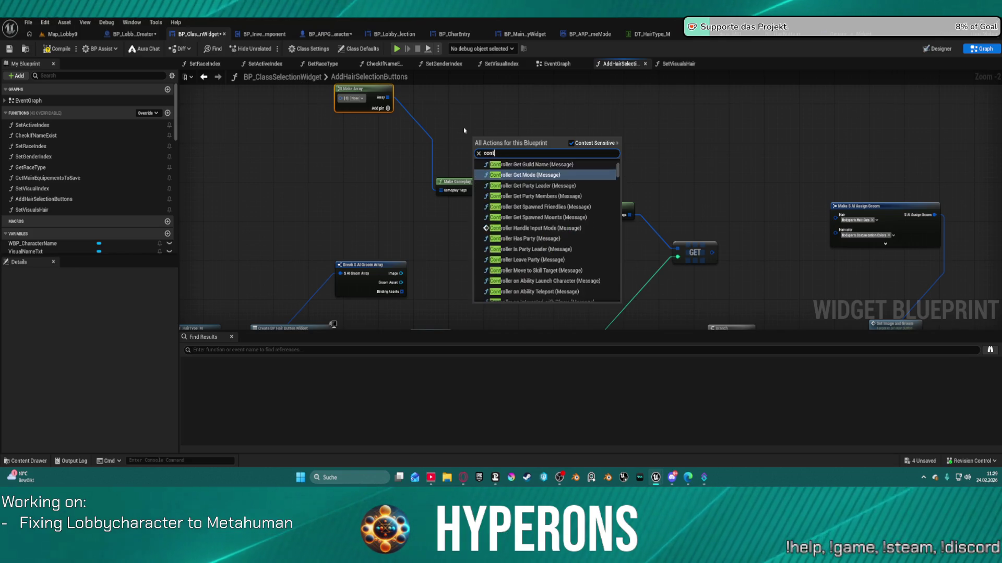
pyautogui.scroll(-2, 524, 221)
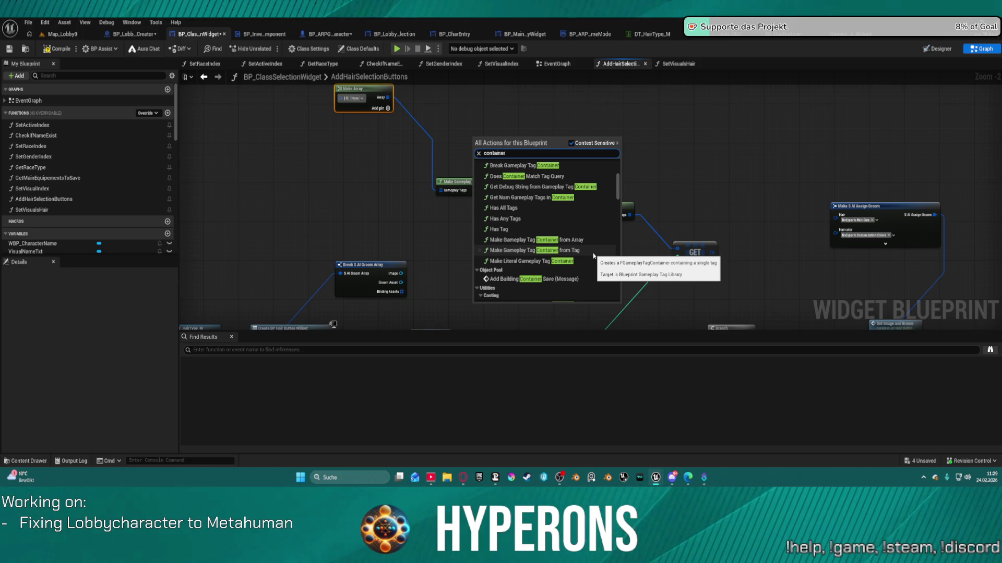
pyautogui.click(593, 252)
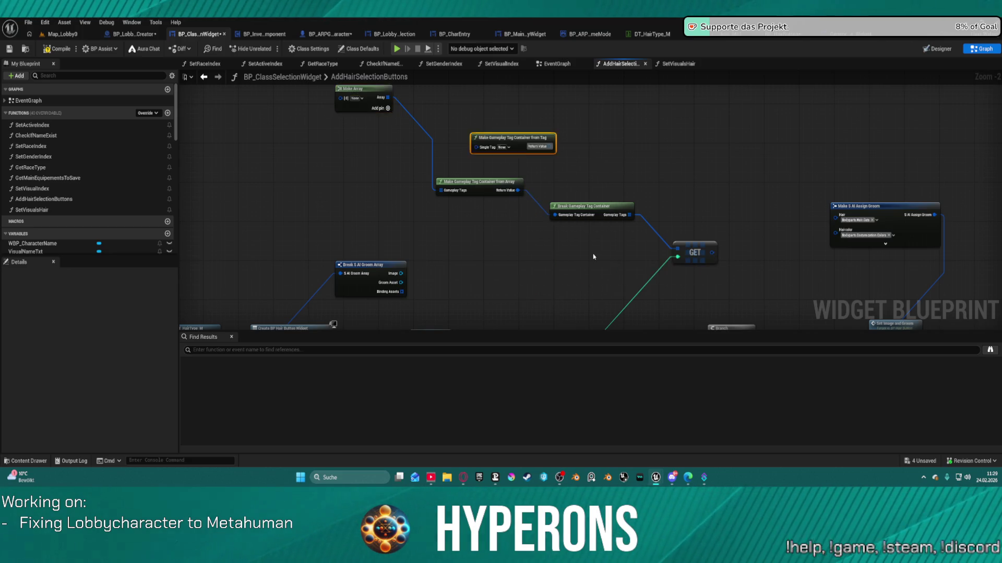
pyautogui.click(519, 137)
pyautogui.press('Delete')
# Step: Add a Make Literal Gameplay Tag Container, move it up, and delete the from-Array container node
pyautogui.rightClick(521, 155)
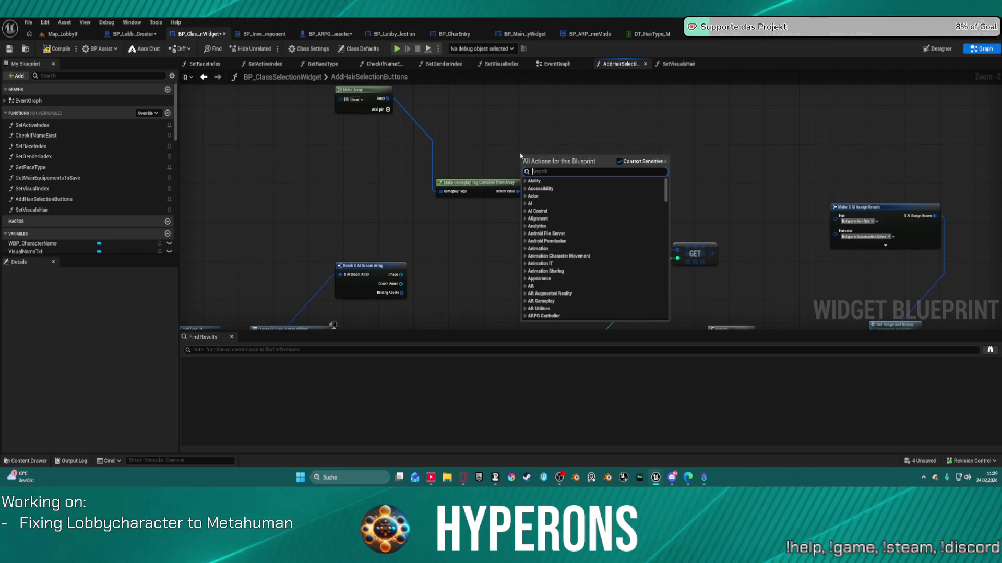
pyautogui.write('container')
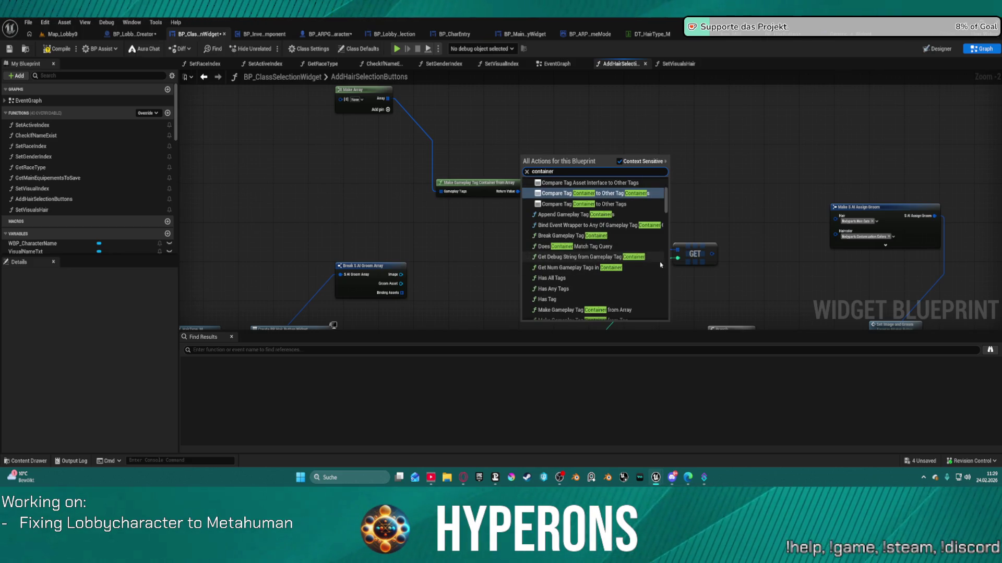
pyautogui.scroll(-3, 652, 258)
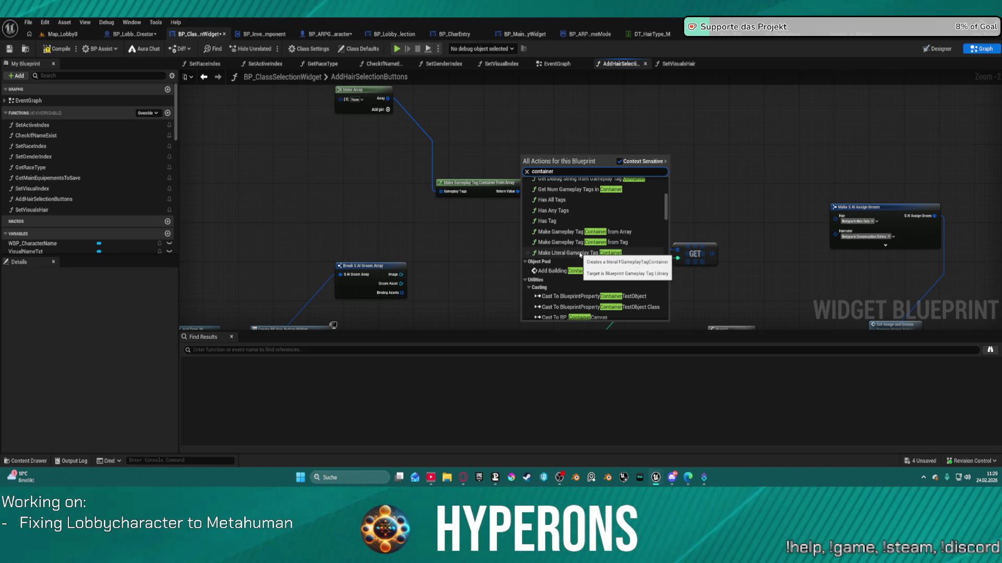
pyautogui.click(580, 254)
pyautogui.moveTo(555, 159)
pyautogui.mouseDown()
pyautogui.moveTo(498, 130)
pyautogui.moveTo(563, 230)
pyautogui.moveTo(554, 215)
pyautogui.mouseUp()
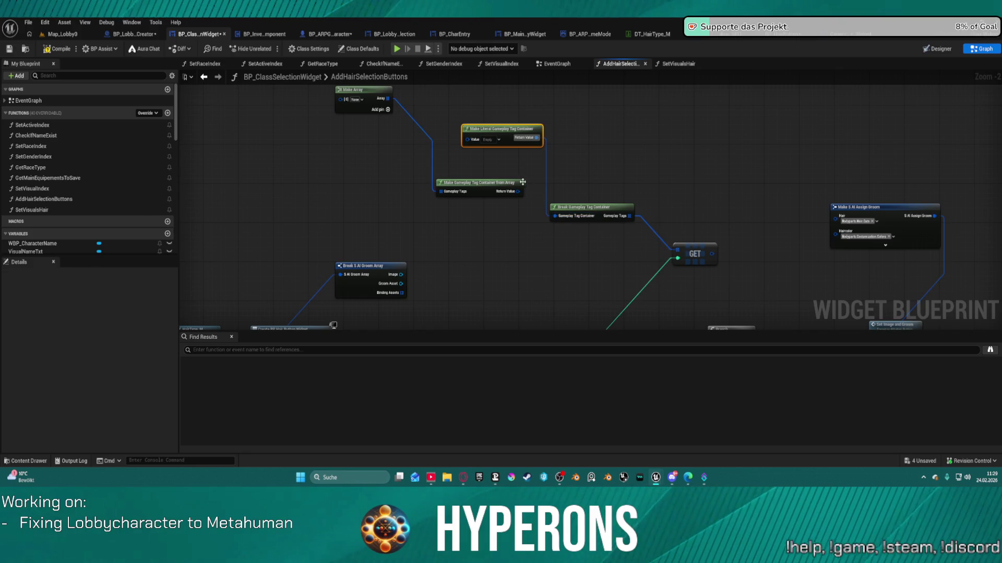
pyautogui.click(509, 184)
pyautogui.press('Delete')
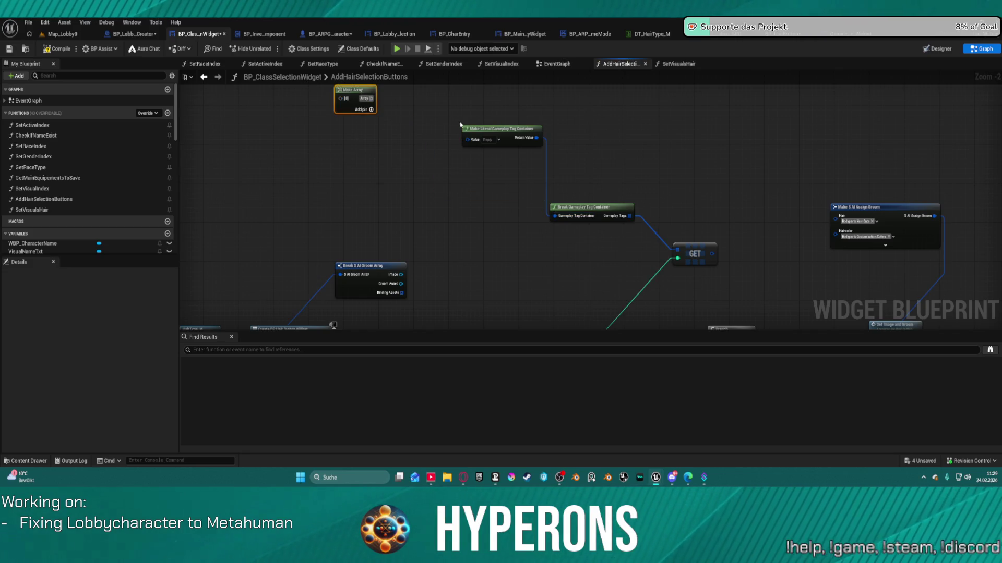
pyautogui.click(500, 140)
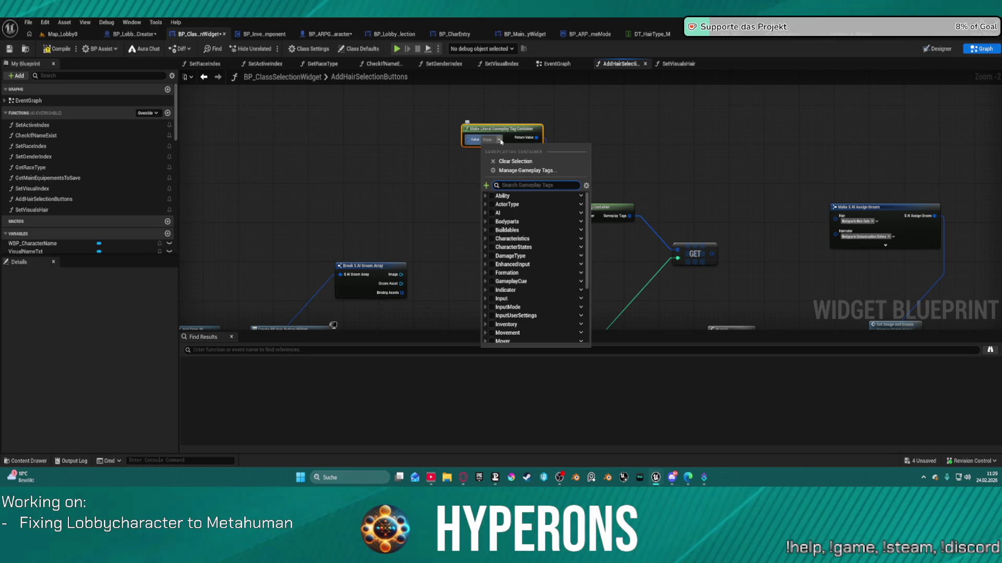
# Step: In the Value picker expand Bodyparts > Hair > Cuts > Male and tick 360Waves, AfroCurly, AfroFade, BobBangs
pyautogui.click(486, 222)
pyautogui.click(488, 256)
pyautogui.click(498, 281)
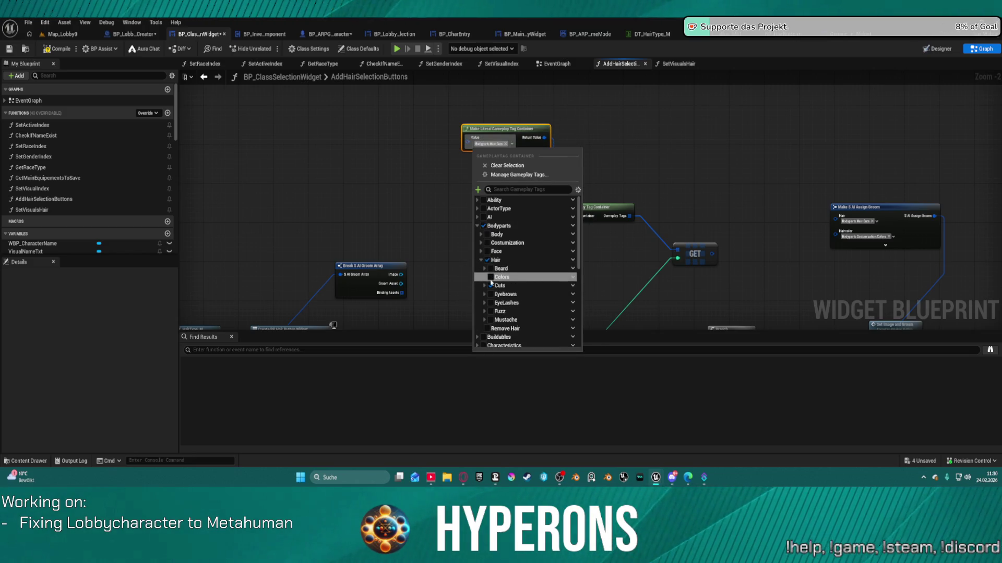
pyautogui.click(489, 303)
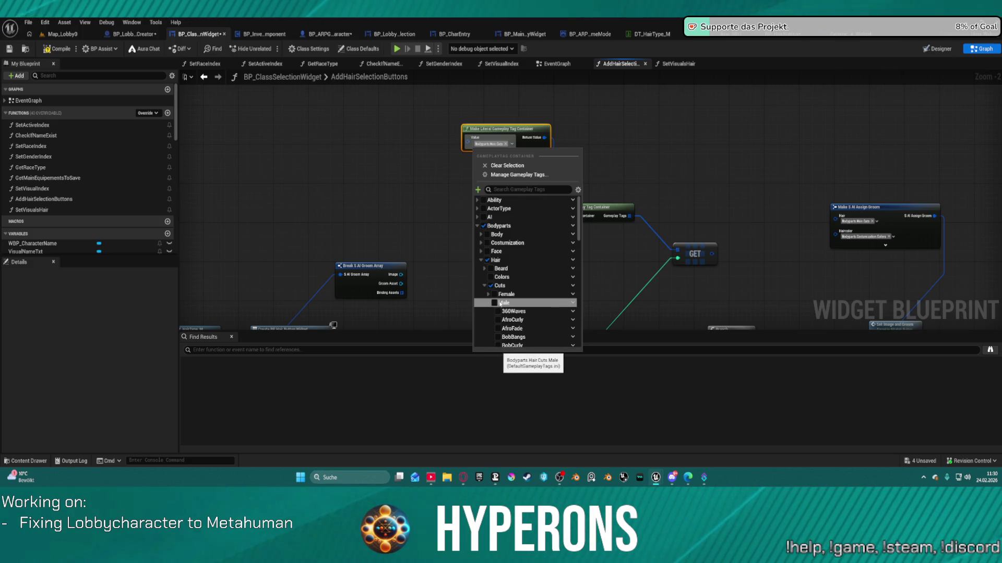
pyautogui.click(499, 311)
pyautogui.click(499, 320)
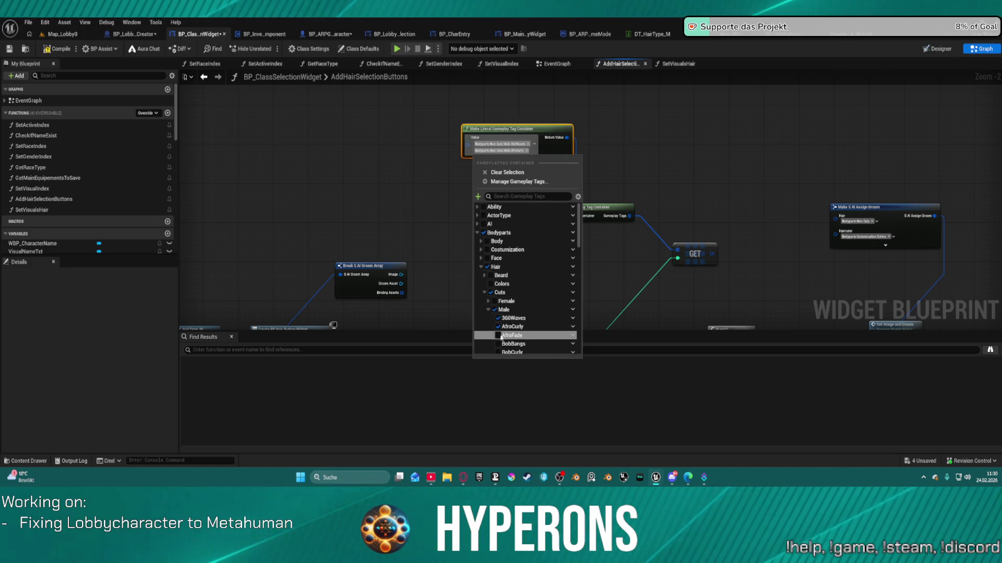
pyautogui.click(501, 336)
pyautogui.click(498, 351)
# Step: Tick BobCurly through CurlyFade, including BobSlick, BrushCut, BuzzCut, Casual, Clean, Coil and Cornrows
pyautogui.scroll(-5, 521, 248)
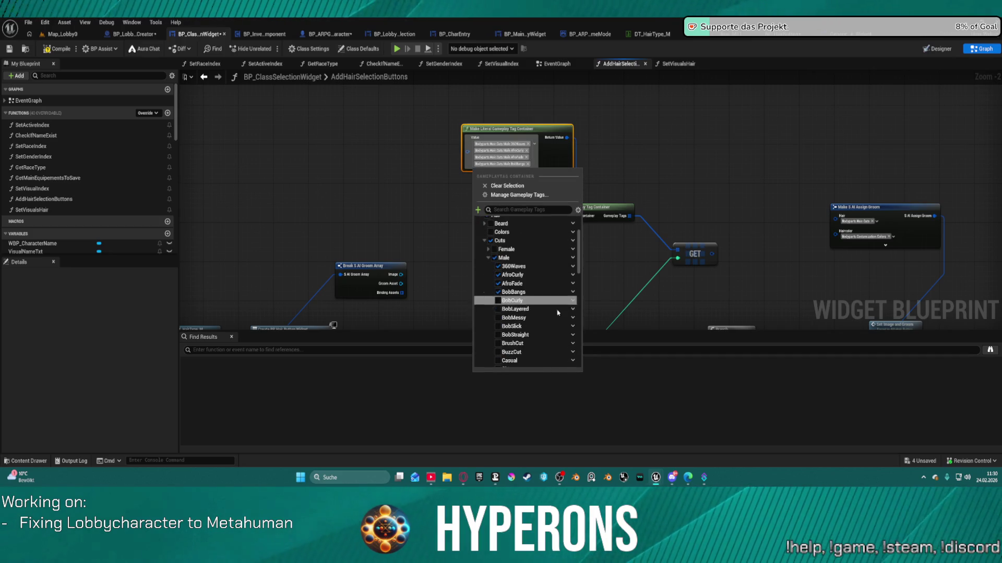
pyautogui.click(498, 249)
pyautogui.click(498, 264)
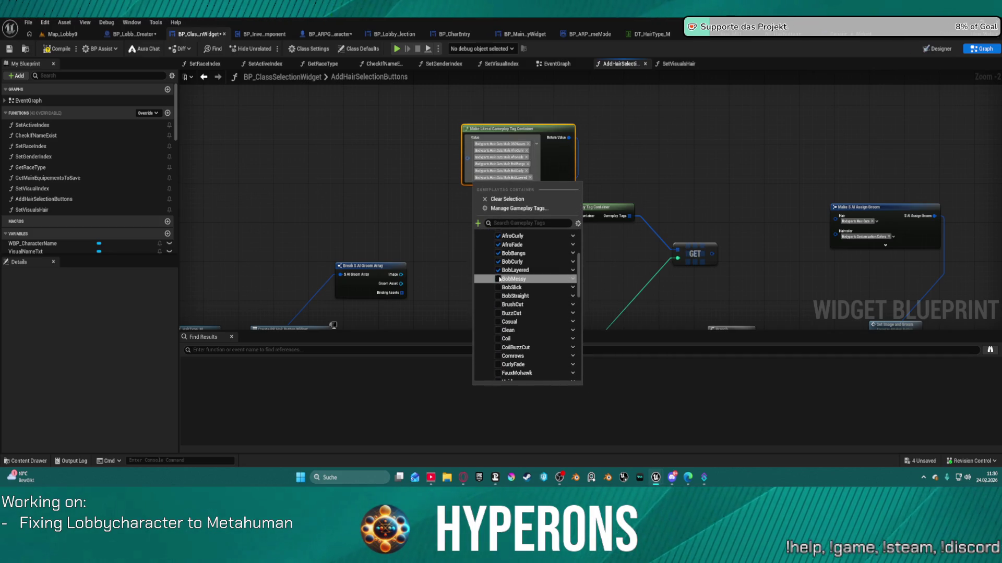
pyautogui.click(500, 280)
pyautogui.click(499, 294)
pyautogui.click(499, 318)
pyautogui.click(498, 332)
pyautogui.click(498, 324)
pyautogui.click(498, 355)
pyautogui.click(499, 371)
pyautogui.click(499, 386)
pyautogui.click(506, 403)
pyautogui.click(505, 416)
pyautogui.click(505, 432)
# Step: Tick the tags from UpdoBuns back through SideSweptFringe_S, then close the picker
pyautogui.scroll(-3, 503, 399)
pyautogui.scroll(-4, 507, 417)
pyautogui.click(510, 441)
pyautogui.click(511, 441)
pyautogui.click(510, 437)
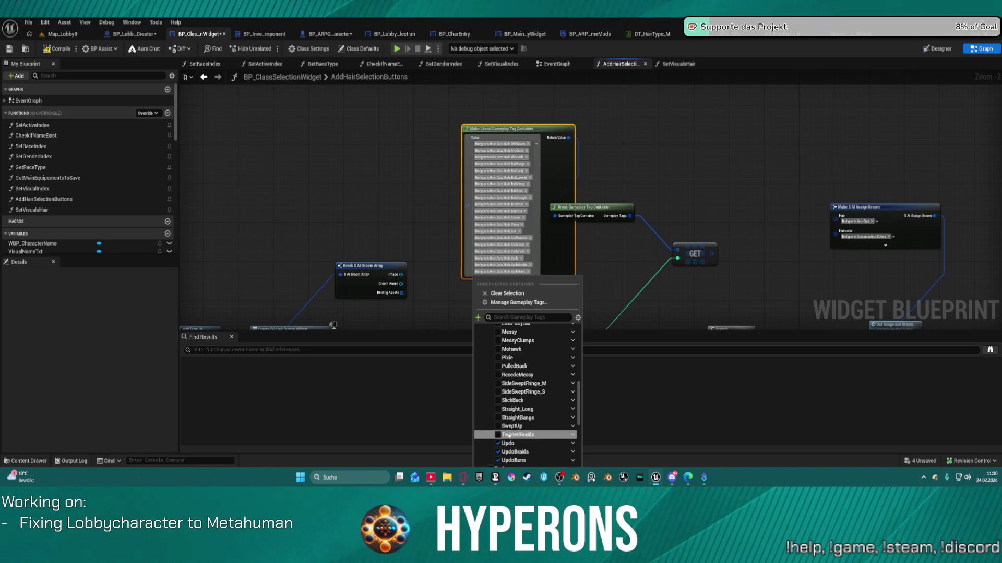
pyautogui.click(510, 434)
pyautogui.click(510, 433)
pyautogui.click(510, 431)
pyautogui.click(511, 428)
pyautogui.click(512, 427)
pyautogui.click(512, 425)
pyautogui.click(560, 238)
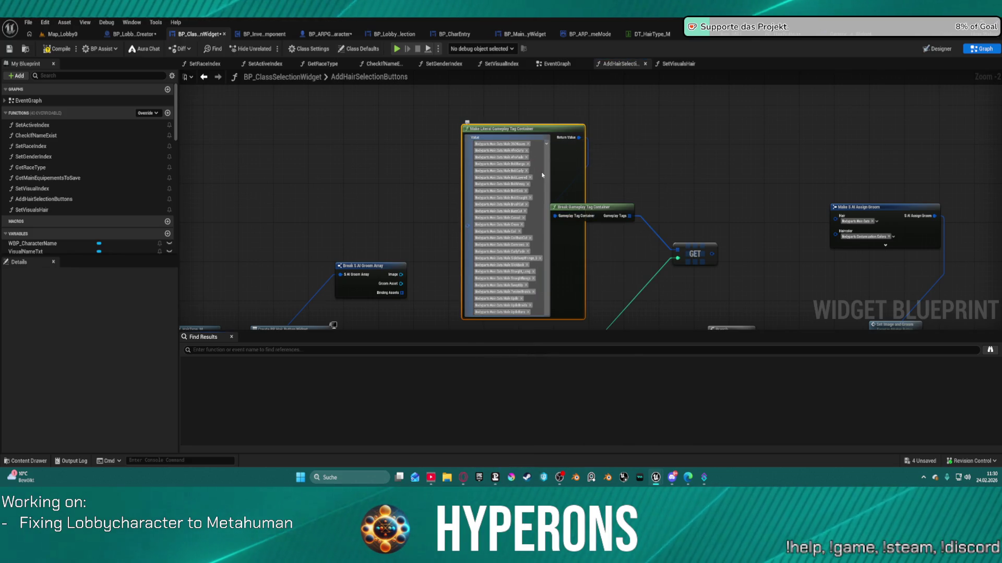
# Step: Add FauxMohawk, Hairloss, Layered, LowPonytail, MessyClumps, Messy, Pixie and Mohawk to the container
pyautogui.click(547, 143)
pyautogui.scroll(-5, 578, 313)
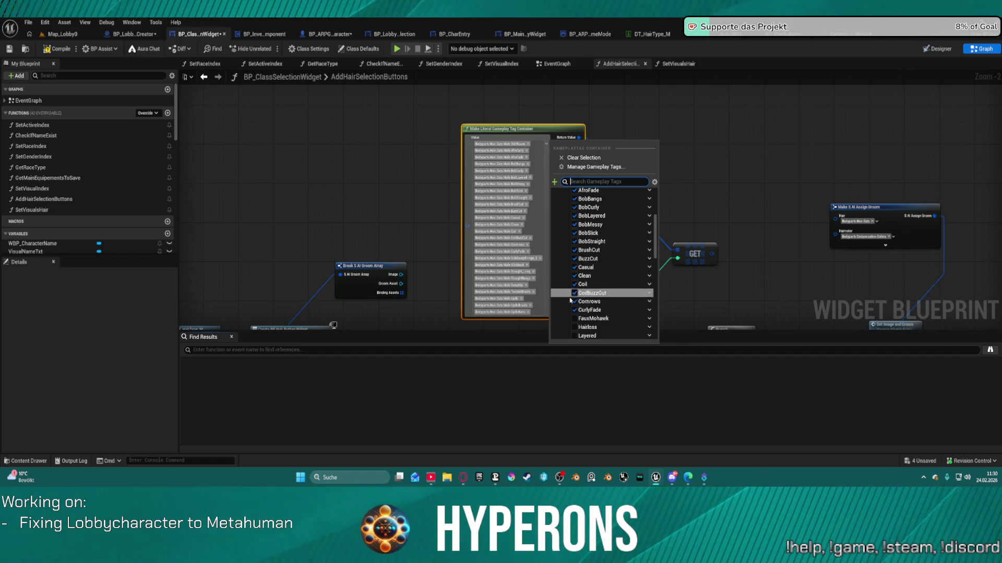
pyautogui.click(578, 318)
pyautogui.click(579, 327)
pyautogui.click(580, 335)
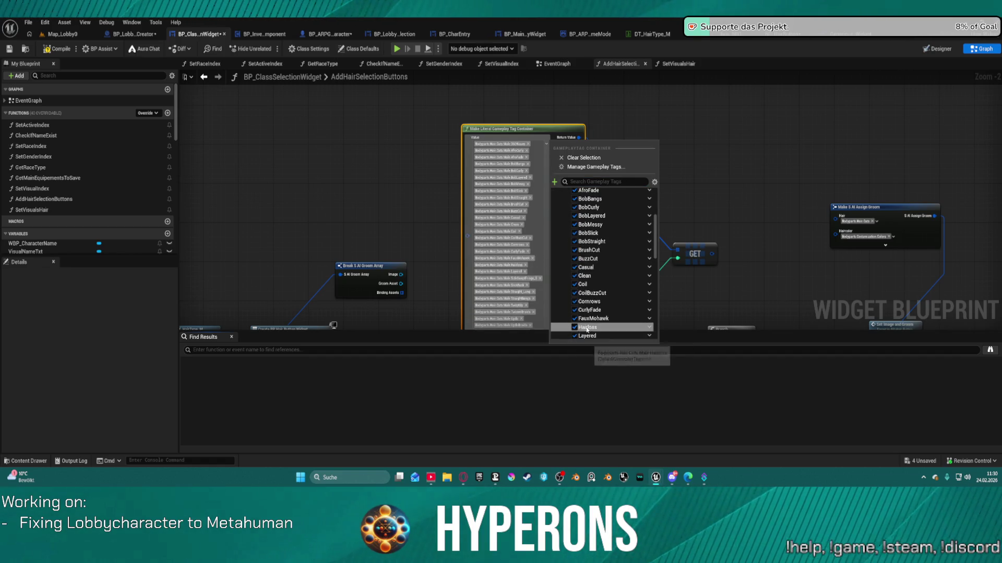
pyautogui.scroll(-2, 581, 324)
pyautogui.click(580, 279)
pyautogui.click(581, 297)
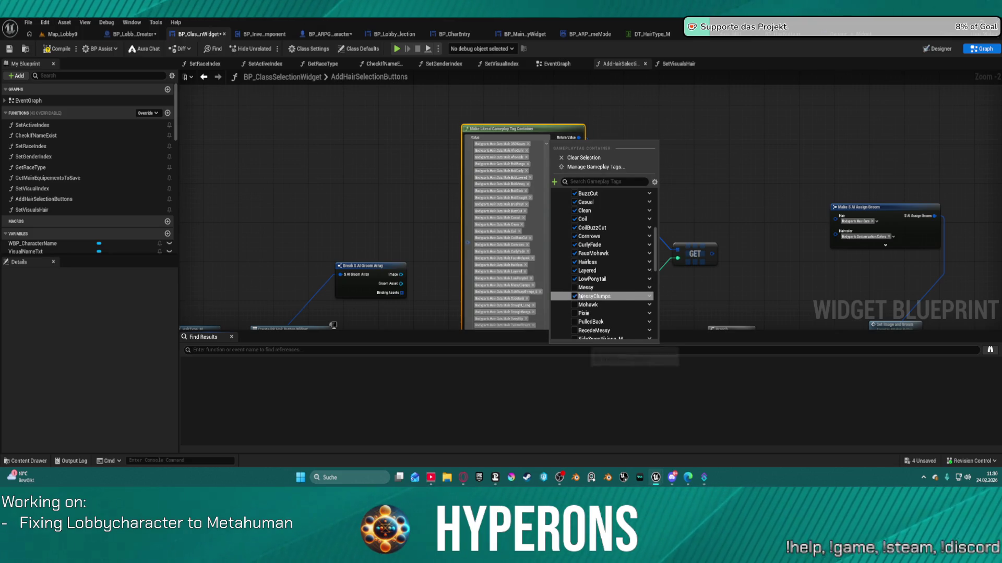
pyautogui.click(579, 288)
pyautogui.click(576, 313)
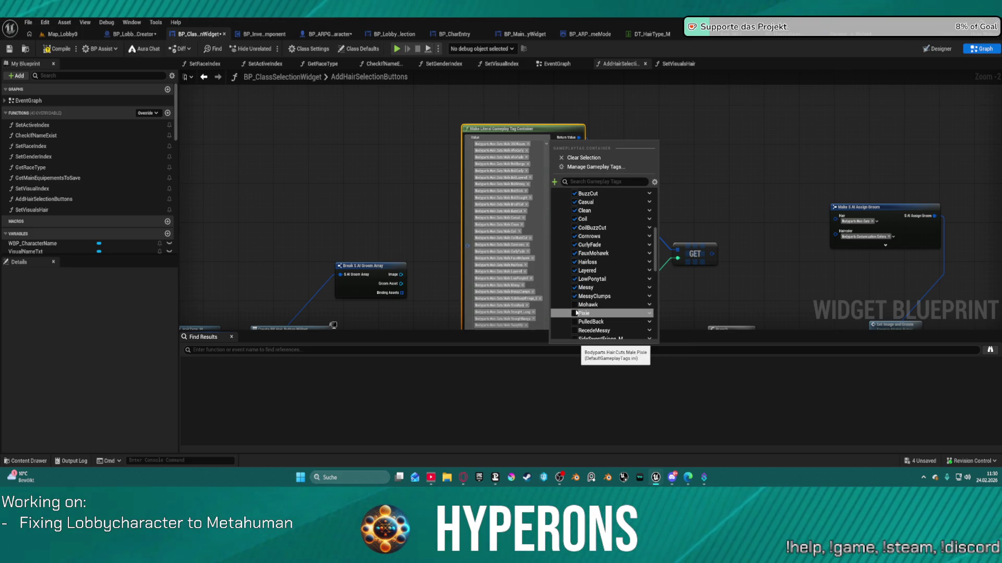
pyautogui.click(575, 305)
# Step: Add SideSweptFringe_M, RecedeMessy and PulledBack, close the picker, and select the container node
pyautogui.scroll(-2, 575, 305)
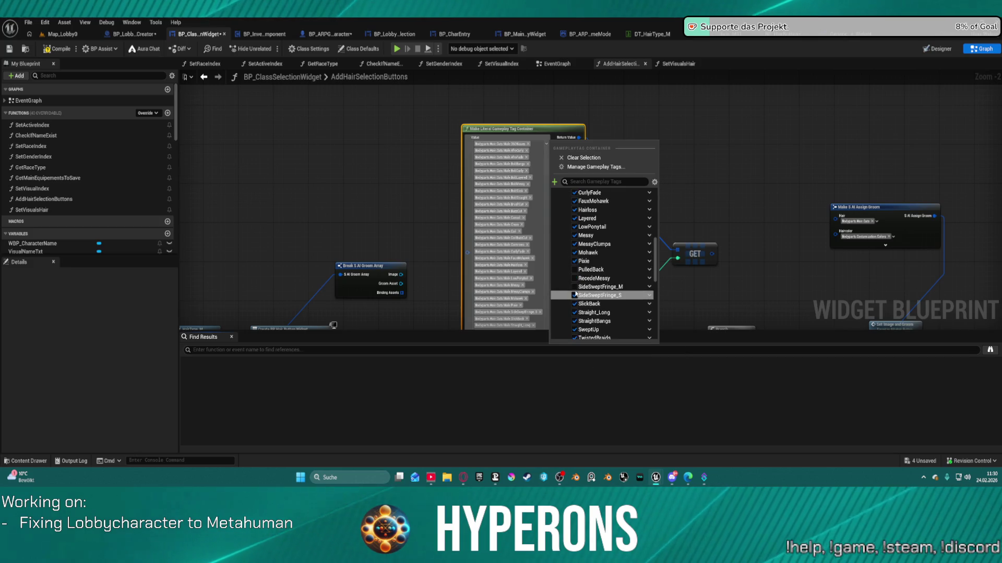
pyautogui.click(576, 287)
pyautogui.click(575, 278)
pyautogui.click(575, 270)
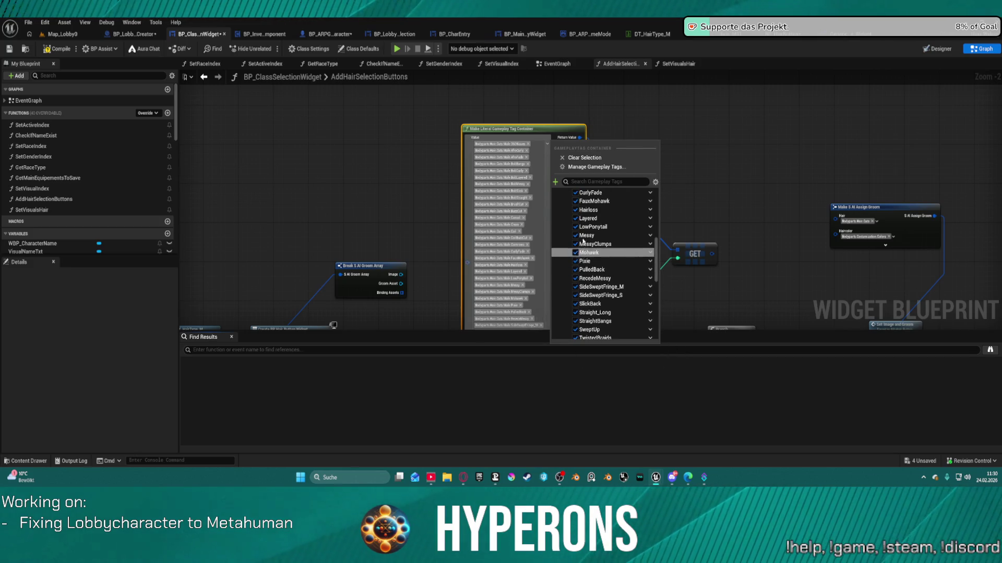
pyautogui.click(670, 132)
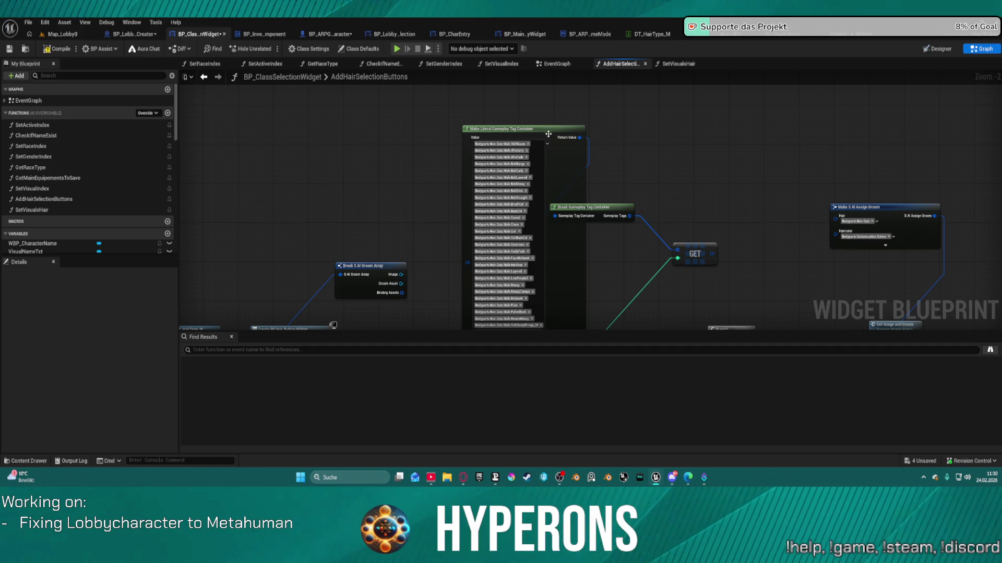
pyautogui.click(548, 134)
pyautogui.moveTo(604, 215); pyautogui.dragTo(644, 159)
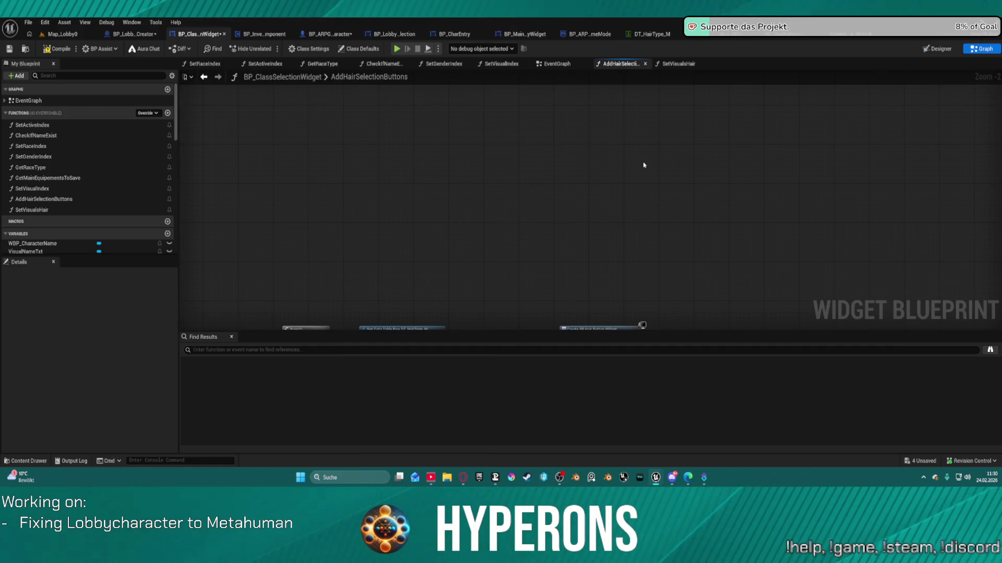
# Step: Move the GET node toward Make Assign Groom and break its link into the Hair input
pyautogui.scroll(-3, 752, 268)
pyautogui.scroll(2, 751, 268)
pyautogui.moveTo(709, 225); pyautogui.dragTo(499, 259)
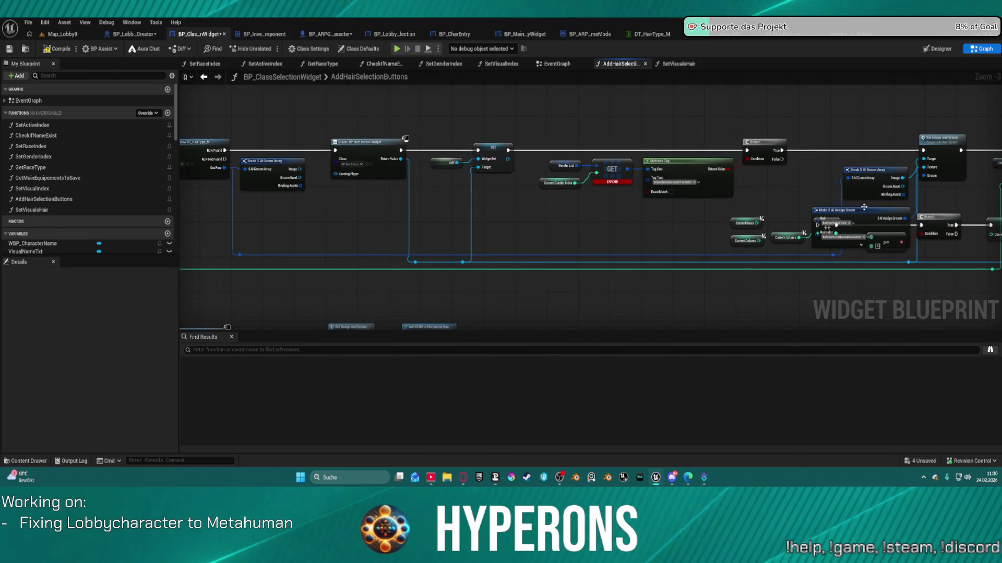
pyautogui.hotkey('ctrl', 'z')
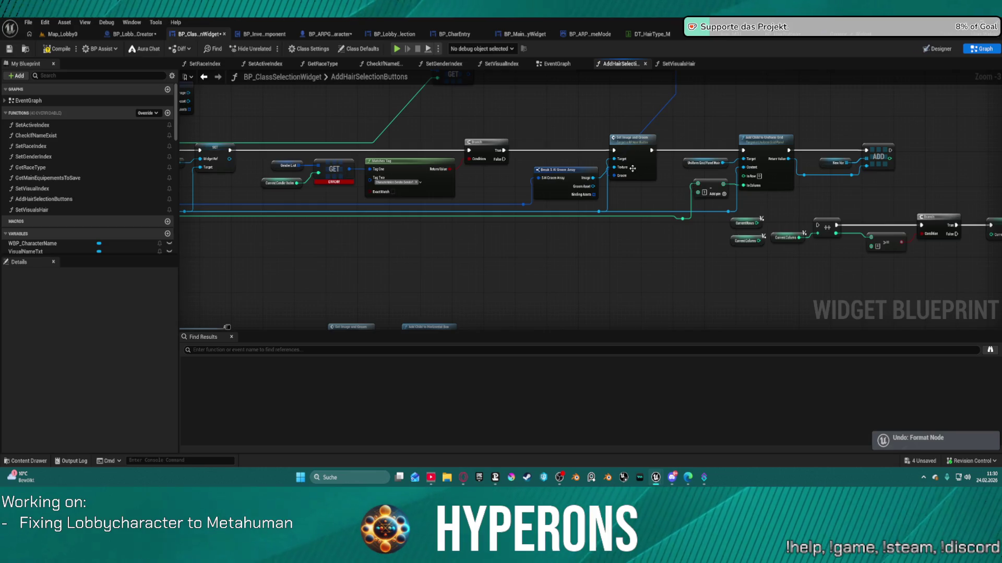
pyautogui.moveTo(636, 213); pyautogui.dragTo(697, 327)
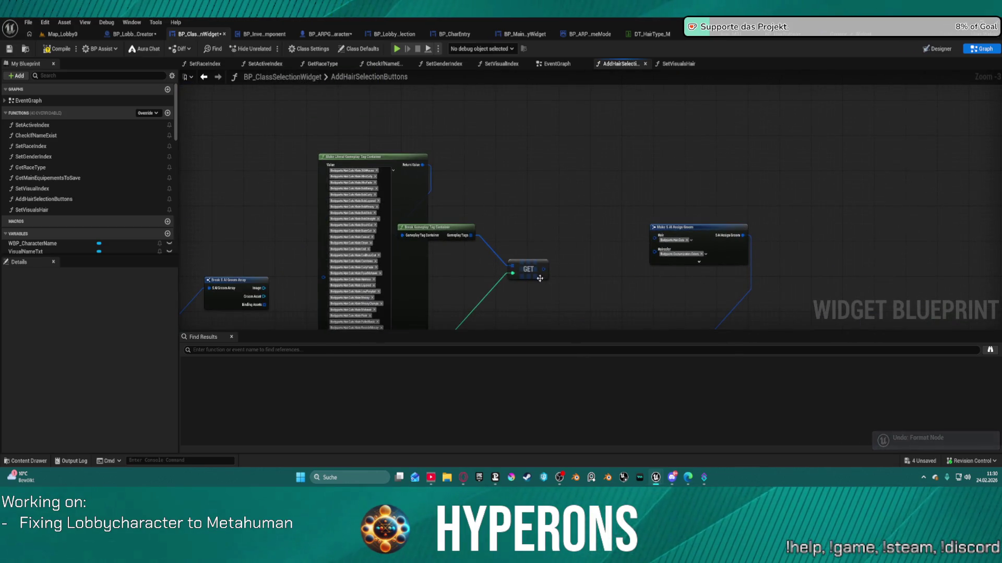
pyautogui.moveTo(524, 271)
pyautogui.mouseDown()
pyautogui.moveTo(571, 219)
pyautogui.moveTo(656, 243)
pyautogui.mouseUp()
pyautogui.rightClick(655, 241)
pyautogui.click(673, 251)
pyautogui.moveTo(594, 217); pyautogui.dragTo(654, 236)
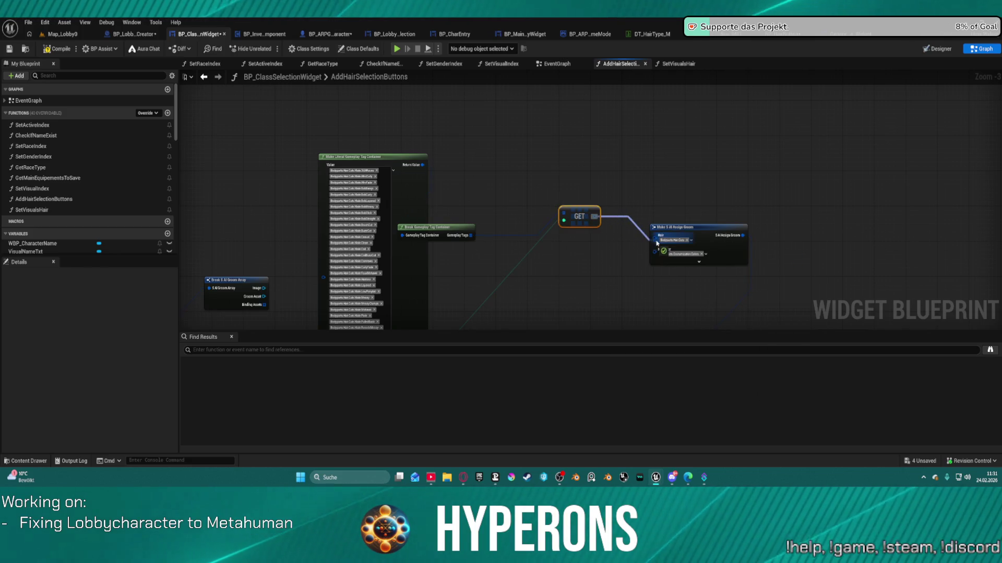
pyautogui.moveTo(636, 268)
pyautogui.mouseDown()
pyautogui.moveTo(588, 214)
pyautogui.moveTo(577, 142)
pyautogui.moveTo(676, 190)
pyautogui.mouseUp()
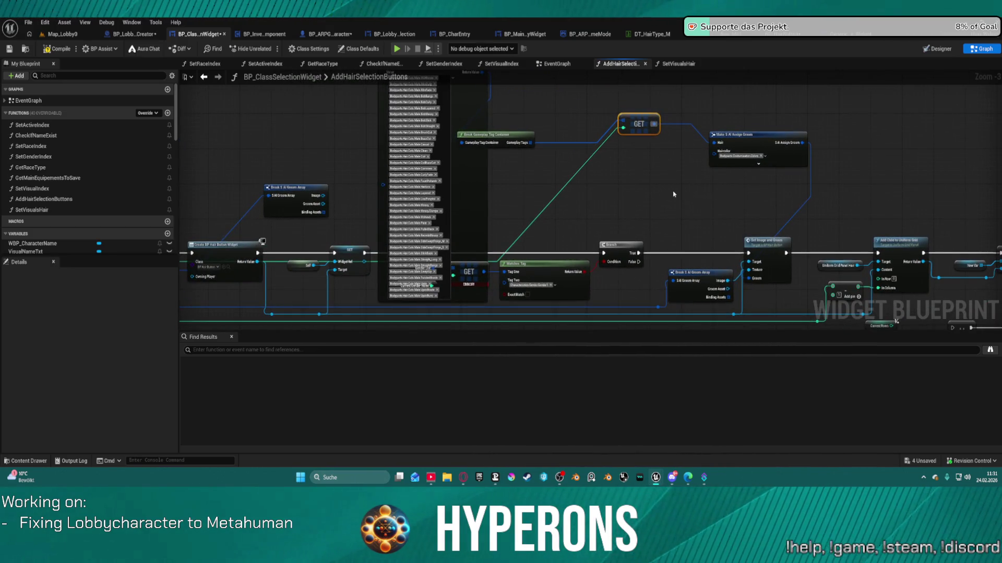
pyautogui.hotkey('ctrl', 'z')
# Step: Marquee-select a group of nodes and undo the resulting formatting change
pyautogui.moveTo(663, 252)
pyautogui.mouseDown()
pyautogui.moveTo(549, 233)
pyautogui.moveTo(561, 182)
pyautogui.mouseUp()
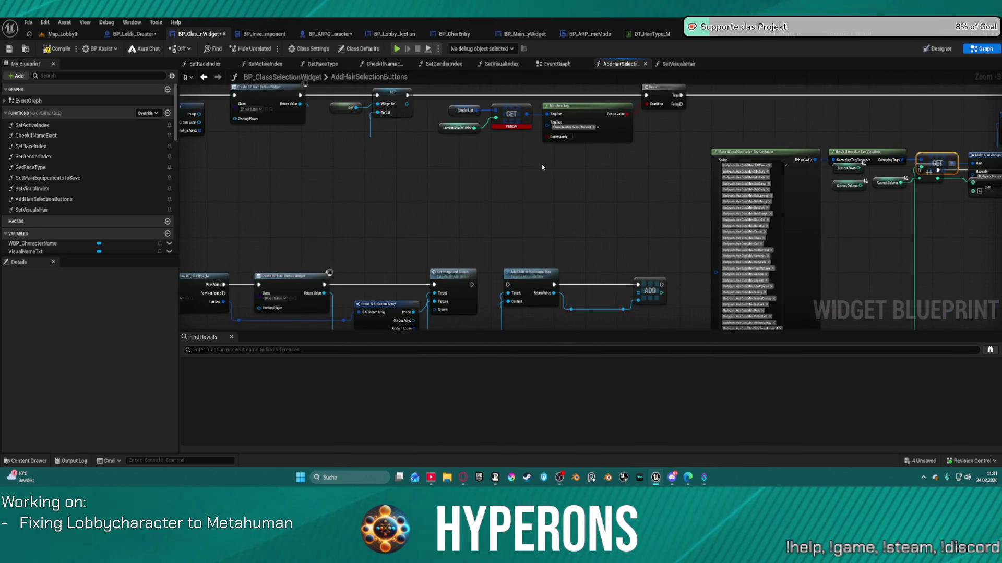
pyautogui.scroll(3, 506, 115)
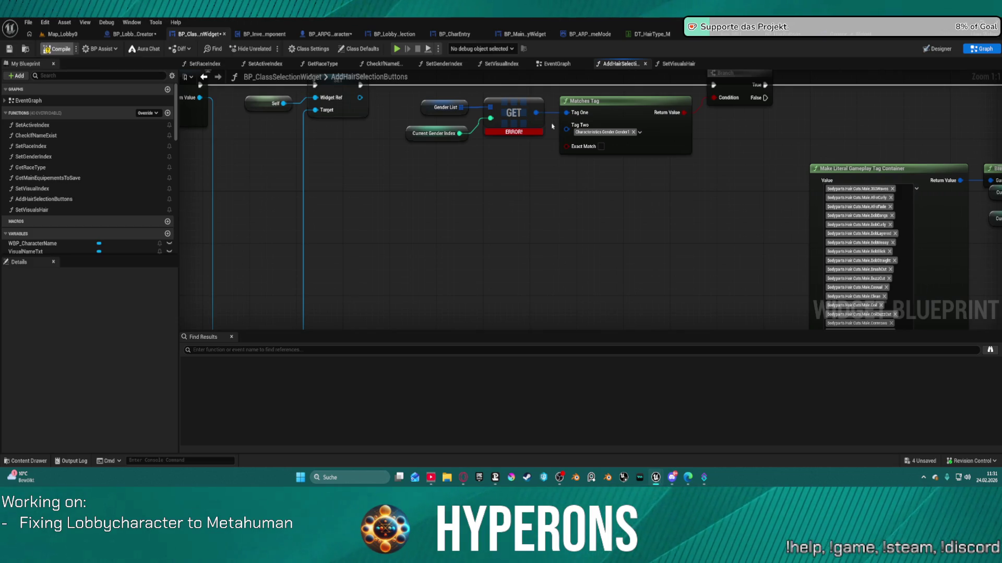
pyautogui.scroll(-5, 557, 129)
pyautogui.moveTo(503, 132)
pyautogui.mouseDown()
pyautogui.moveTo(464, 138)
pyautogui.moveTo(453, 212)
pyautogui.moveTo(369, 197)
pyautogui.mouseUp()
pyautogui.moveTo(848, 227)
pyautogui.mouseDown()
pyautogui.moveTo(637, 216)
pyautogui.moveTo(521, 193)
pyautogui.moveTo(533, 228)
pyautogui.mouseUp()
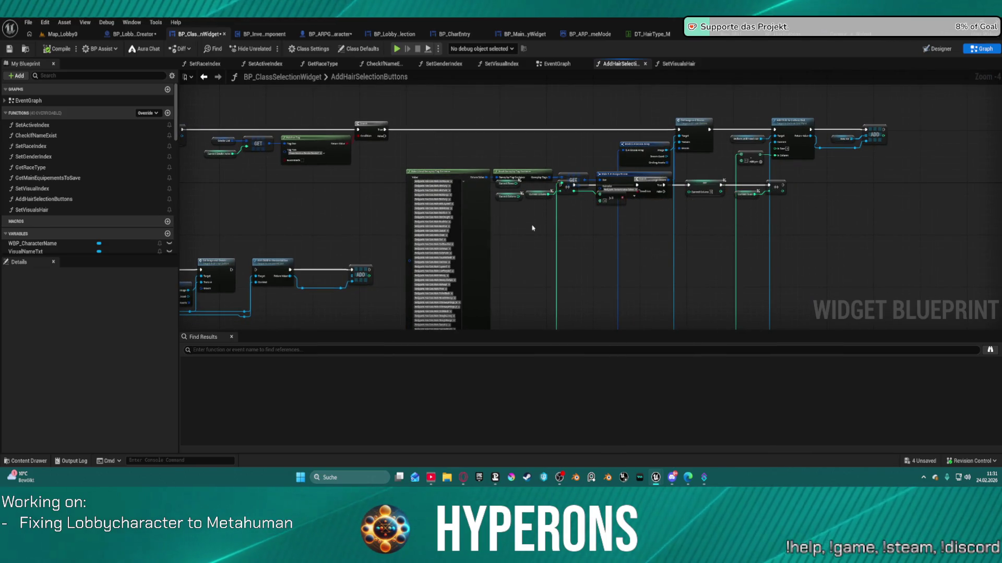
pyautogui.hotkey('ctrl', 'z')
pyautogui.moveTo(645, 198)
pyautogui.mouseDown()
pyautogui.moveTo(515, 183)
pyautogui.moveTo(572, 240)
pyautogui.mouseUp()
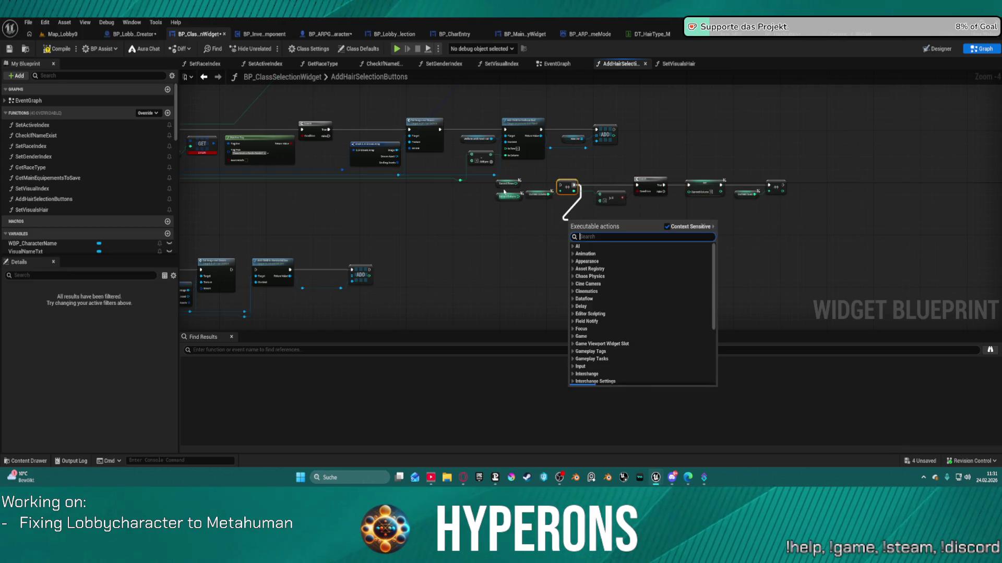
pyautogui.press('Escape')
# Step: Select the hair node row, undo stray moves to restore the tag and GET nodes, and compile
pyautogui.moveTo(503, 224)
pyautogui.mouseDown()
pyautogui.moveTo(783, 168)
pyautogui.moveTo(759, 233)
pyautogui.moveTo(579, 177)
pyautogui.moveTo(603, 252)
pyautogui.mouseUp()
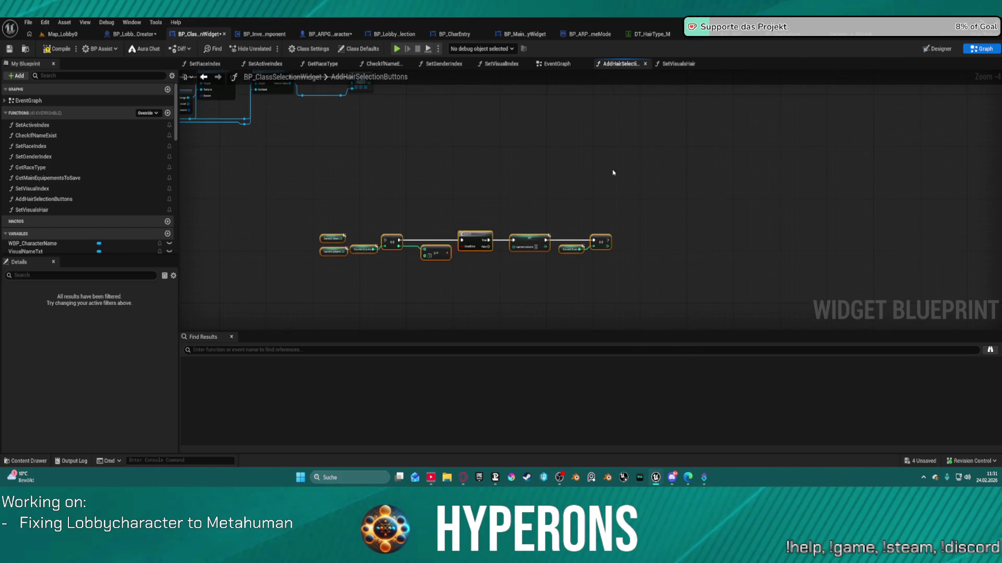
pyautogui.hotkey('ctrl', 'z')
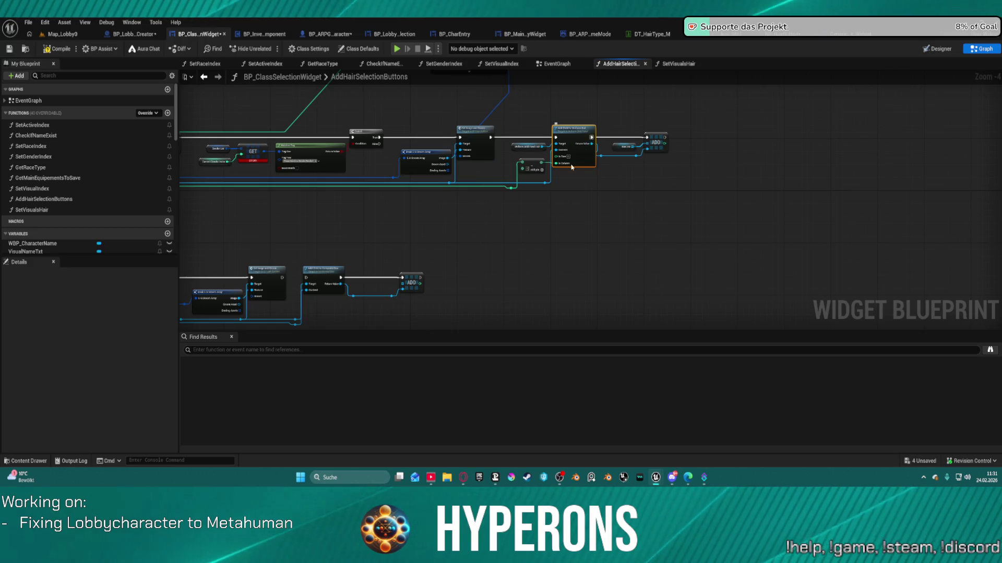
pyautogui.rightClick(856, 206)
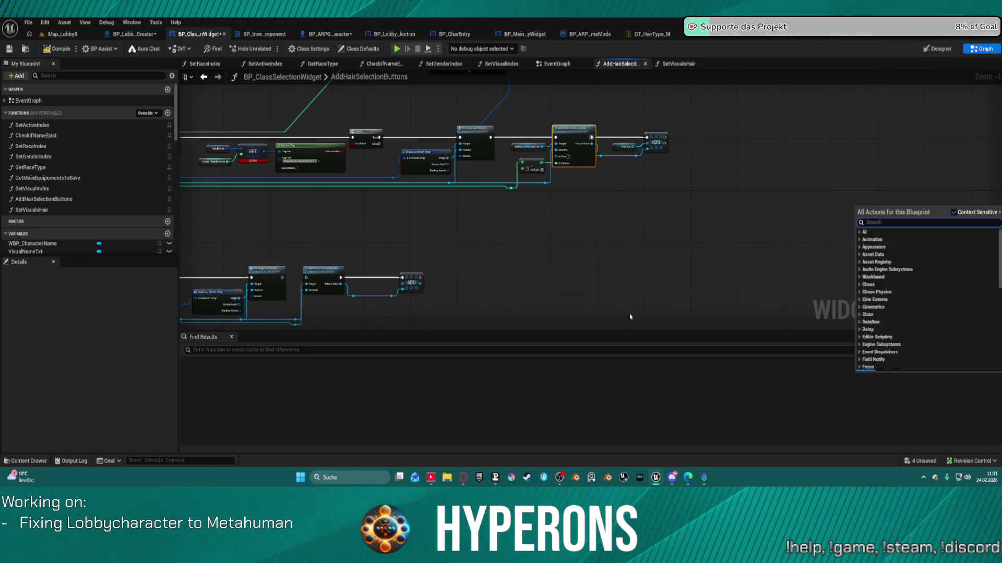
pyautogui.moveTo(527, 109); pyautogui.dragTo(700, 196)
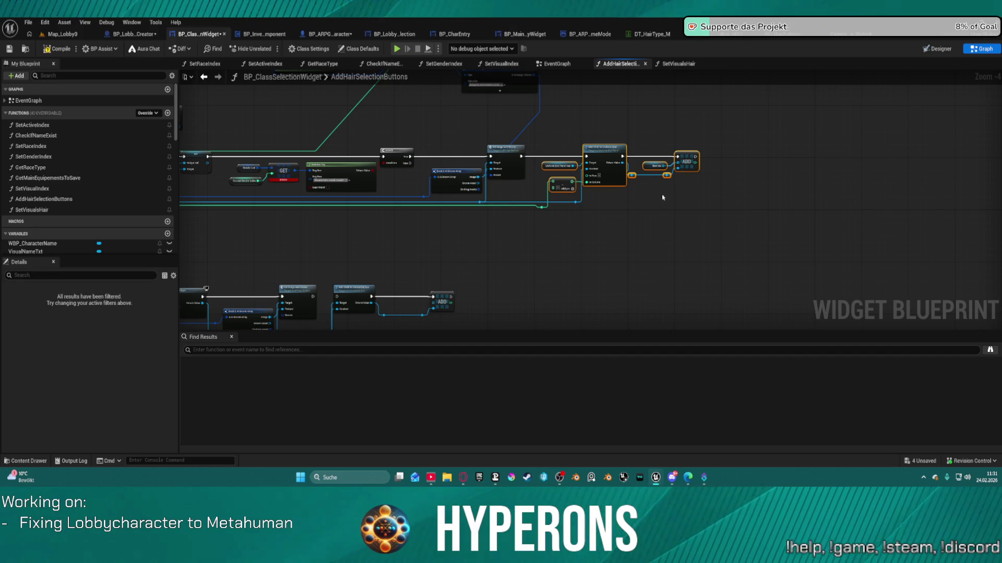
pyautogui.hotkey('ctrl', 'z')
pyautogui.scroll(-2, 536, 163)
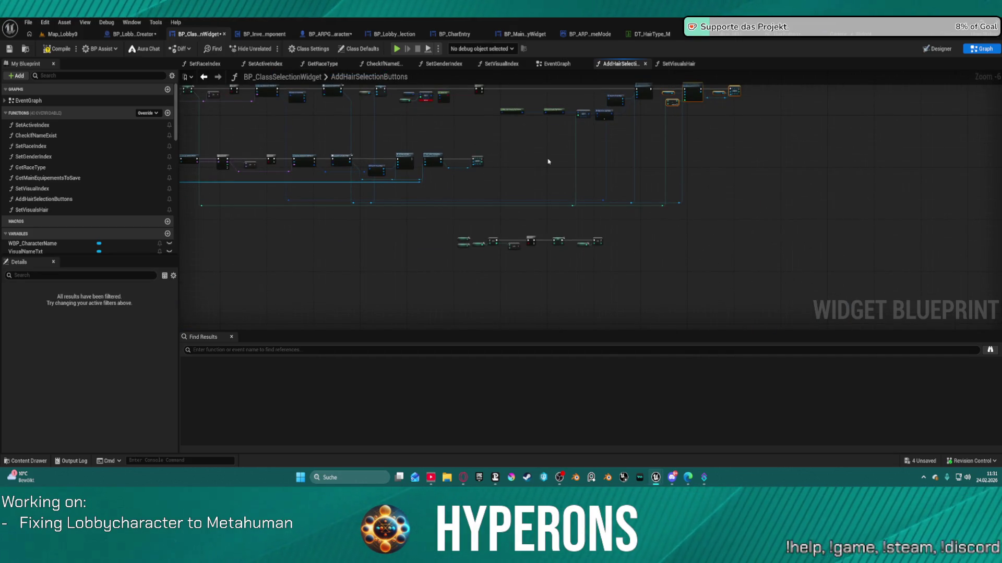
pyautogui.click(58, 50)
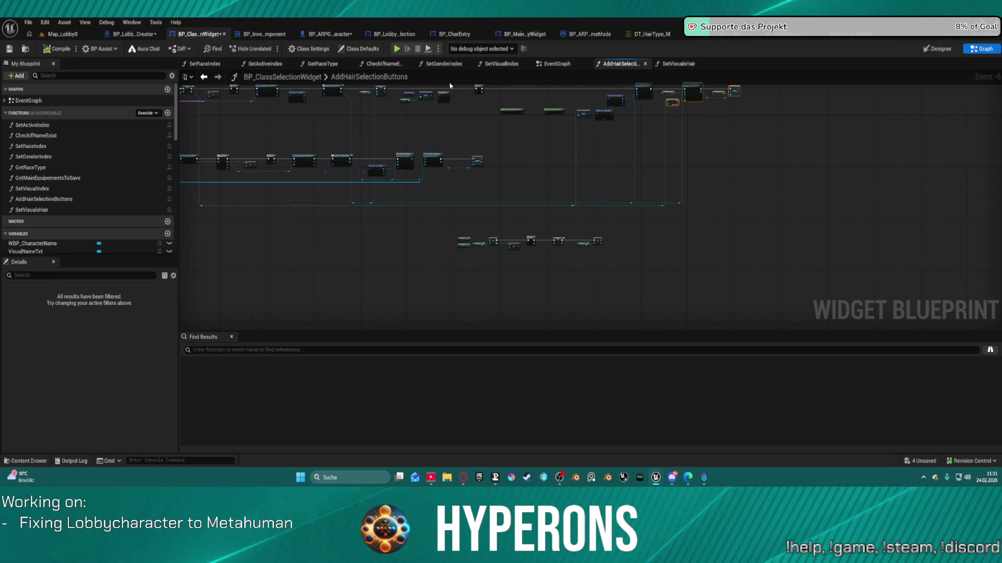
# Step: Pan the compiled graph to review the top node row and the hair tag container
pyautogui.moveTo(765, 151); pyautogui.dragTo(841, 251)
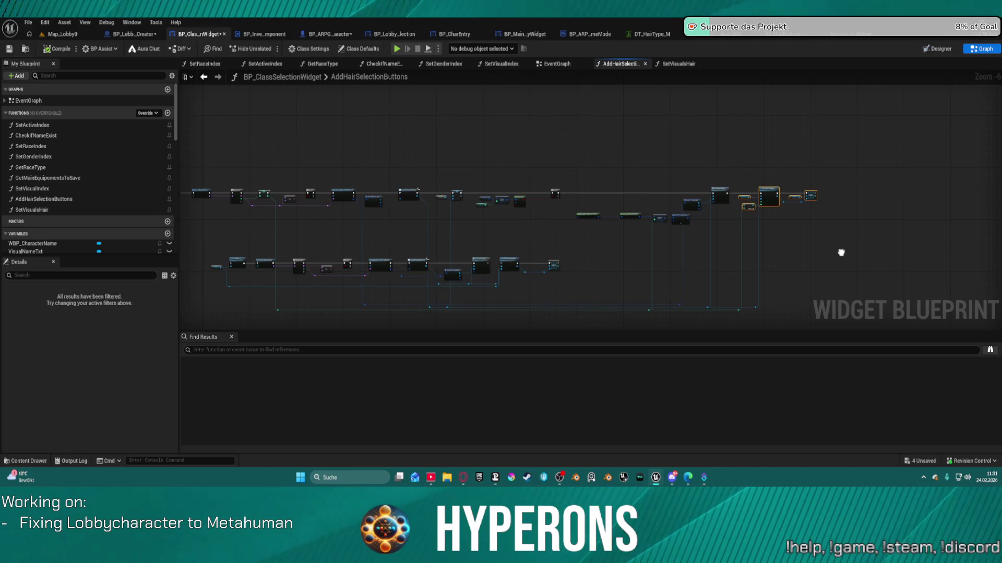
pyautogui.scroll(6, 566, 202)
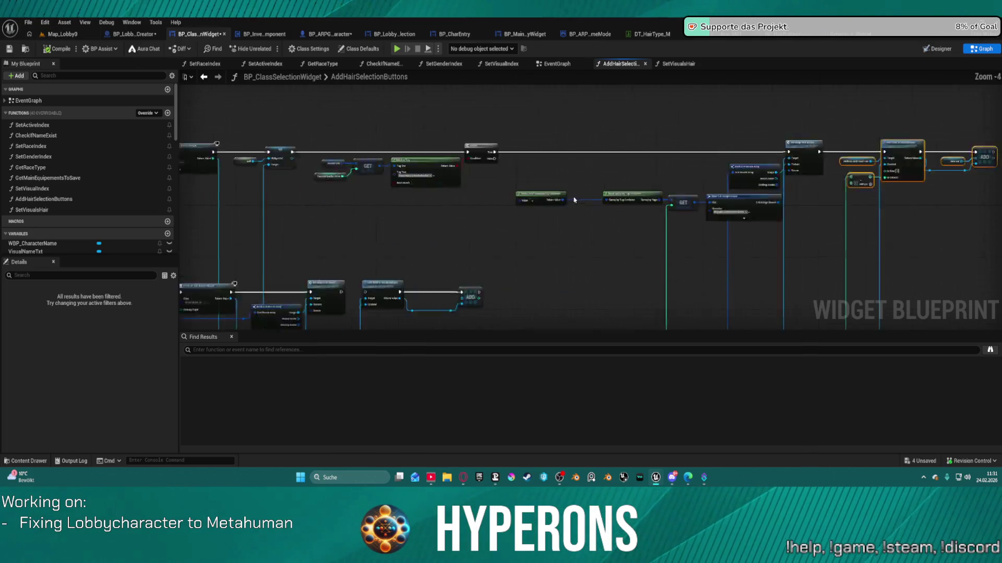
pyautogui.moveTo(740, 176)
pyautogui.mouseDown()
pyautogui.moveTo(509, 174)
pyautogui.moveTo(561, 70)
pyautogui.moveTo(659, 21)
pyautogui.moveTo(639, 212)
pyautogui.moveTo(619, 220)
pyautogui.mouseUp()
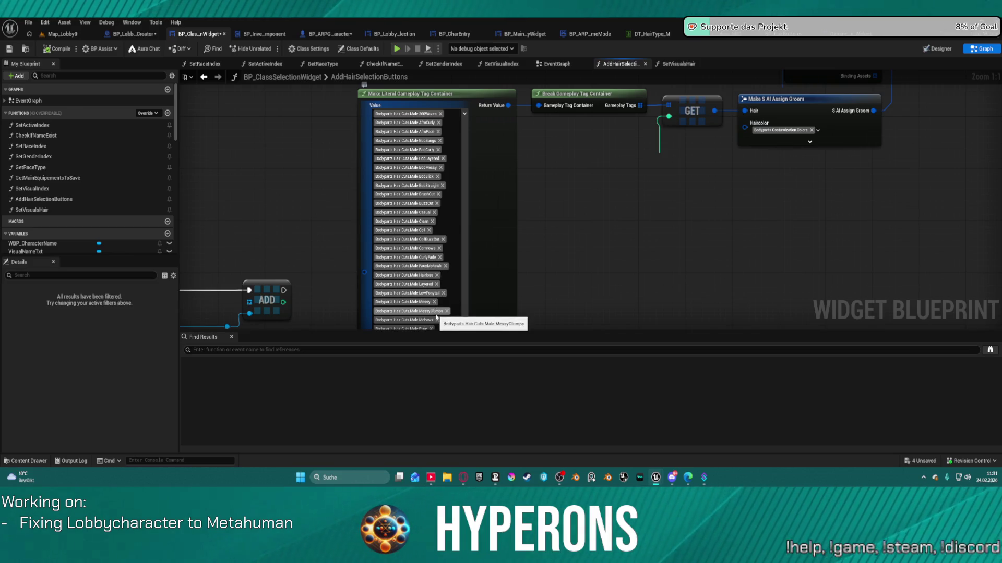
pyautogui.moveTo(780, 201)
pyautogui.mouseDown()
pyautogui.moveTo(635, 296)
pyautogui.moveTo(655, 275)
pyautogui.moveTo(634, 283)
pyautogui.mouseUp()
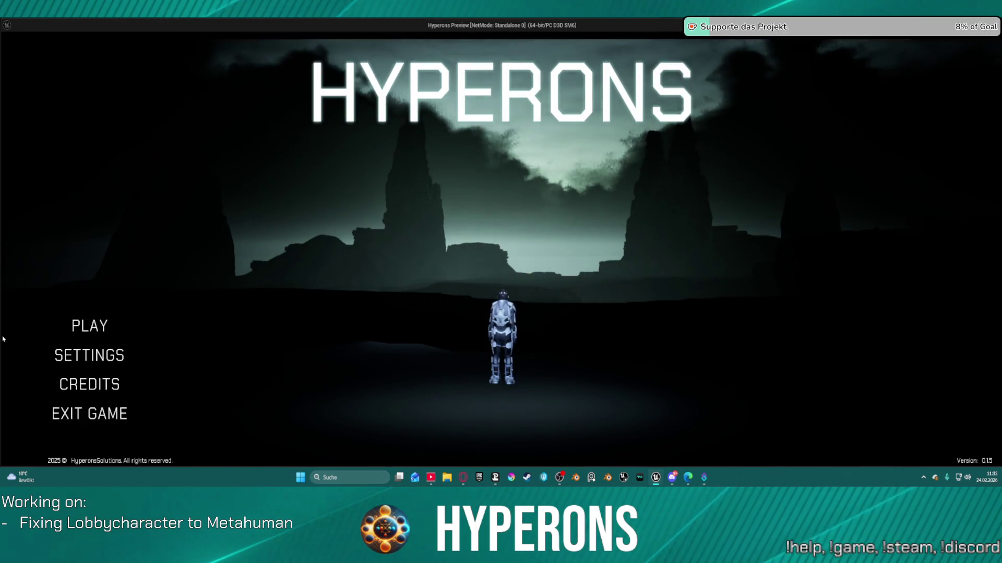
# Step: Start a new Hyperons character and try AfroFade, BobBangs, BobCurly and AfroCurly hairstyles
pyautogui.click(112, 319)
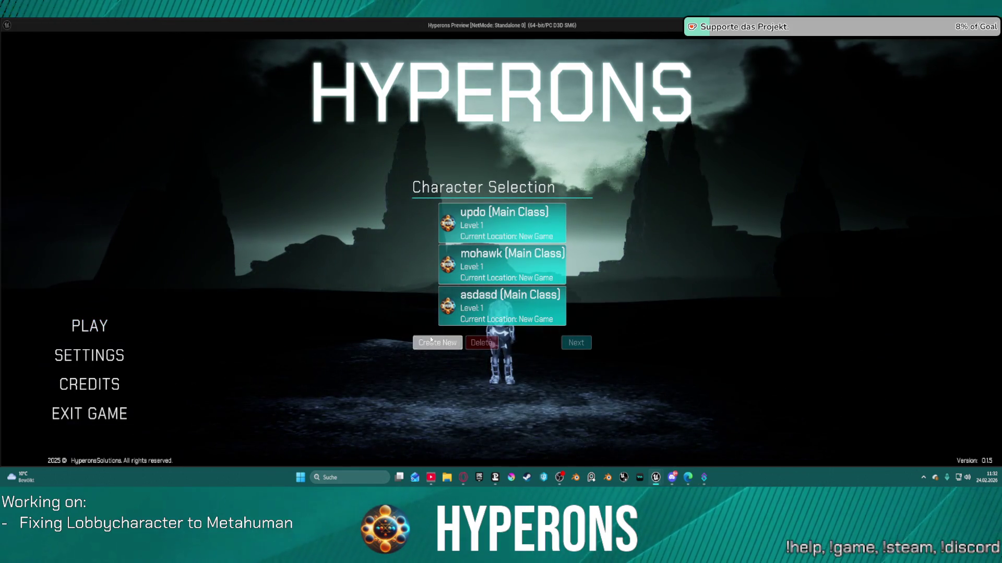
pyautogui.click(436, 342)
pyautogui.click(448, 285)
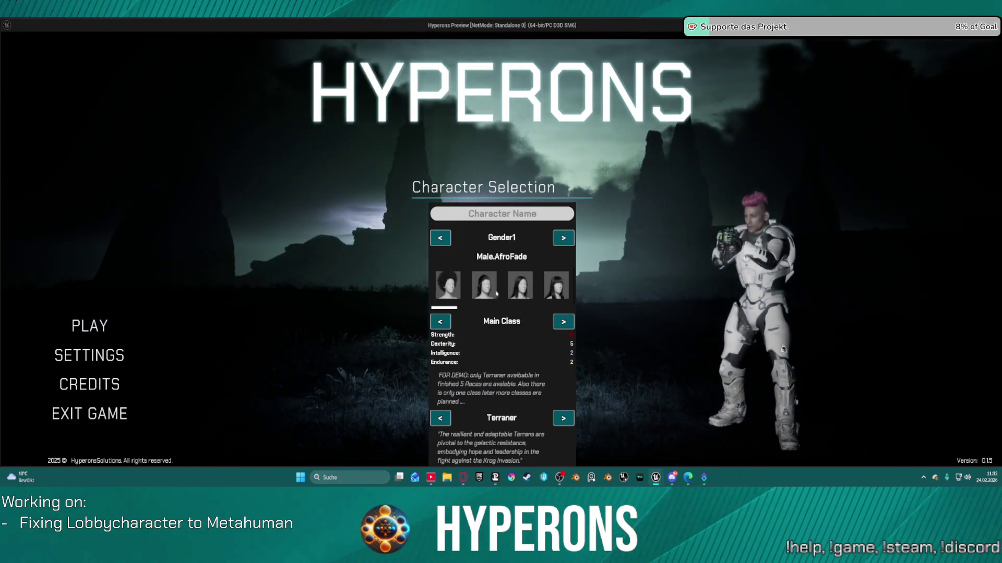
pyautogui.click(523, 289)
pyautogui.click(477, 282)
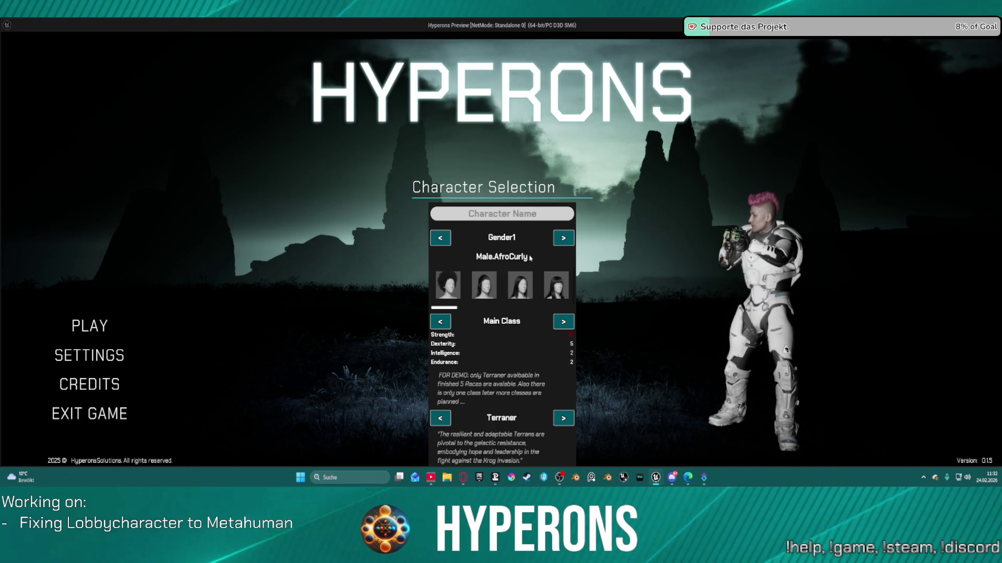
pyautogui.click(512, 285)
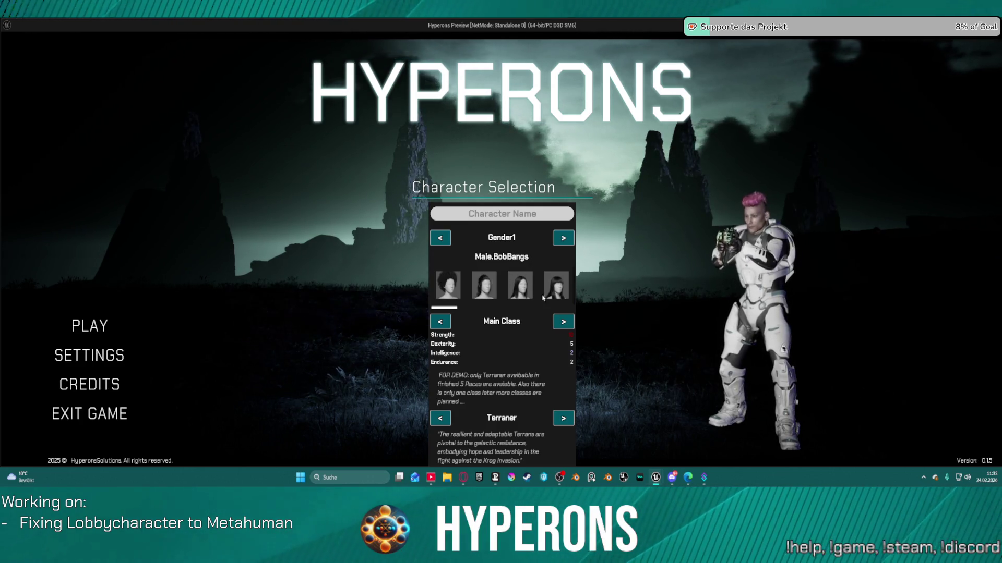
pyautogui.click(556, 290)
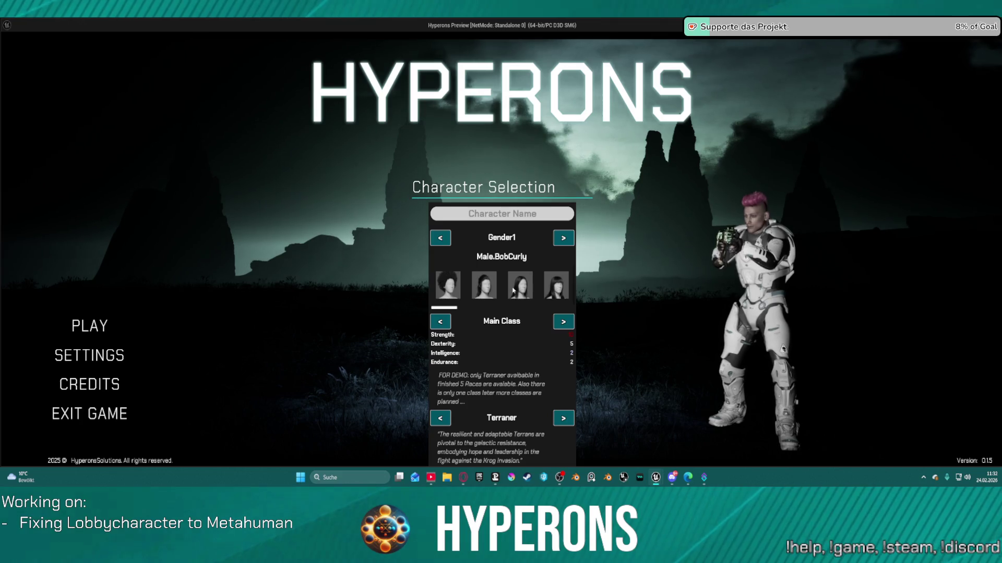
pyautogui.click(496, 291)
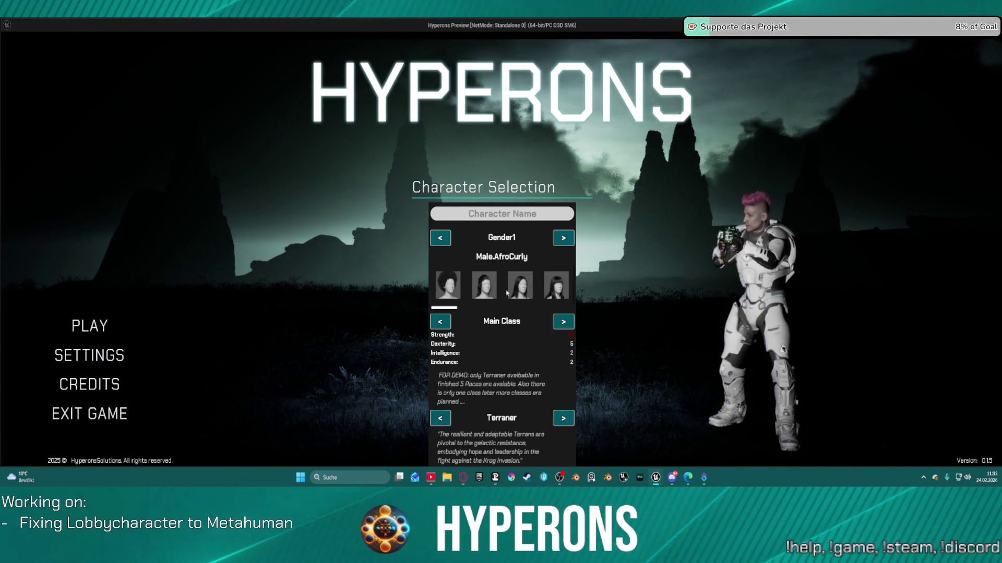
# Step: Scroll through the hair thumbnail row, then stop the game preview
pyautogui.scroll(-1, 558, 292)
pyautogui.scroll(-2, 559, 292)
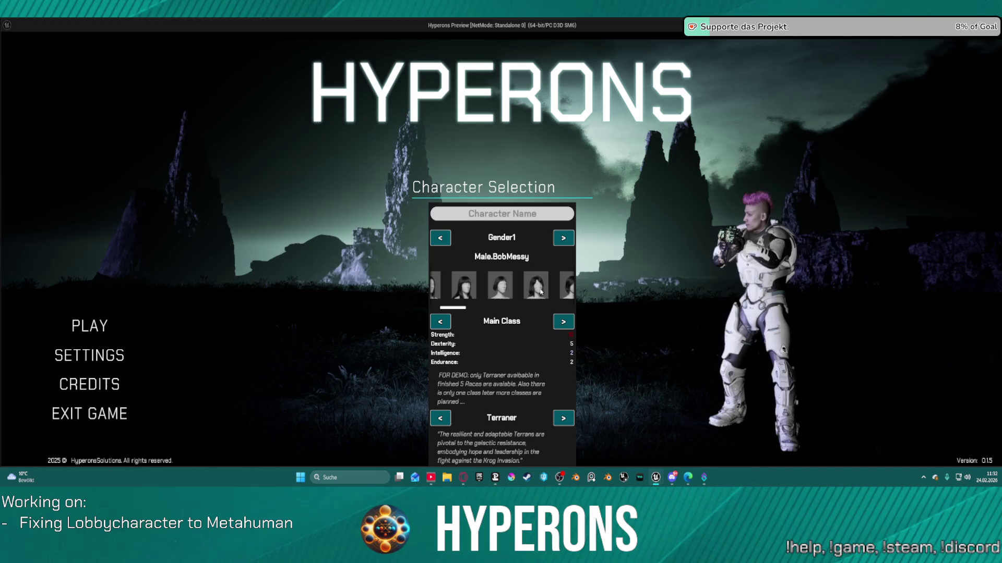
pyautogui.scroll(-1, 540, 288)
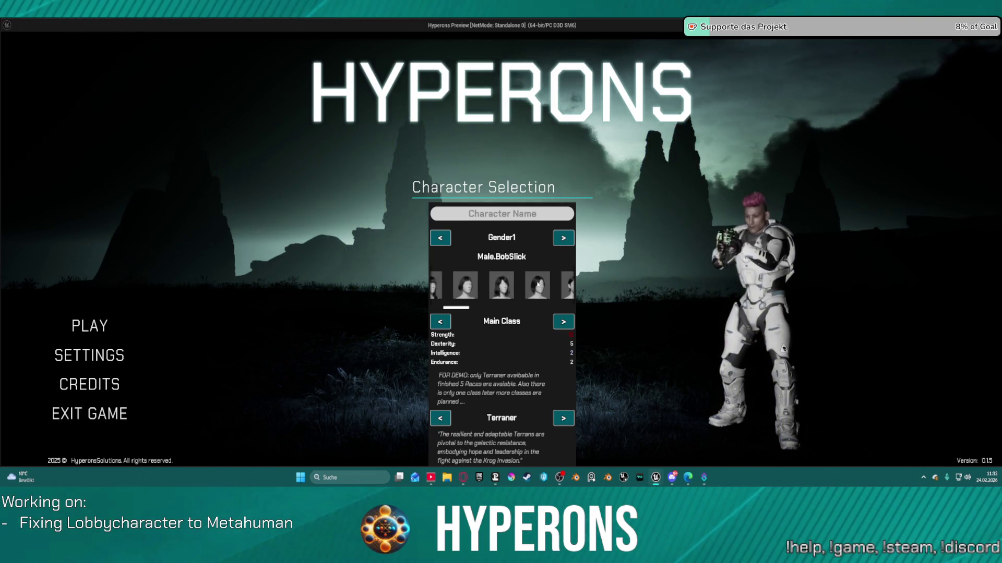
pyautogui.scroll(1, 559, 289)
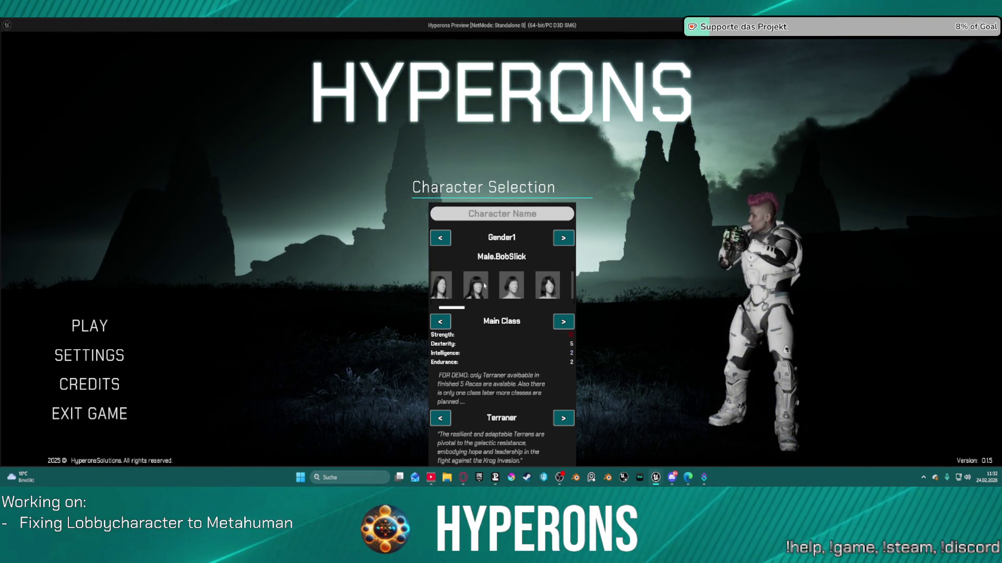
pyautogui.scroll(1, 478, 287)
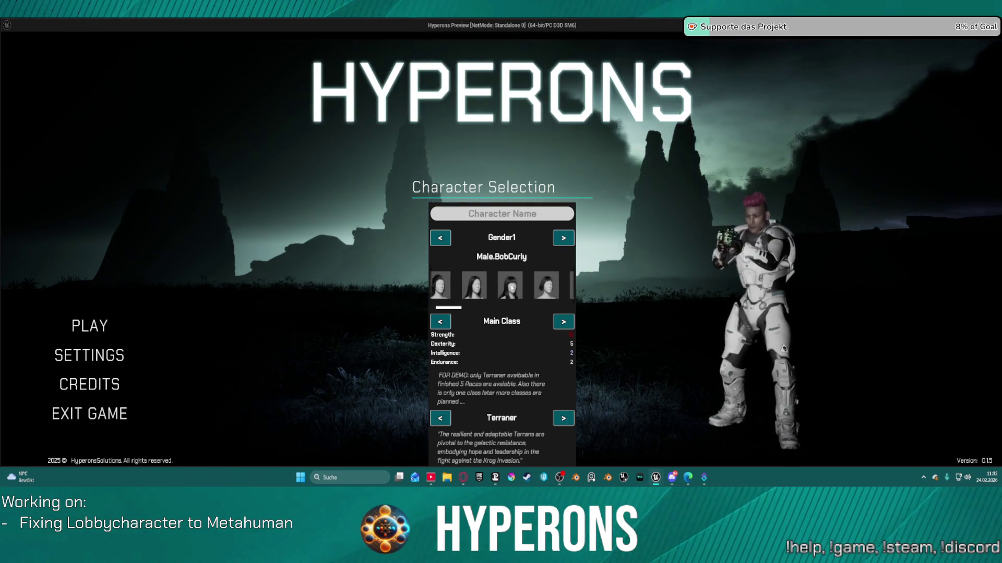
pyautogui.scroll(1, 543, 285)
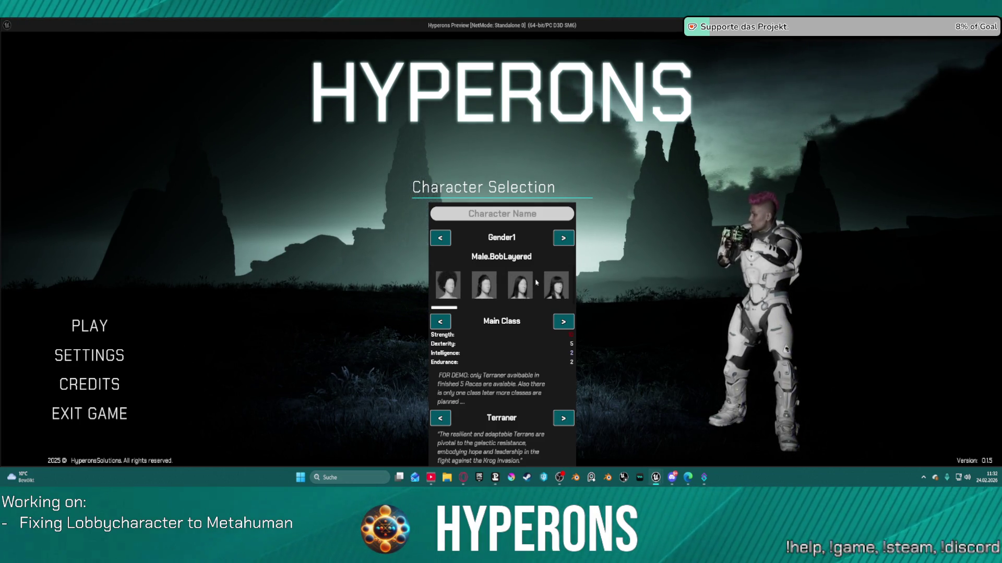
pyautogui.scroll(-3, 536, 282)
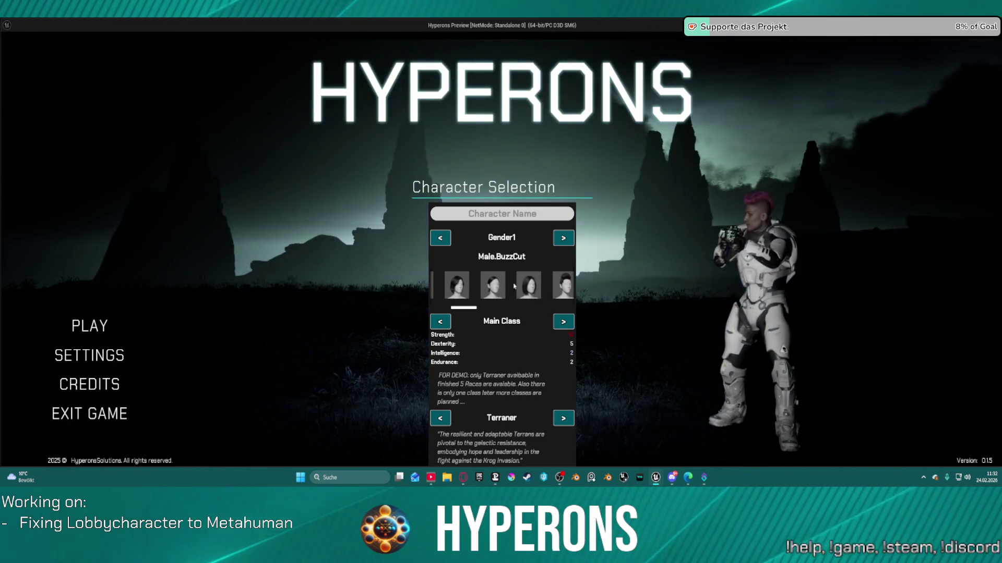
pyautogui.scroll(-2, 563, 285)
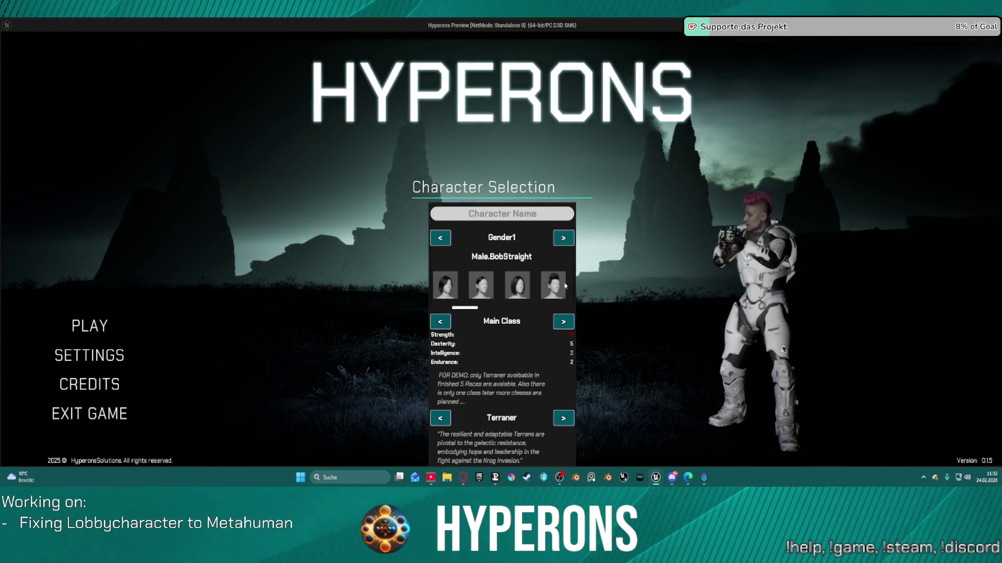
pyautogui.scroll(-2, 561, 286)
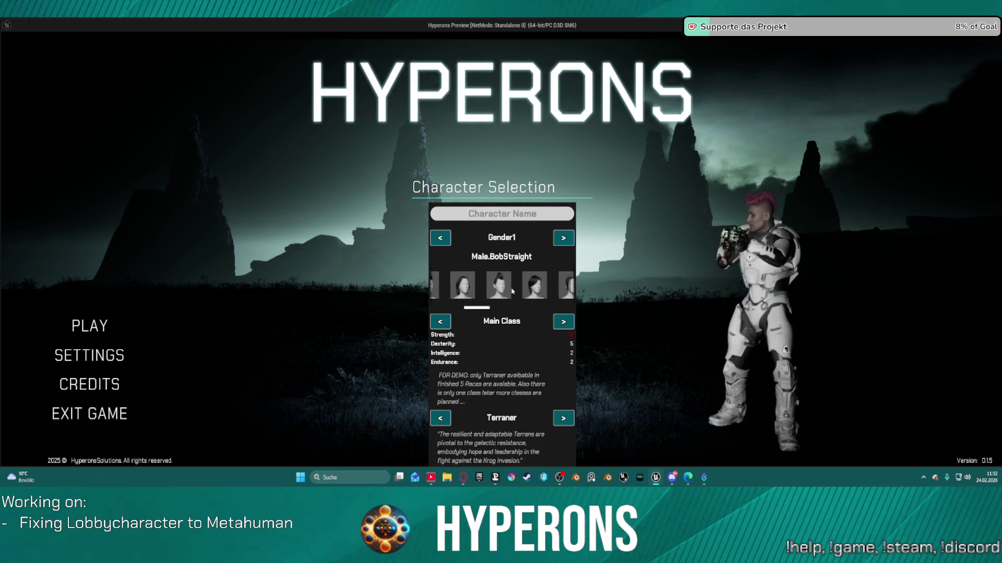
pyautogui.press('Escape')
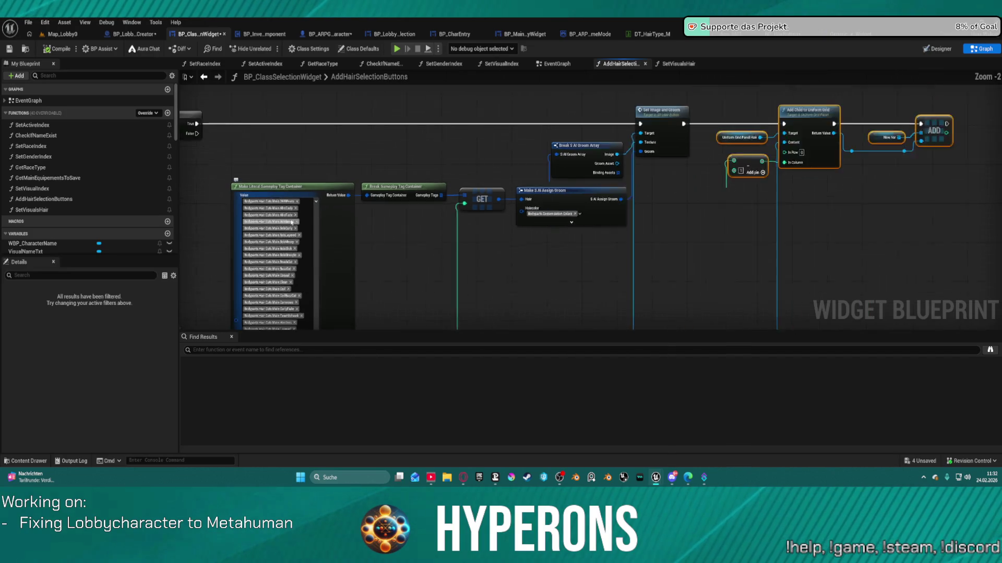
# Step: Pan the AddHairSelectionButtons graph to show the Gender List GET and Matches Tag check against Gender1
pyautogui.moveTo(365, 243); pyautogui.dragTo(371, 154)
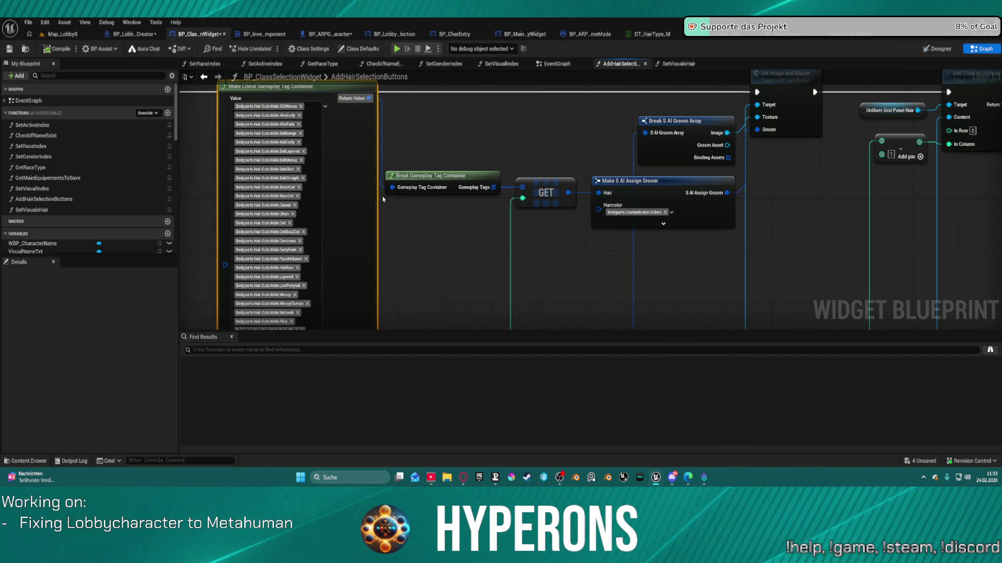
pyautogui.scroll(-3, 372, 157)
pyautogui.scroll(3, 360, 240)
pyautogui.scroll(-1, 292, 235)
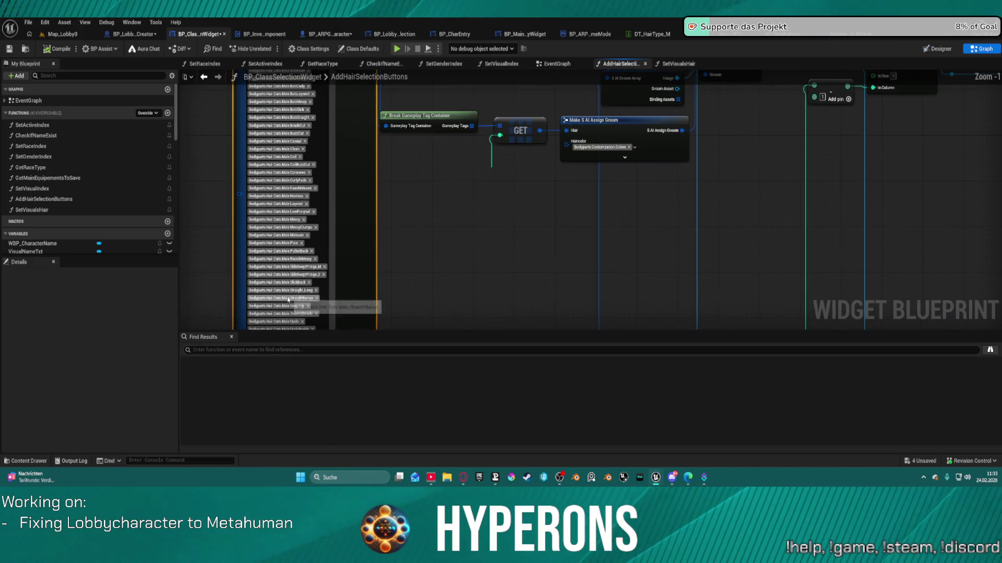
pyautogui.scroll(1, 293, 235)
pyautogui.moveTo(413, 105); pyautogui.dragTo(555, 252)
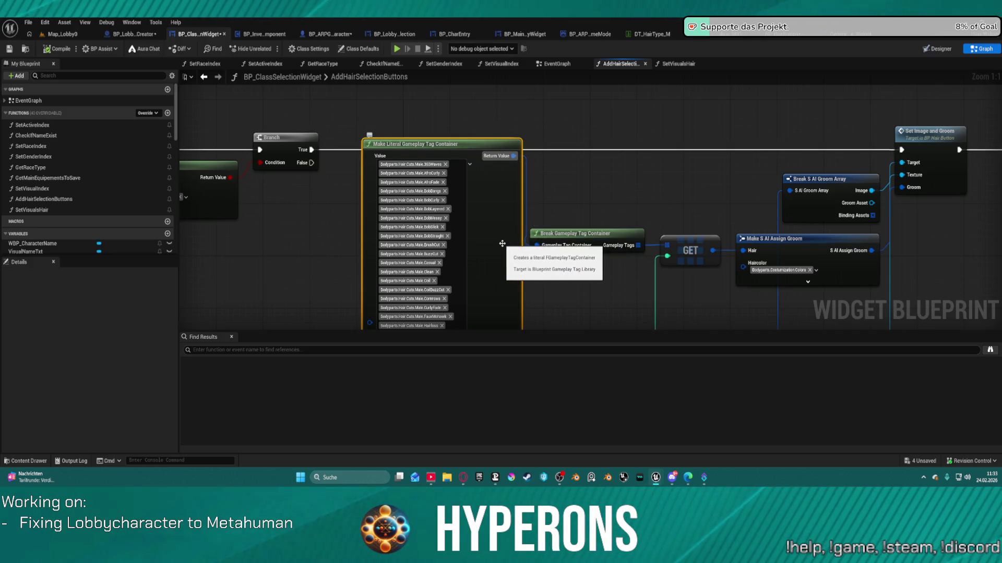
pyautogui.moveTo(602, 199); pyautogui.dragTo(869, 160)
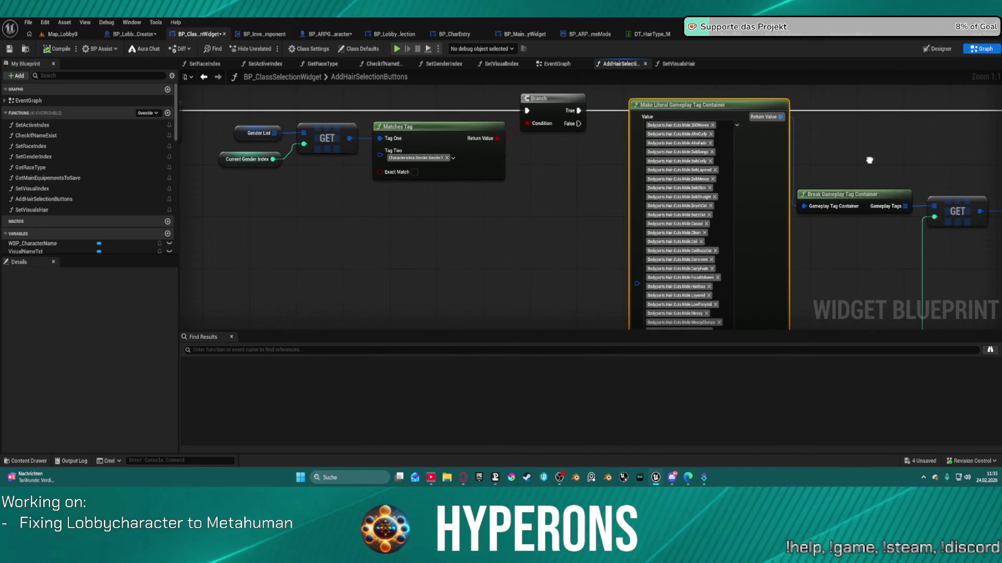
# Step: View the DT_HairType_M table, glance at the GenericState_Widget graph, then return to DT_HairType_M
pyautogui.click(657, 34)
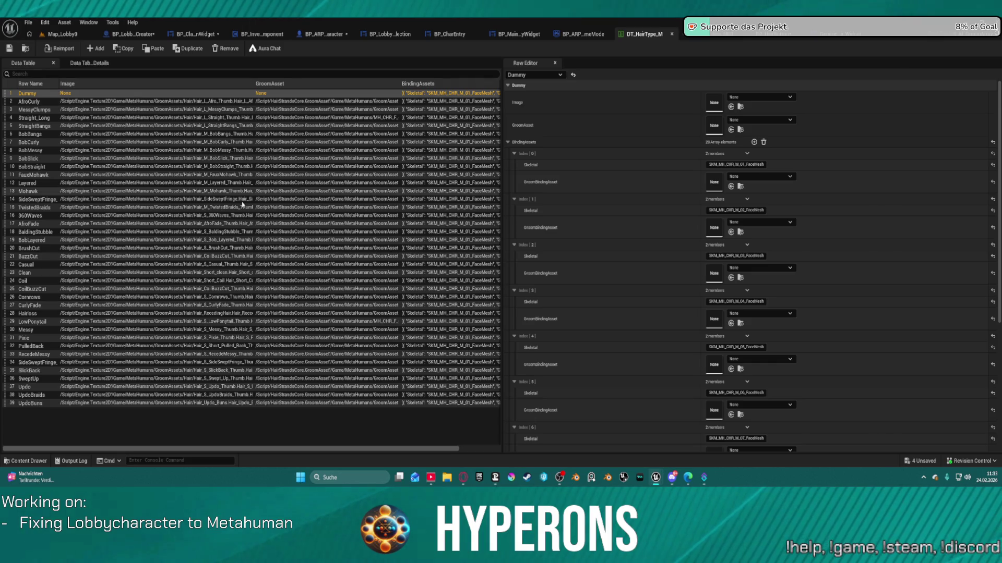
pyautogui.click(193, 33)
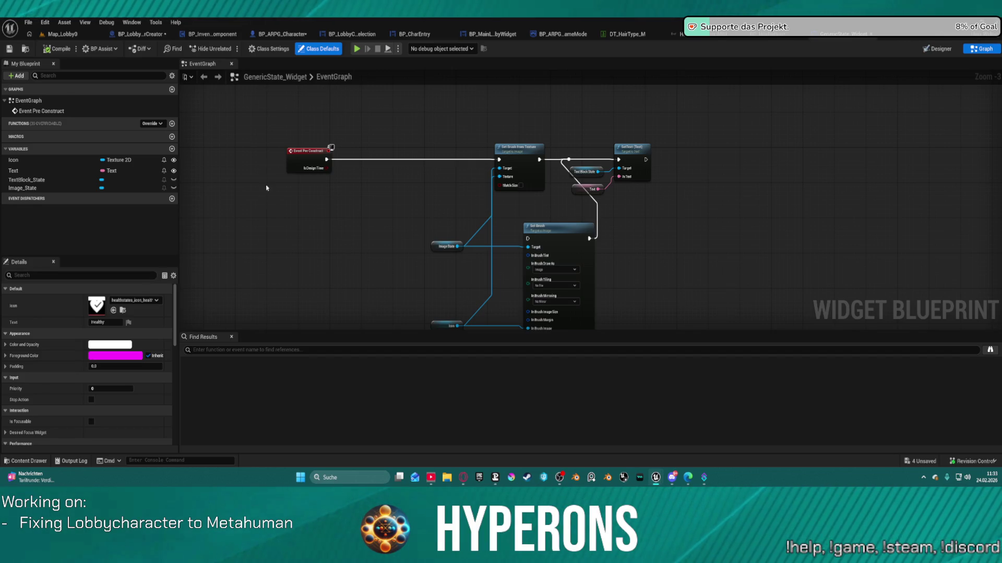
pyautogui.click(622, 34)
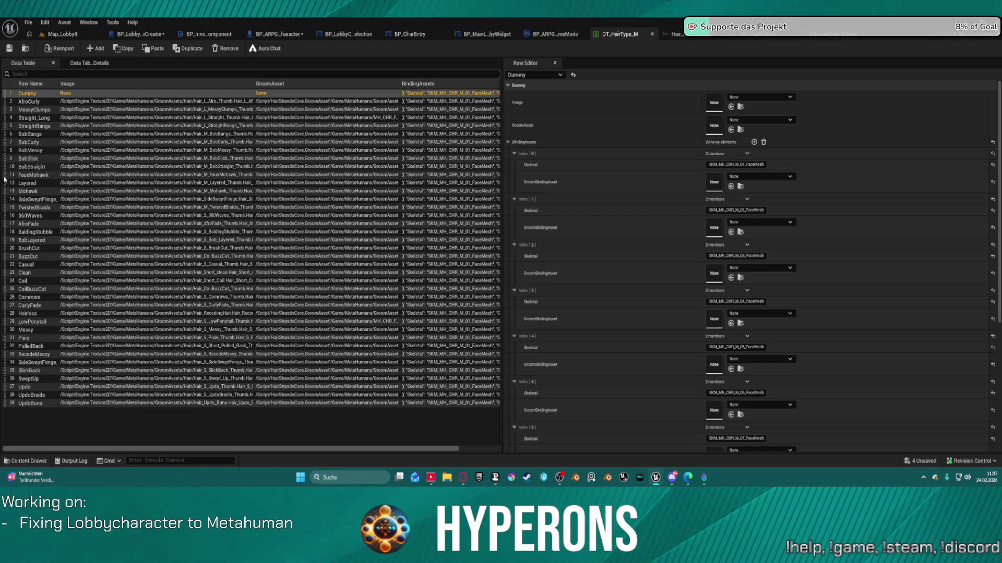
# Step: Drag 360Waves, AfroFade, BobBangs, BobCurly, BobLayered, BobMessy, BrushCut and BuzzCut into alphabetical order
pyautogui.moveTo(4, 217); pyautogui.dragTo(5, 103)
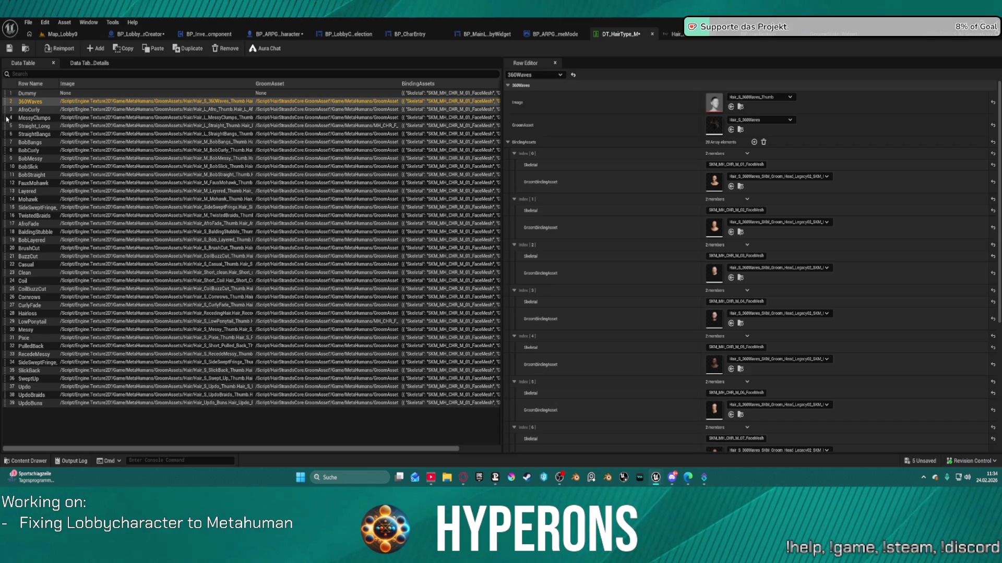
pyautogui.moveTo(6, 225); pyautogui.dragTo(10, 121)
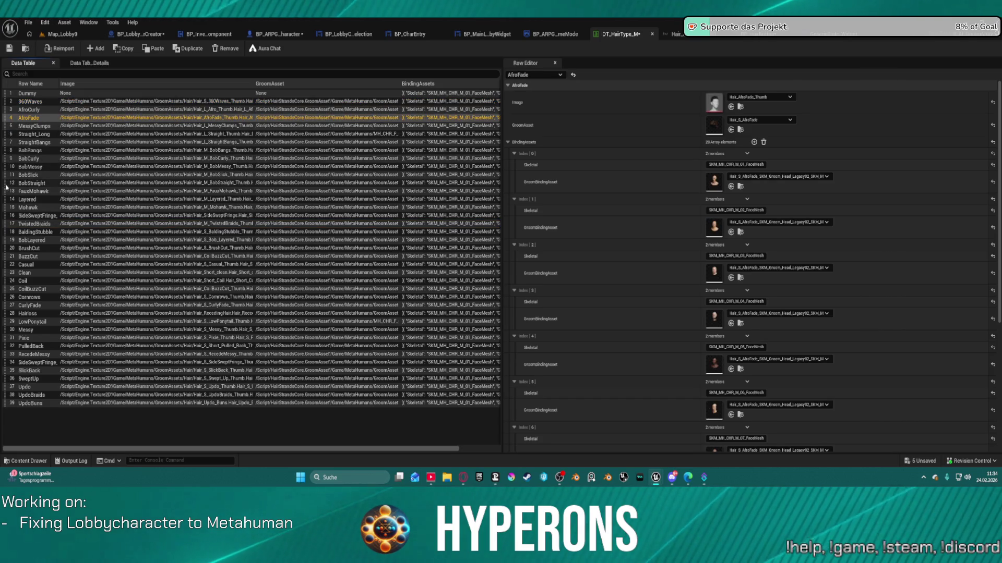
pyautogui.moveTo(7, 153); pyautogui.dragTo(8, 125)
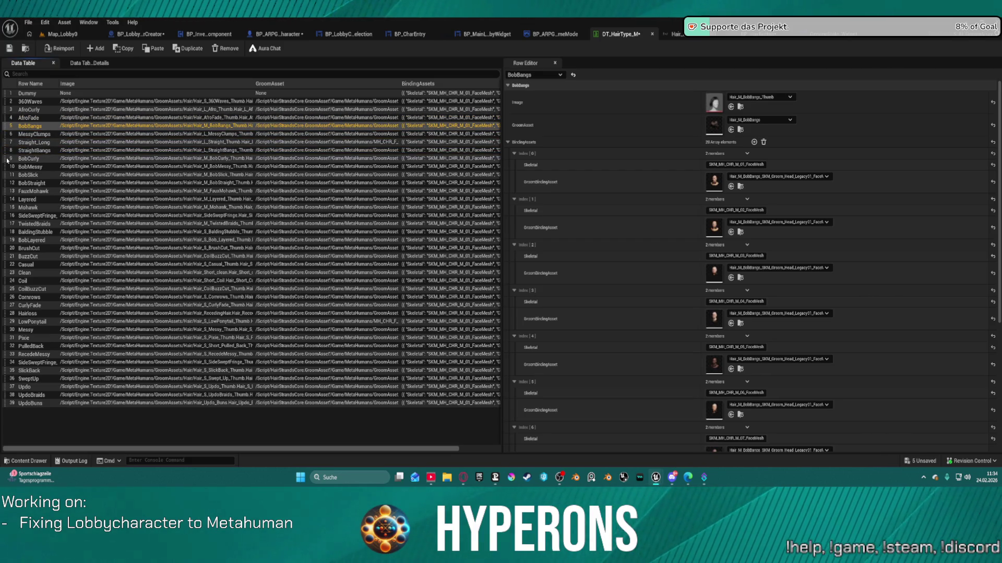
pyautogui.moveTo(7, 162); pyautogui.dragTo(8, 134)
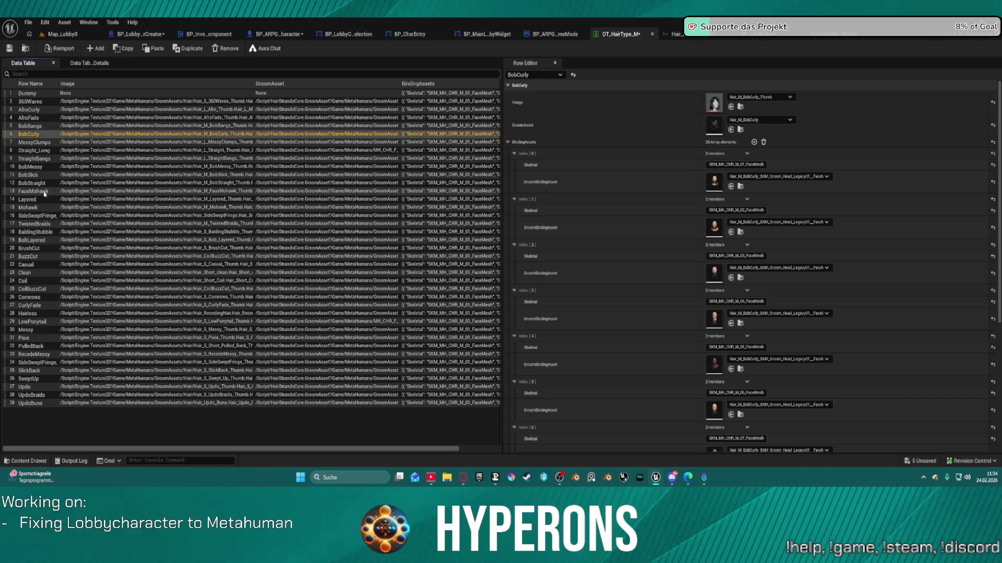
pyautogui.moveTo(6, 243)
pyautogui.mouseDown()
pyautogui.moveTo(21, 156)
pyautogui.moveTo(12, 149)
pyautogui.mouseUp()
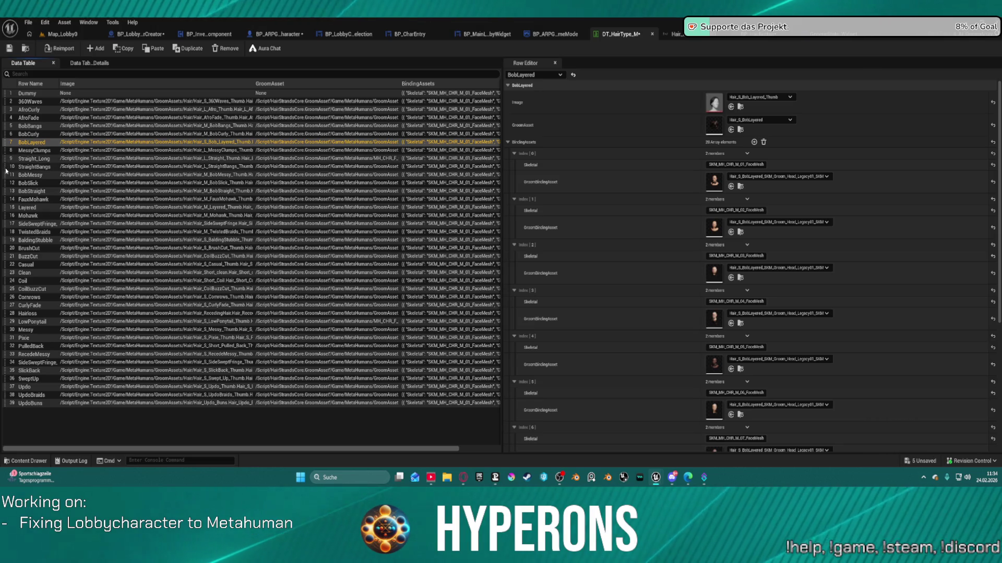
pyautogui.moveTo(8, 178)
pyautogui.mouseDown()
pyautogui.moveTo(9, 151)
pyautogui.moveTo(10, 191)
pyautogui.moveTo(10, 168)
pyautogui.mouseUp()
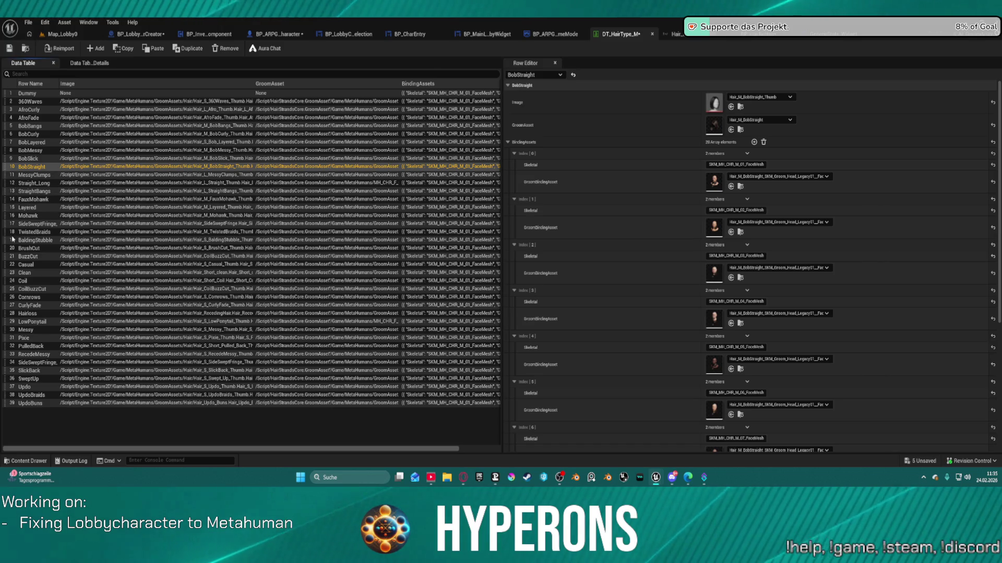
pyautogui.moveTo(7, 250); pyautogui.dragTo(7, 174)
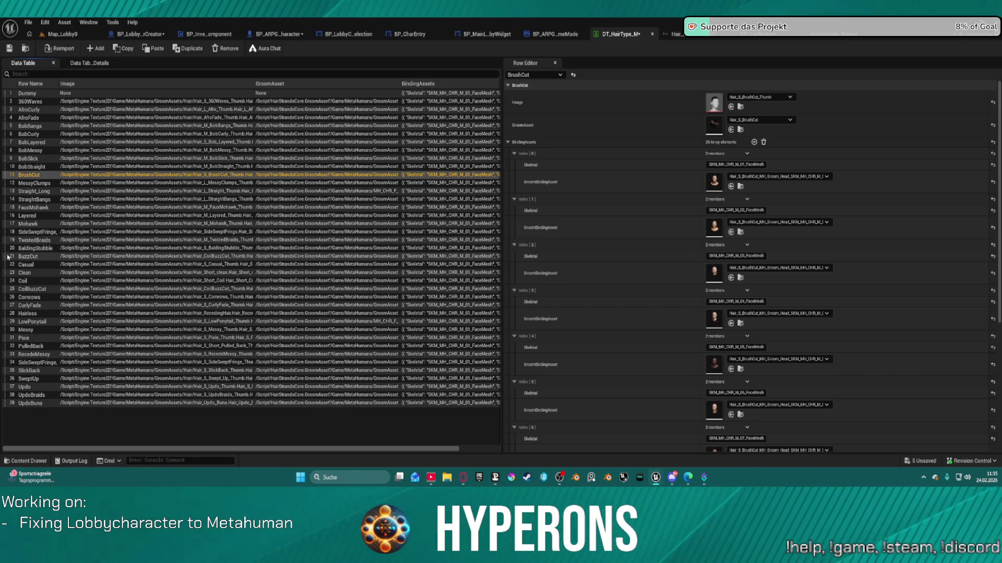
pyautogui.click(9, 256)
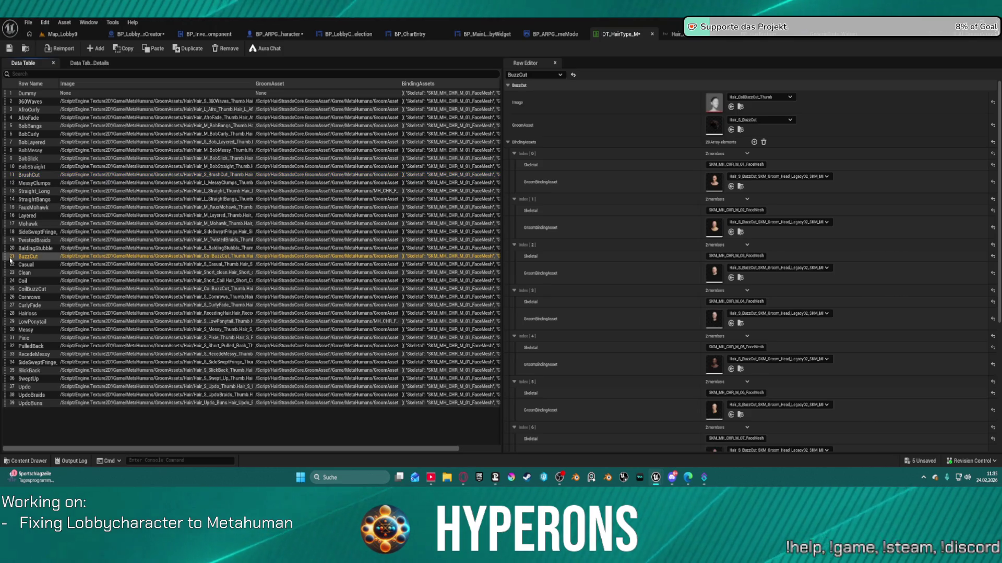
pyautogui.moveTo(9, 257); pyautogui.dragTo(12, 186)
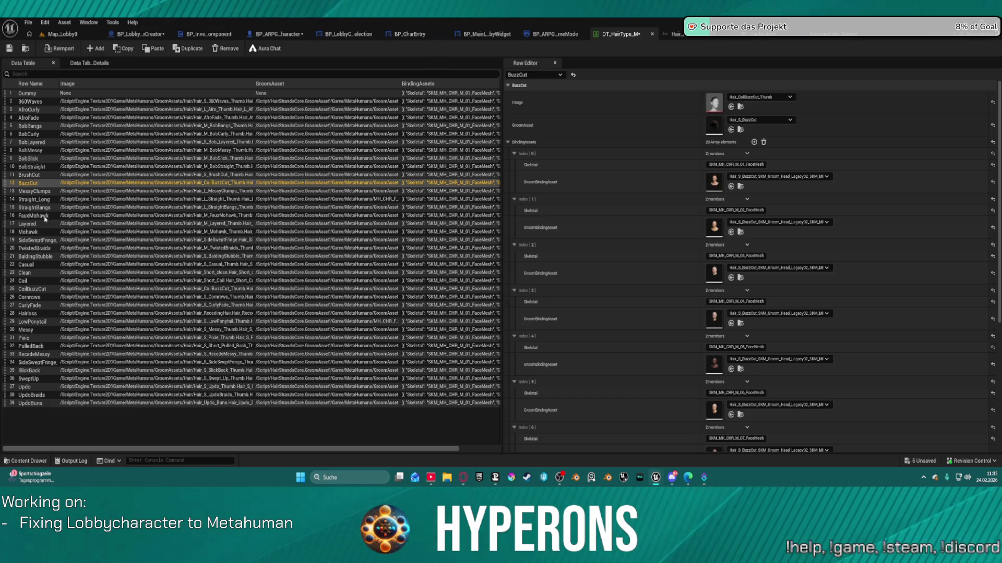
# Step: Move Casual, Clean, Coil, CoilBuzzCut, Cornrows and CurlyFade into order, and Hairloss below FauxMohawk
pyautogui.moveTo(9, 266); pyautogui.dragTo(10, 189)
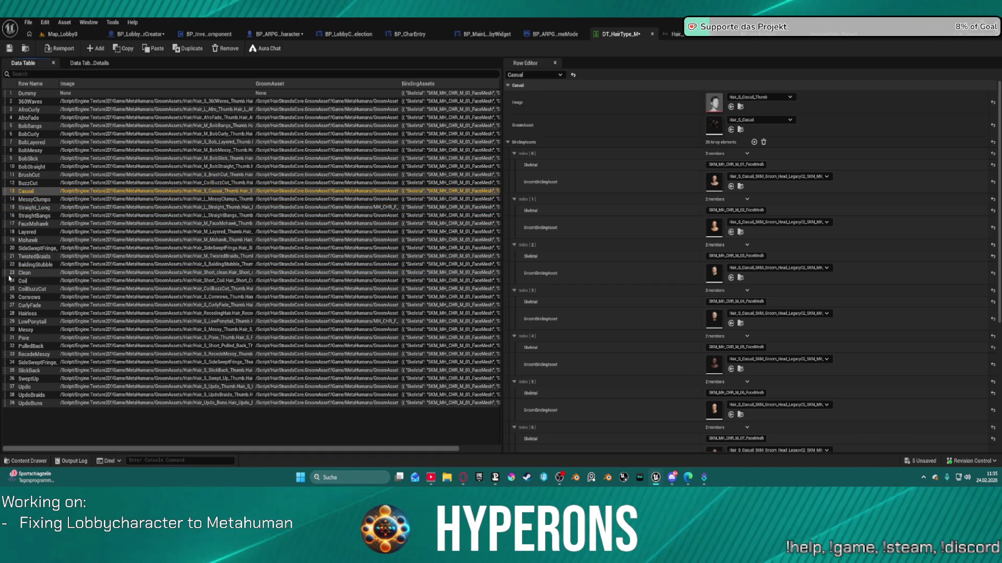
pyautogui.moveTo(10, 272); pyautogui.dragTo(12, 203)
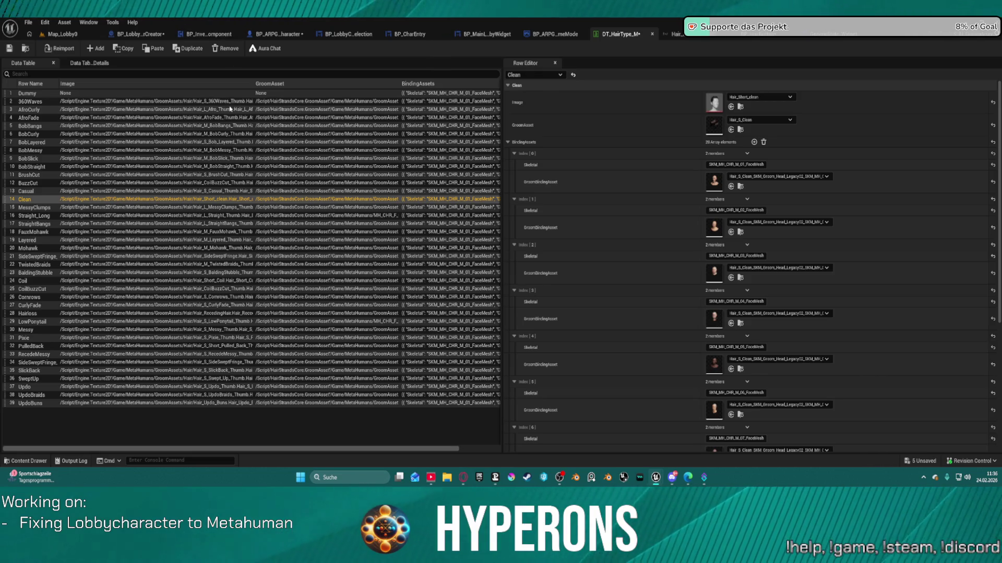
pyautogui.moveTo(10, 286); pyautogui.dragTo(12, 206)
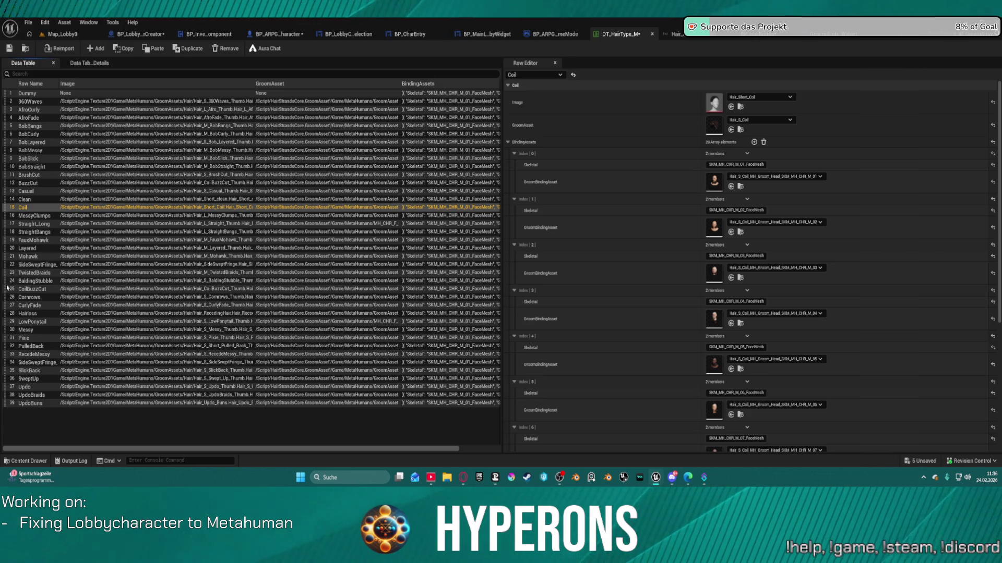
pyautogui.moveTo(9, 289); pyautogui.dragTo(7, 217)
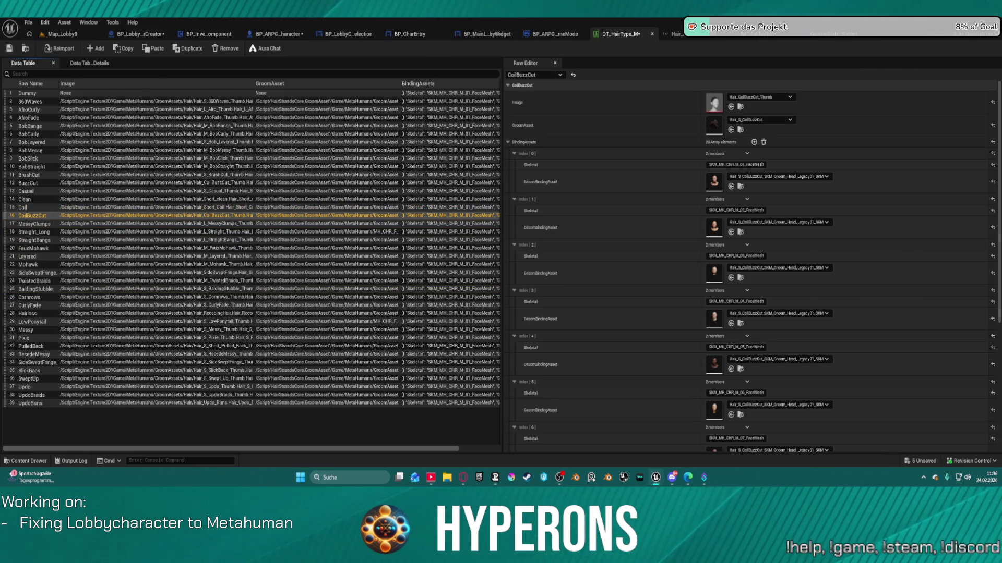
pyautogui.moveTo(7, 296); pyautogui.dragTo(7, 223)
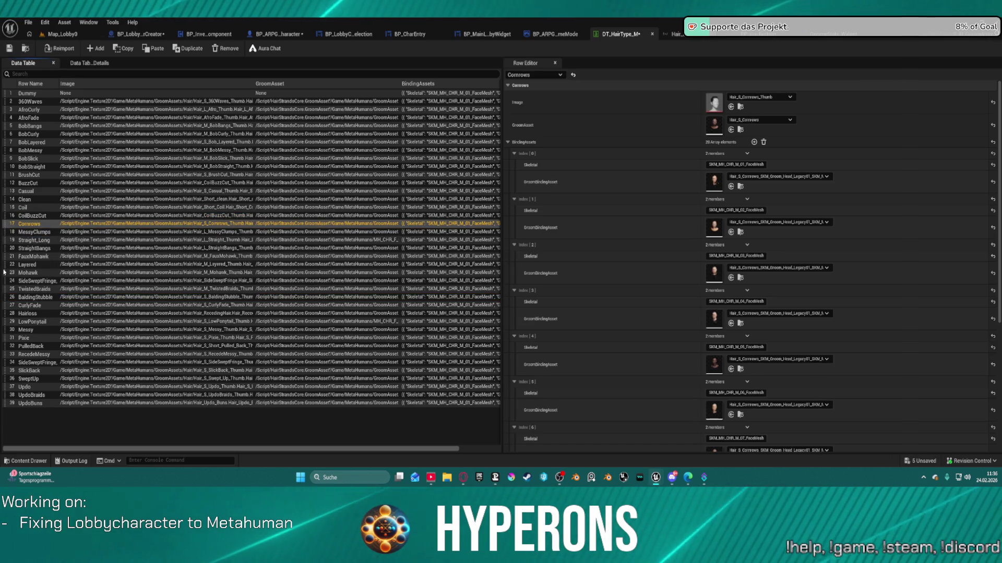
pyautogui.click(8, 304)
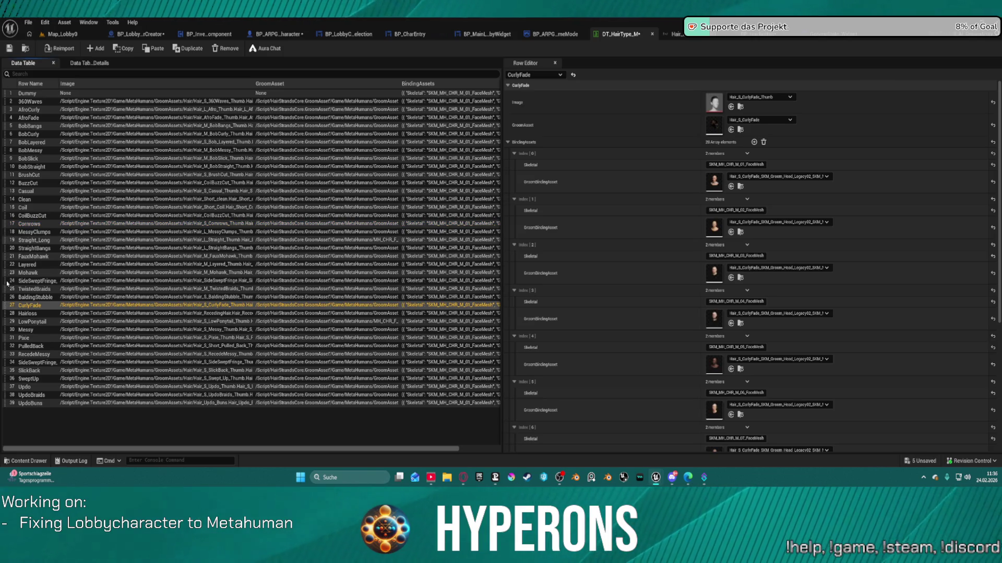
pyautogui.moveTo(7, 306)
pyautogui.mouseDown()
pyautogui.moveTo(6, 236)
pyautogui.moveTo(13, 244)
pyautogui.mouseUp()
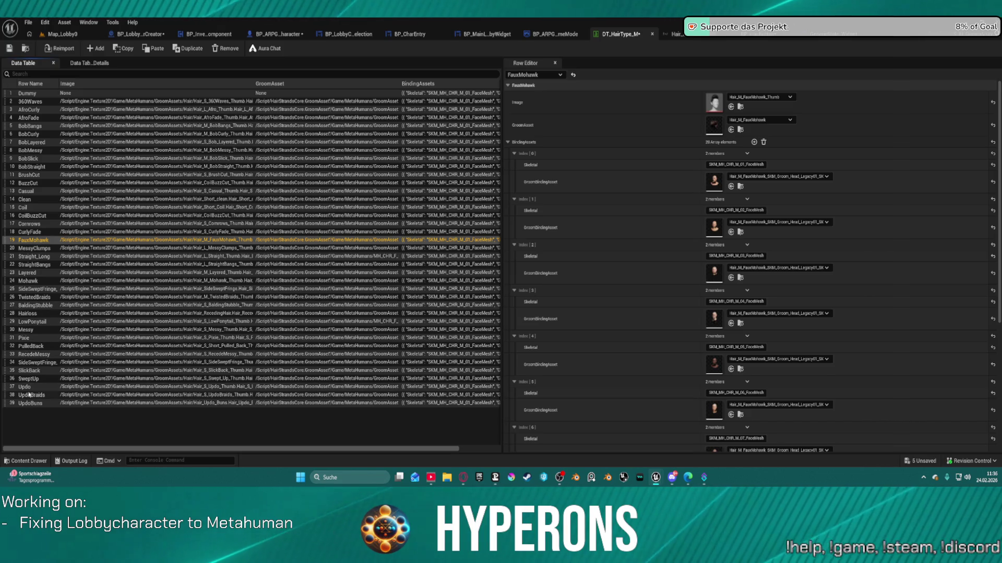
pyautogui.moveTo(7, 313); pyautogui.dragTo(9, 252)
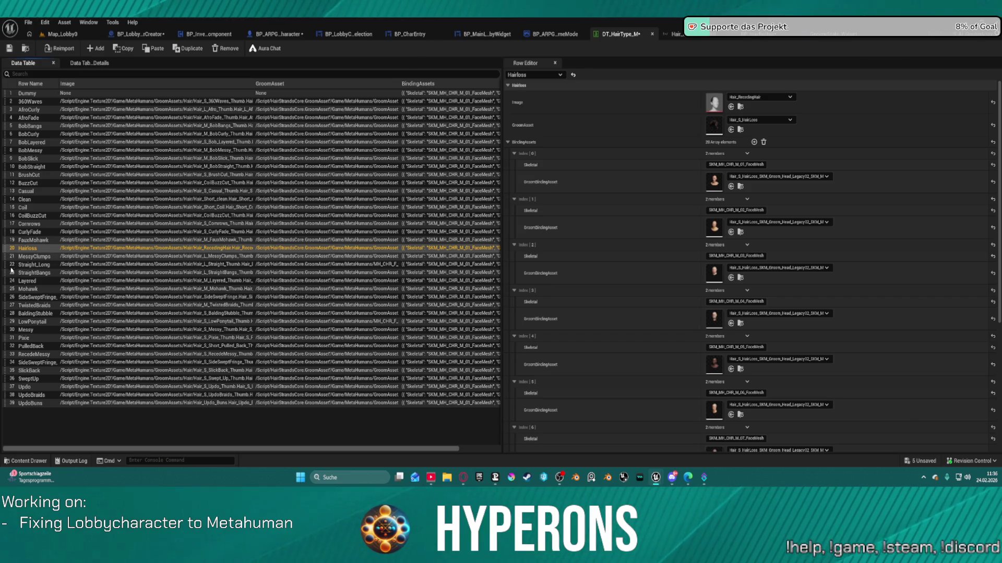
# Step: Move Layered, LowPonytail, Messy, Mohawk, Pixie, PulledBack and SideSweptFringe_M into alphabetical order
pyautogui.moveTo(7, 280); pyautogui.dragTo(4, 261)
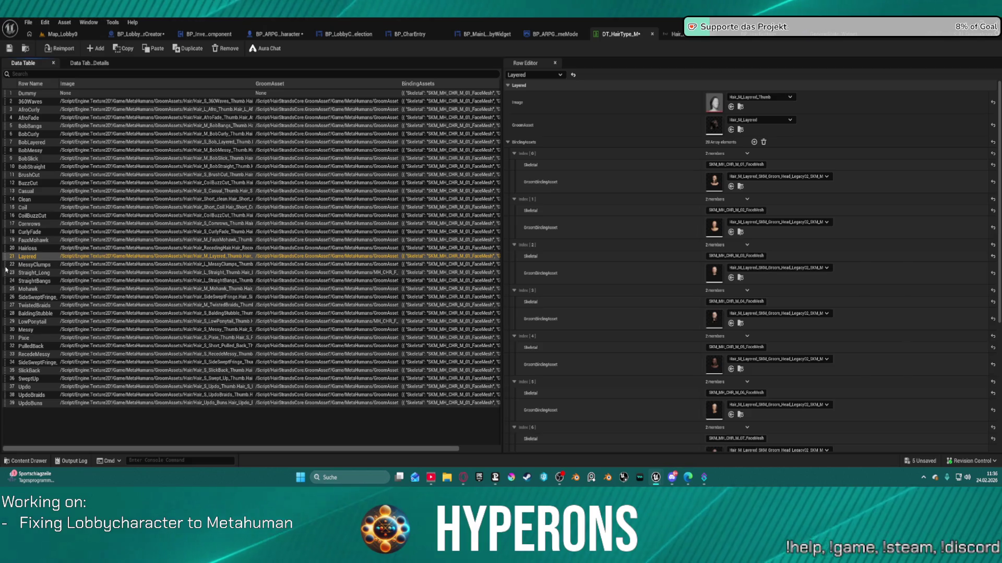
pyautogui.moveTo(23, 324); pyautogui.dragTo(11, 271)
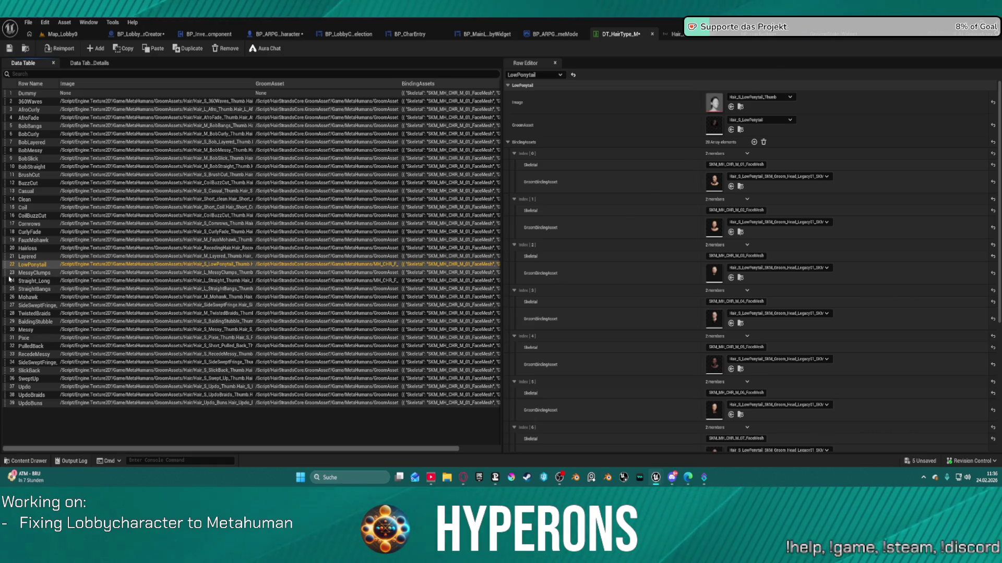
pyautogui.moveTo(7, 331); pyautogui.dragTo(13, 269)
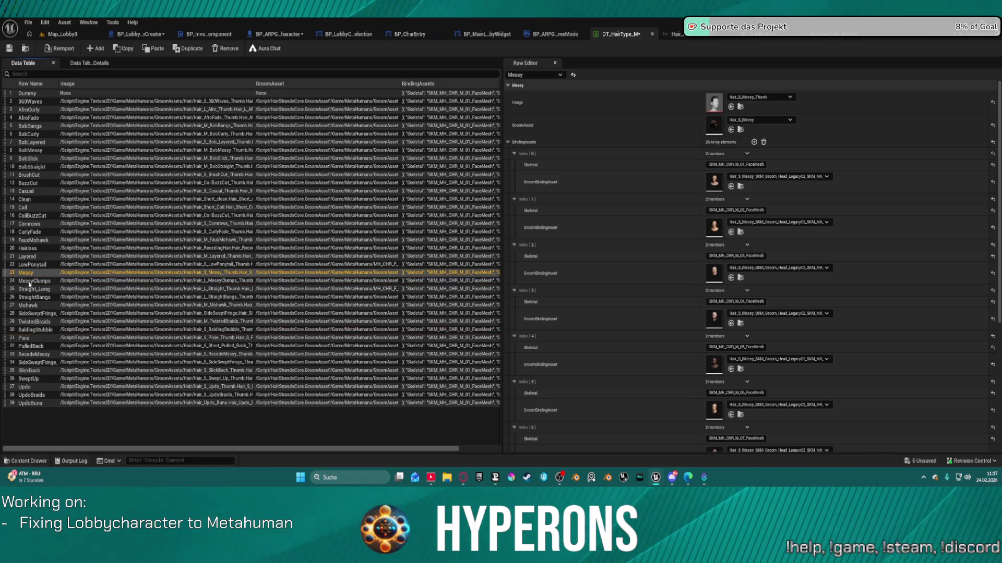
pyautogui.click(10, 305)
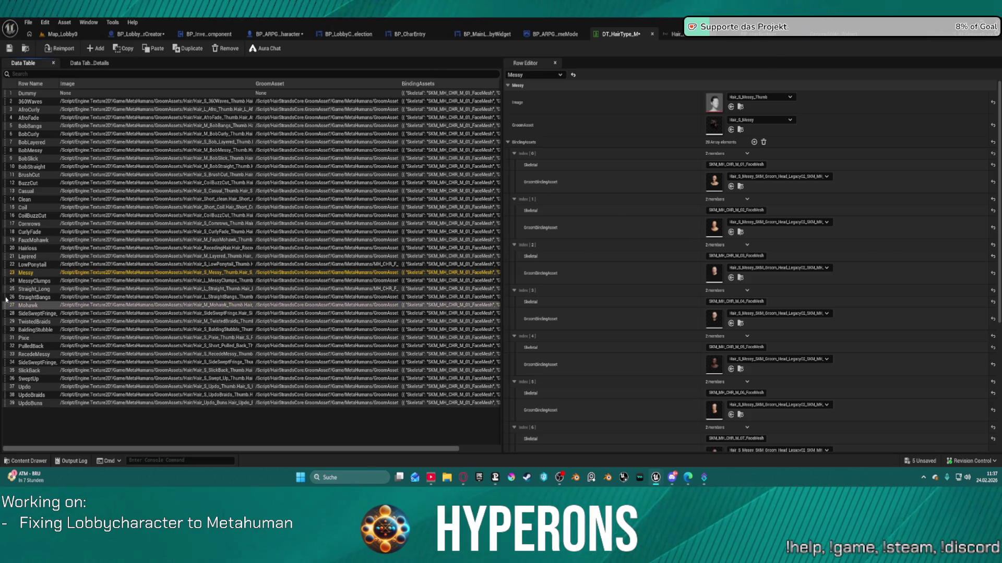
pyautogui.moveTo(7, 309); pyautogui.dragTo(9, 292)
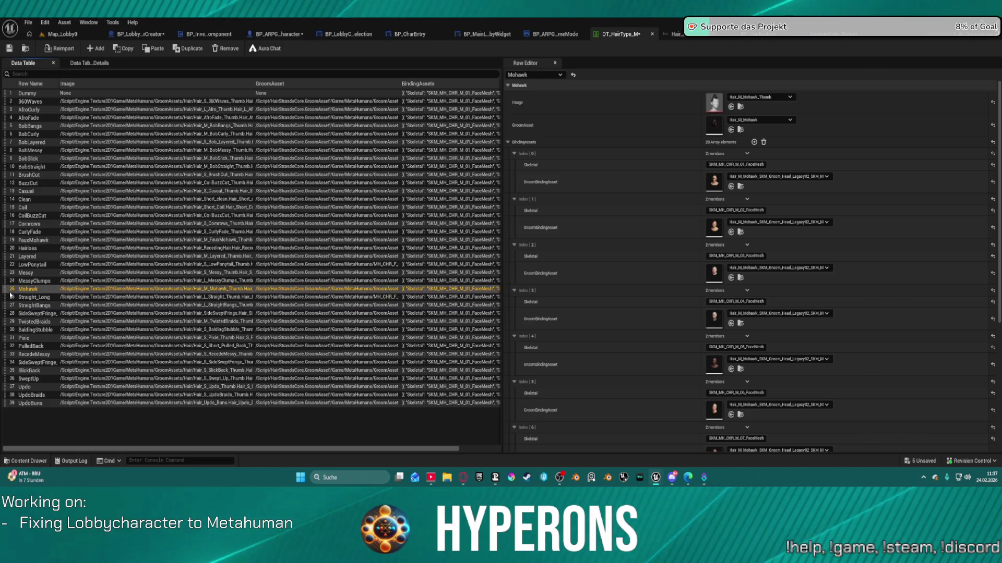
pyautogui.moveTo(8, 338); pyautogui.dragTo(14, 302)
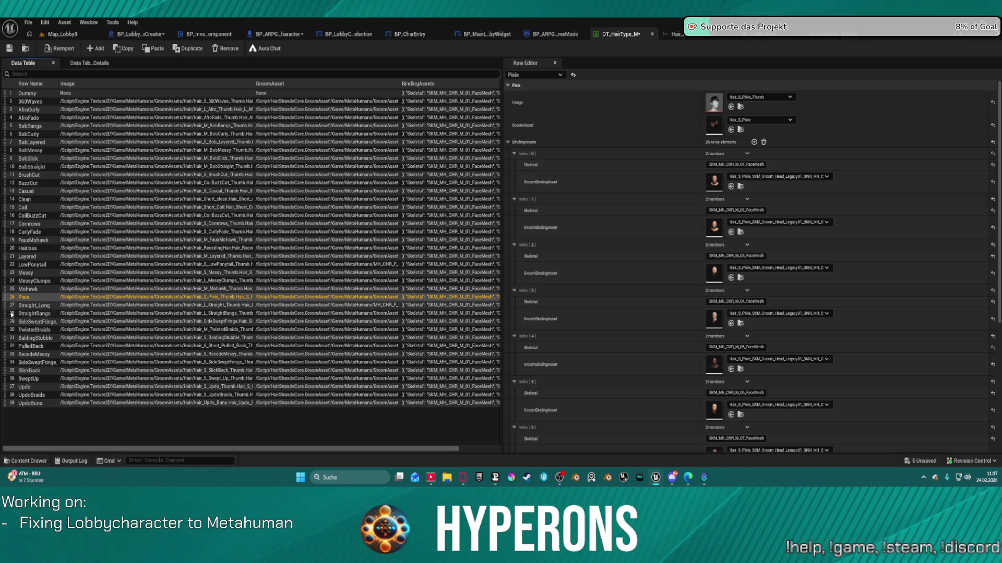
pyautogui.moveTo(6, 348); pyautogui.dragTo(14, 310)
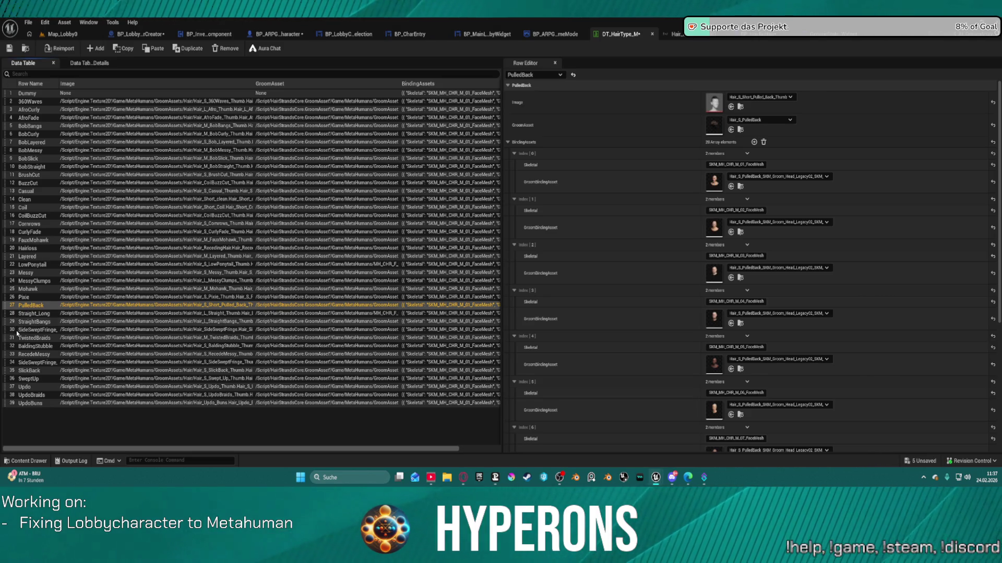
pyautogui.moveTo(6, 332); pyautogui.dragTo(6, 313)
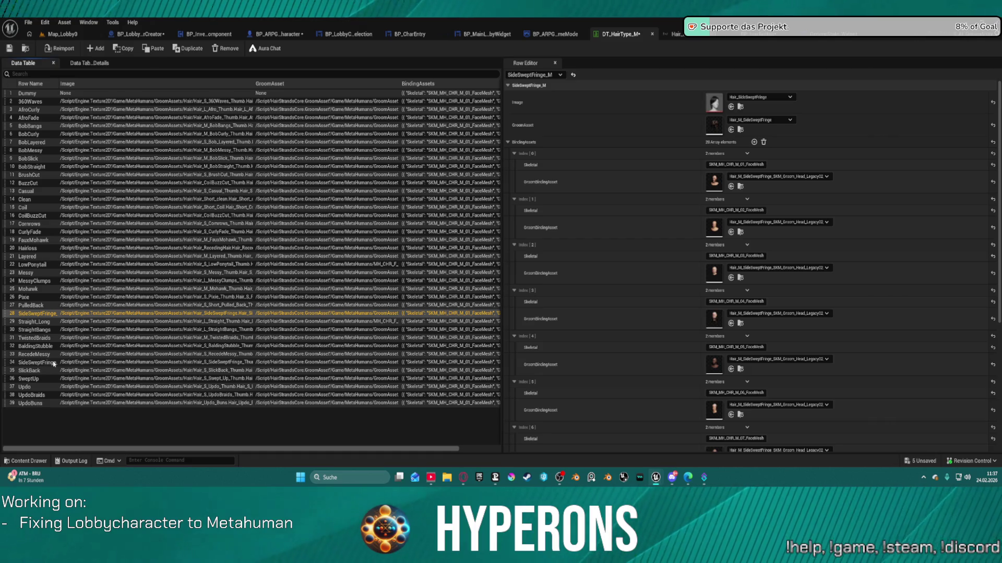
# Step: Move SideSweptFringe_S, SlickBack, SweptUp (below StraightBangs) and RecedeMessy up the table
pyautogui.click(48, 363)
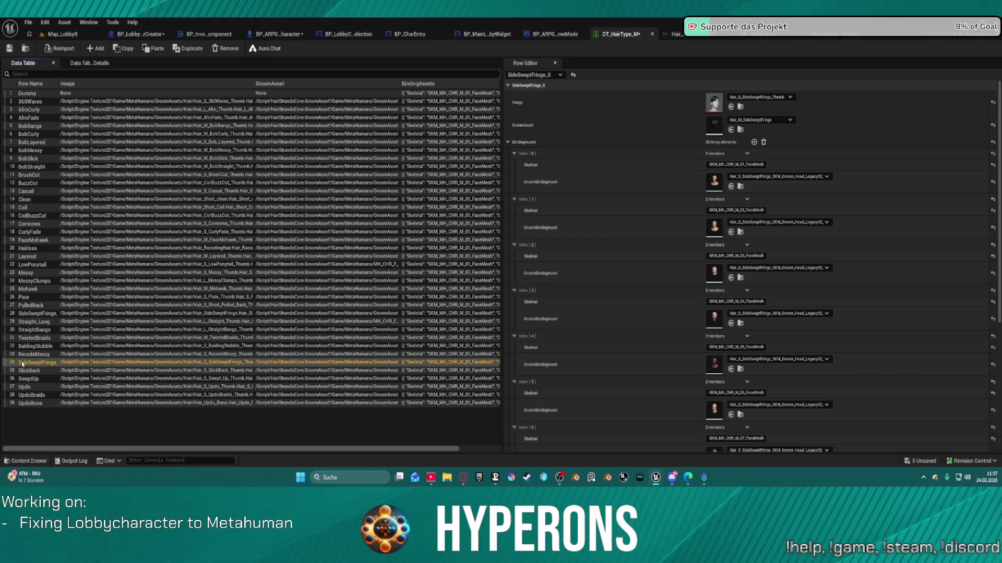
pyautogui.moveTo(8, 362); pyautogui.dragTo(21, 329)
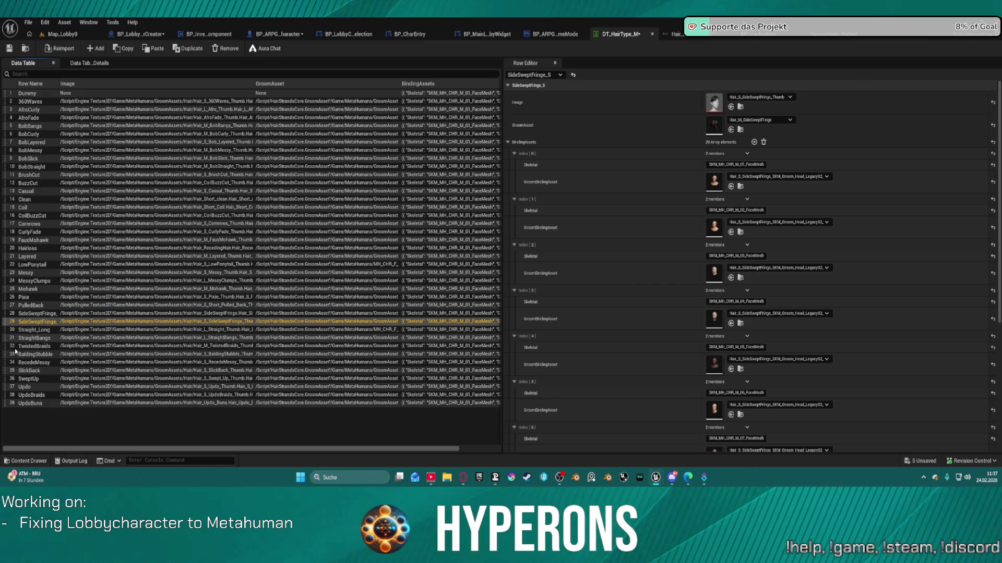
pyautogui.moveTo(5, 366); pyautogui.dragTo(13, 334)
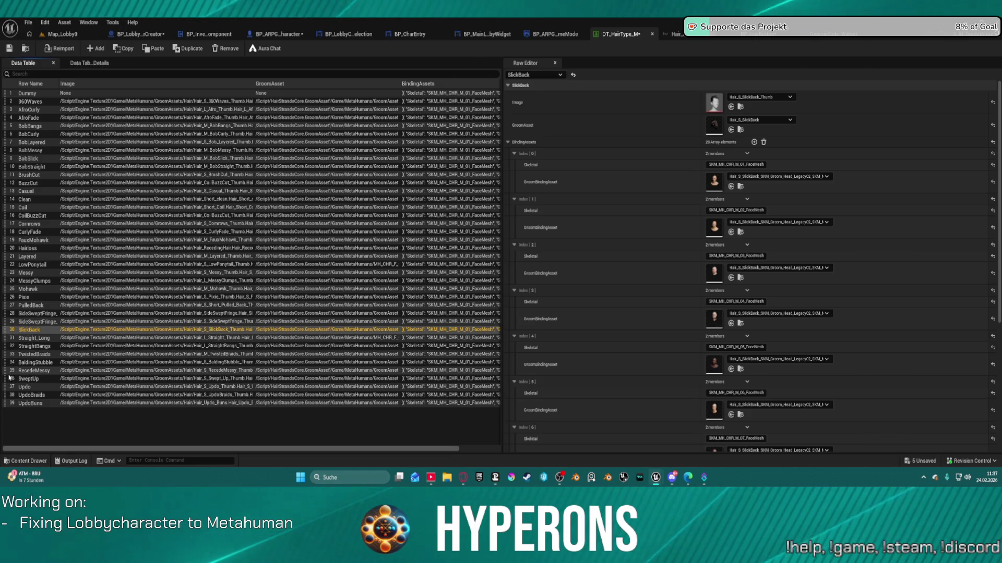
pyautogui.moveTo(6, 378); pyautogui.dragTo(15, 338)
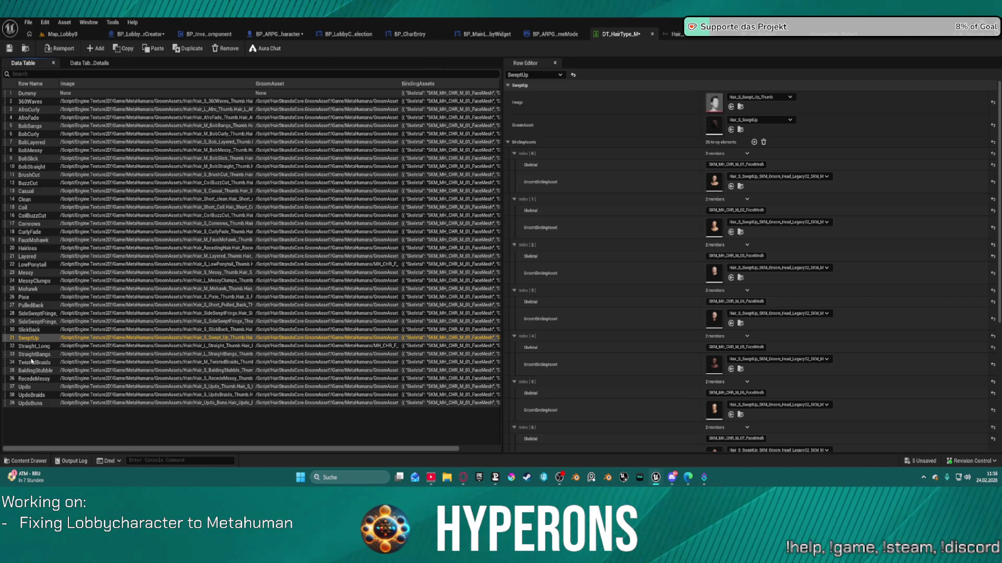
pyautogui.moveTo(5, 340); pyautogui.dragTo(6, 360)
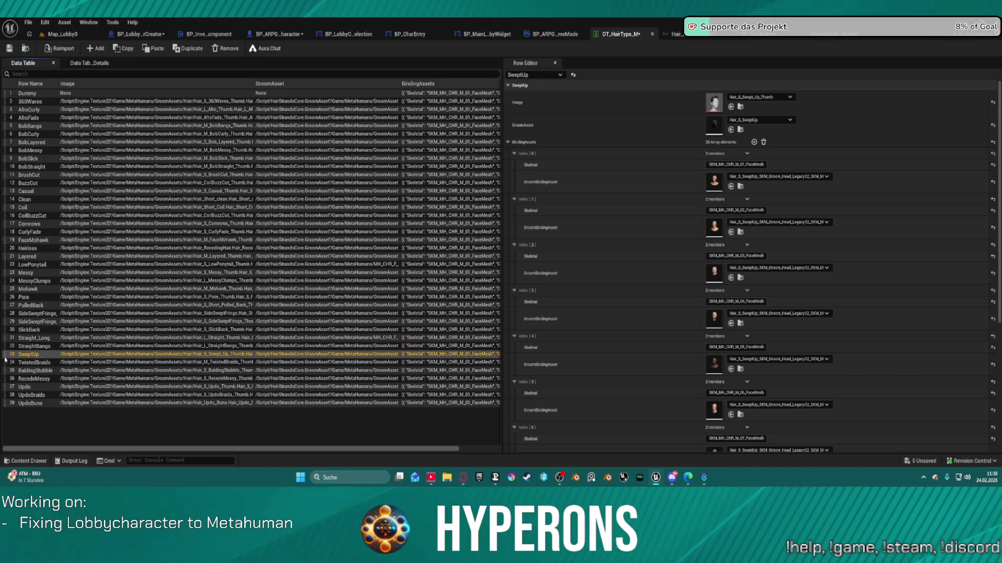
pyautogui.click(30, 364)
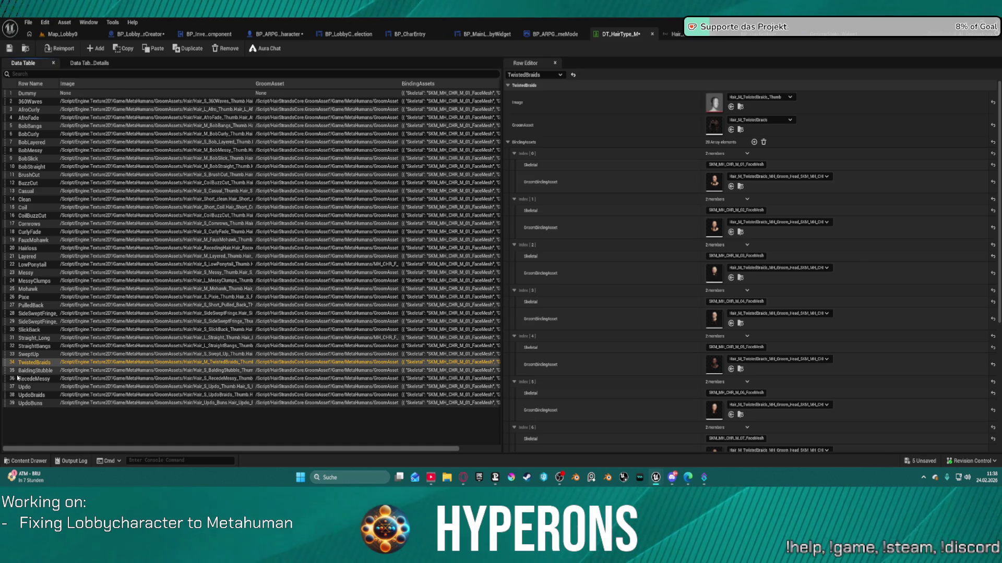
pyautogui.moveTo(6, 384)
pyautogui.mouseDown()
pyautogui.moveTo(23, 285)
pyautogui.moveTo(26, 315)
pyautogui.moveTo(14, 315)
pyautogui.mouseUp()
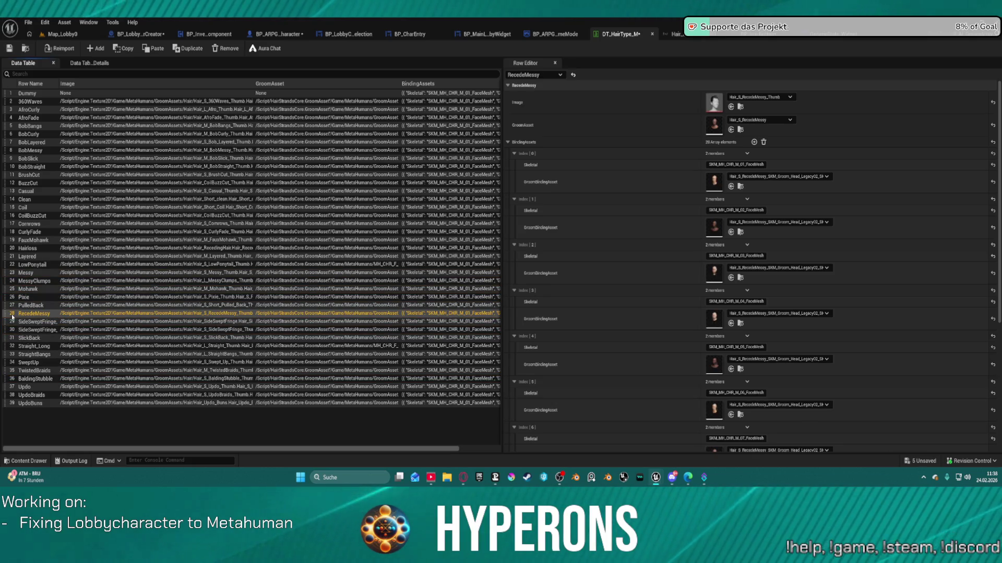
# Step: Move BaldingStubble to the end of the table and save DT_HairType_M
pyautogui.click(5, 379)
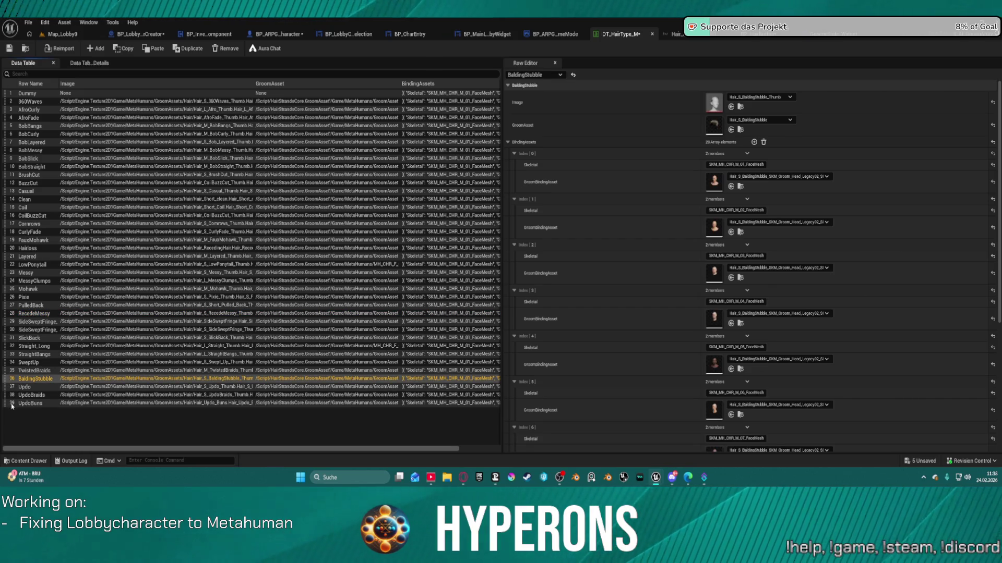
pyautogui.moveTo(6, 388); pyautogui.dragTo(11, 407)
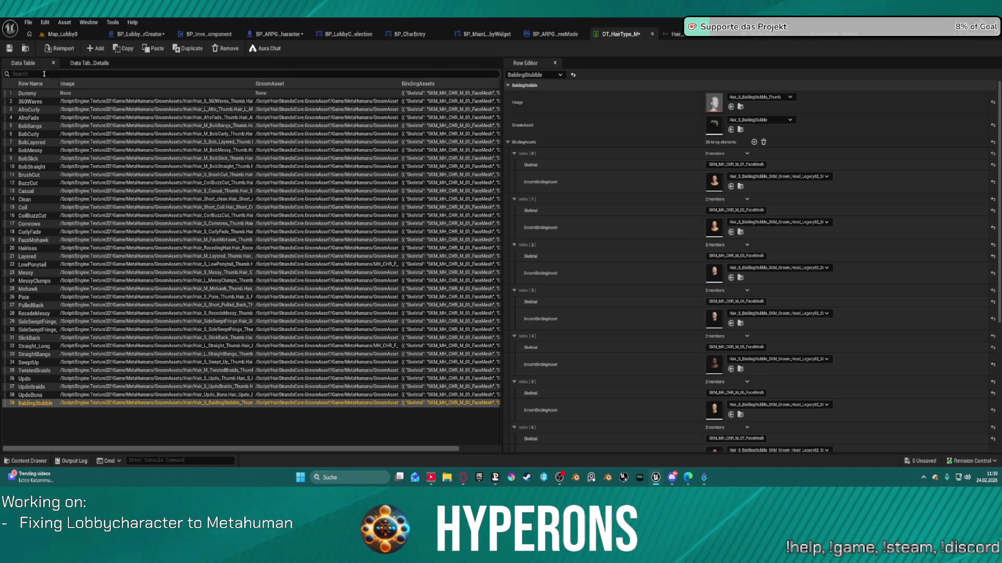
pyautogui.click(10, 50)
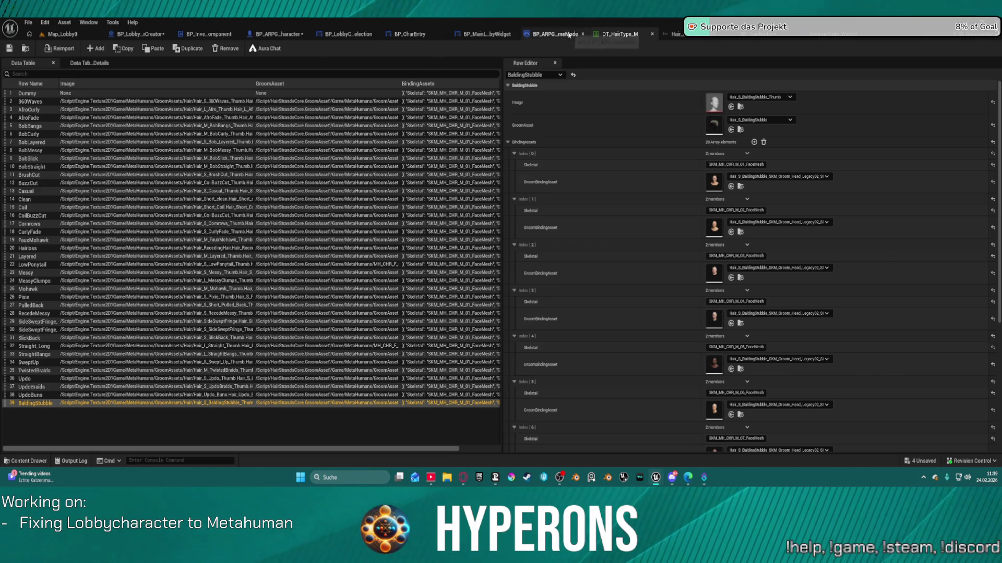
# Step: Playtest Map_Lobby0, trying AfroCurly, BobBangs and BobCurly hair on a new character, then open BP_CharEntry
pyautogui.click(62, 34)
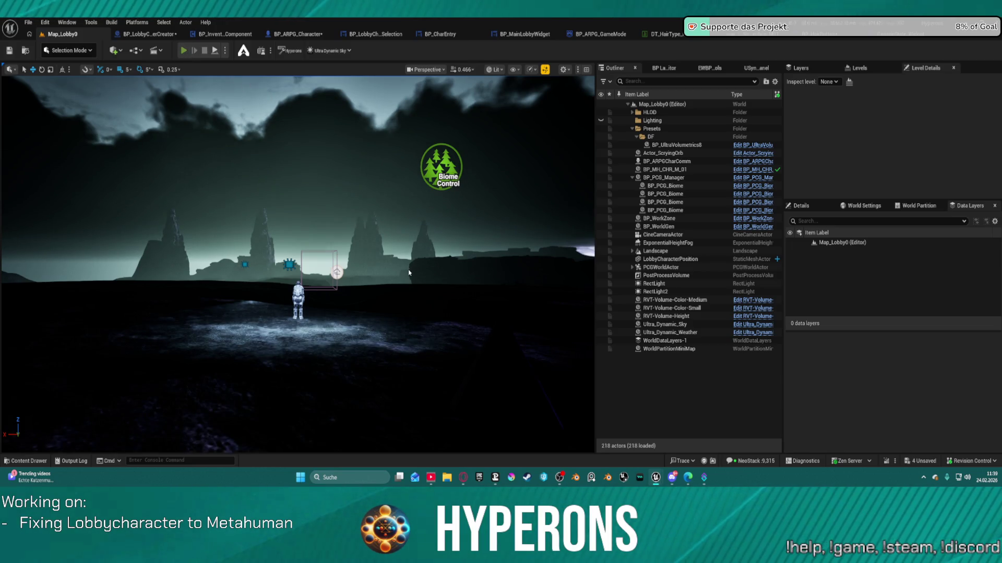
pyautogui.hotkey('alt', 'p')
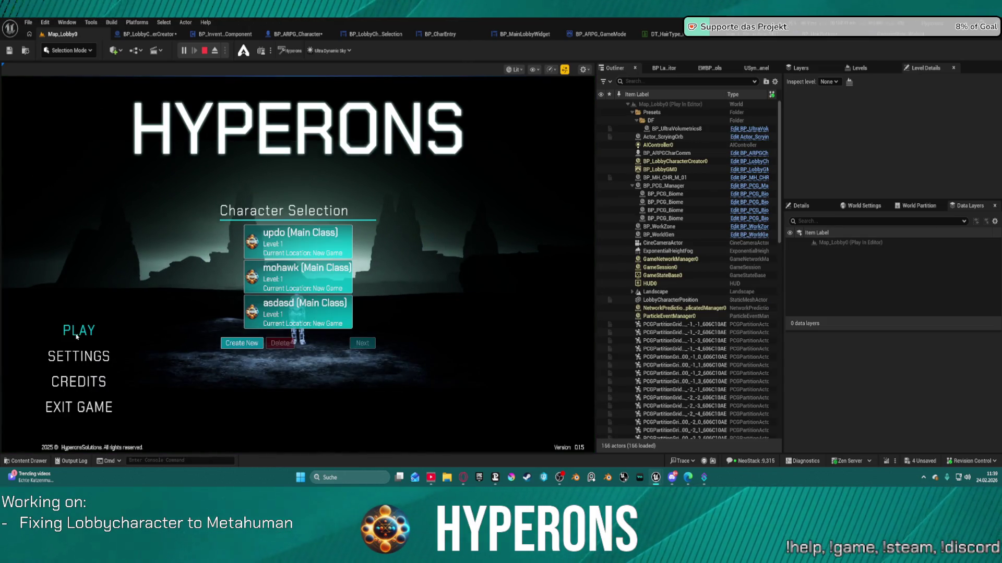
pyautogui.click(242, 343)
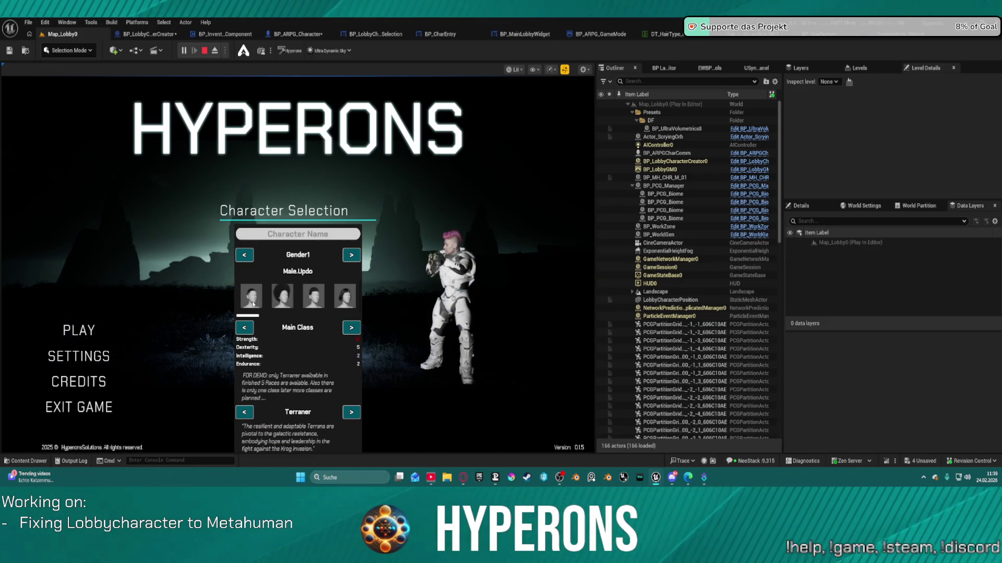
pyautogui.click(278, 300)
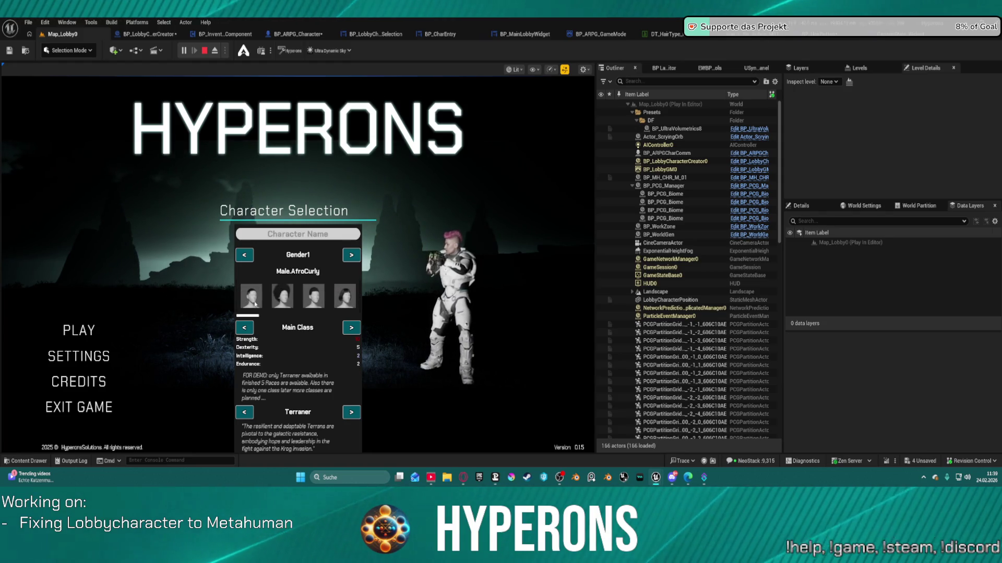
pyautogui.click(314, 296)
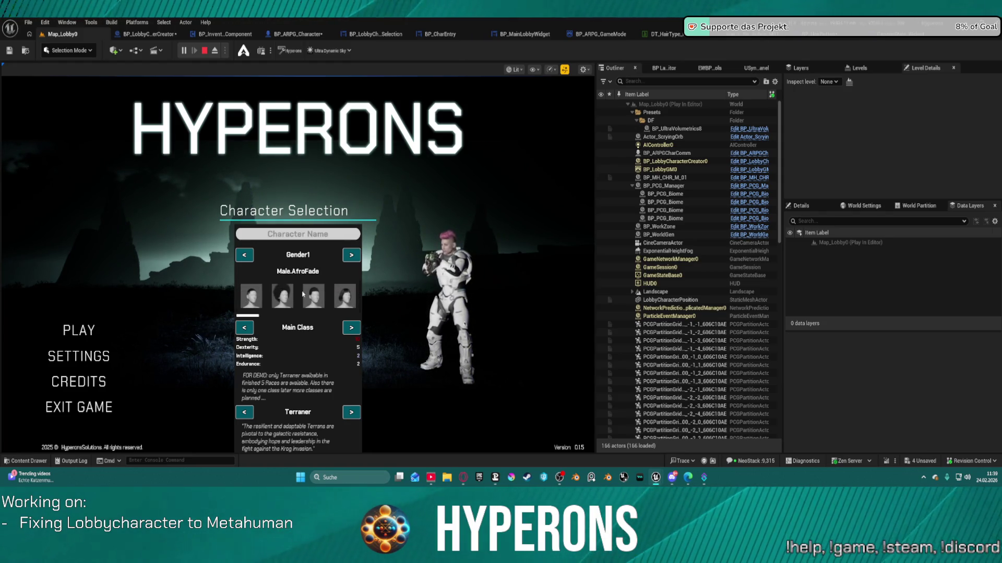
pyautogui.click(350, 297)
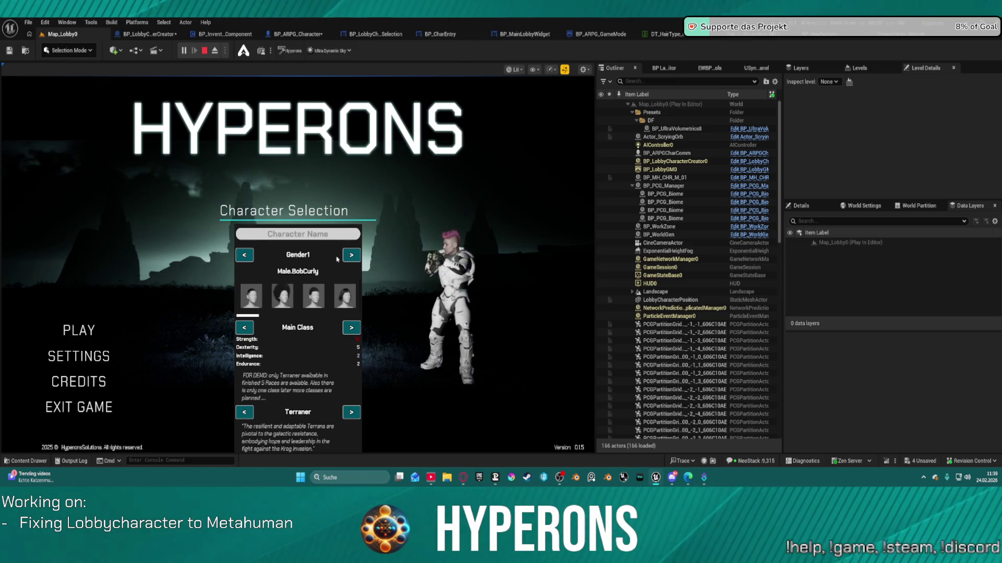
pyautogui.press('Escape')
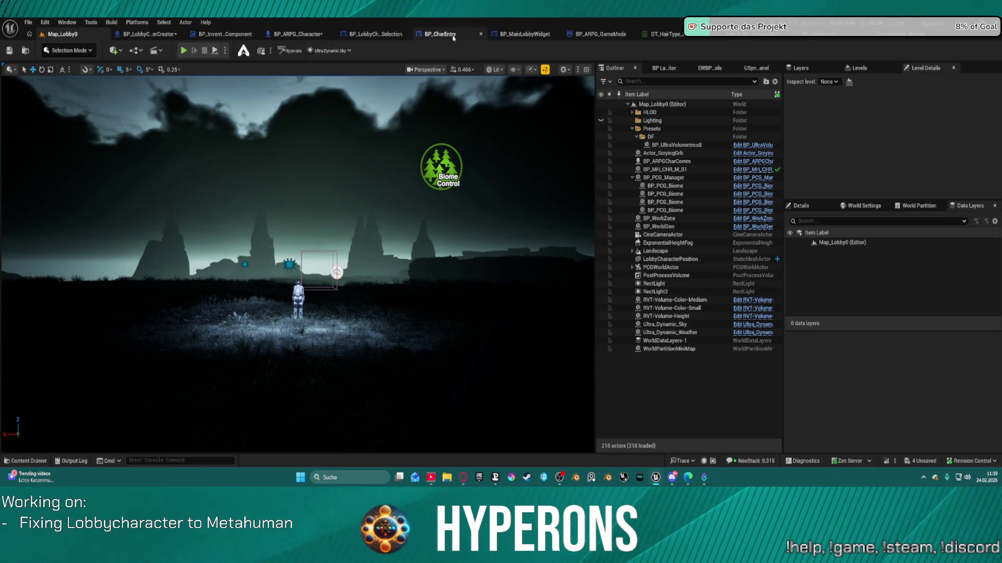
pyautogui.click(453, 38)
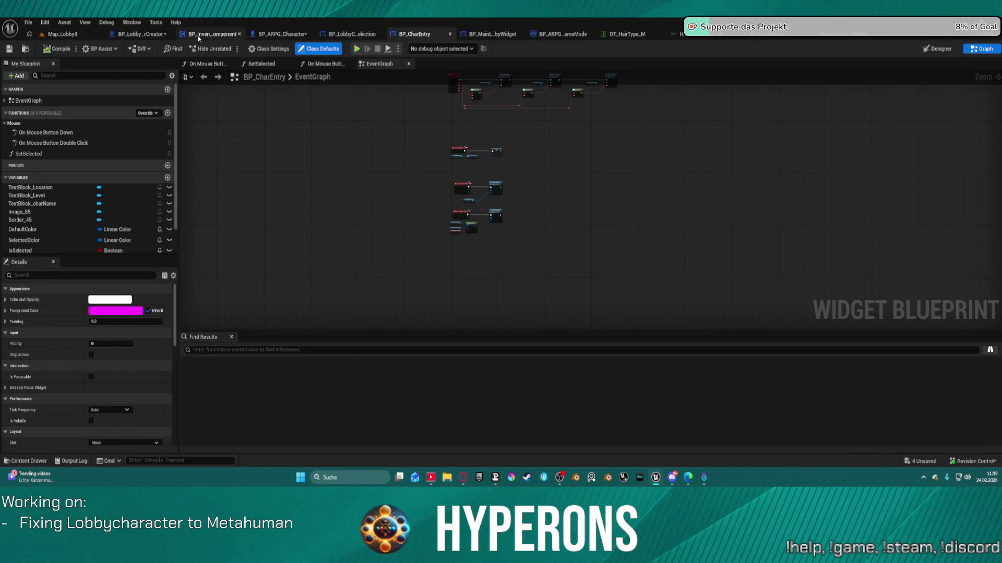
# Step: Dock BP_ClassSelectionWidget into the main editor and close the floating content browser
pyautogui.click(198, 36)
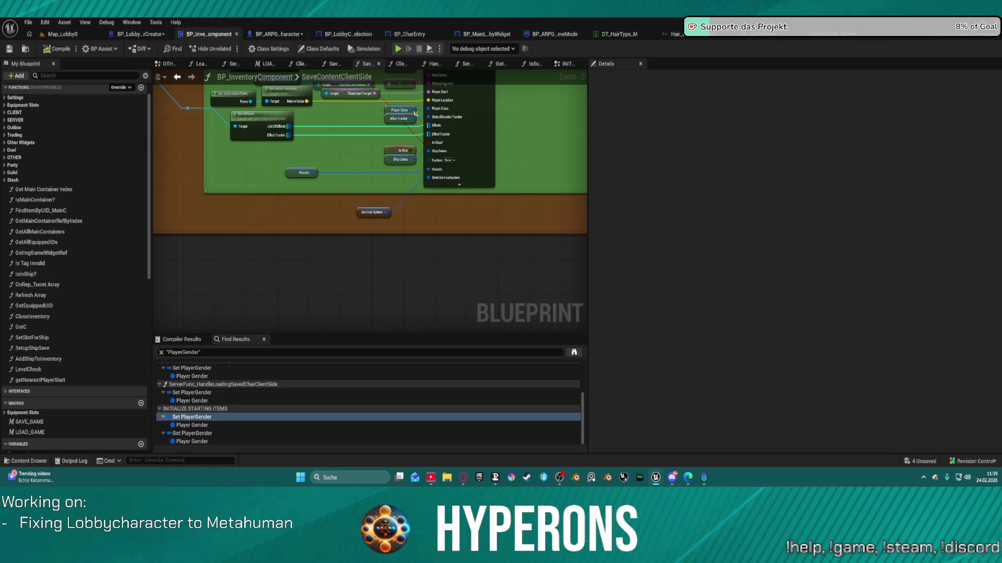
pyautogui.hotkey('alt', 'Tab')
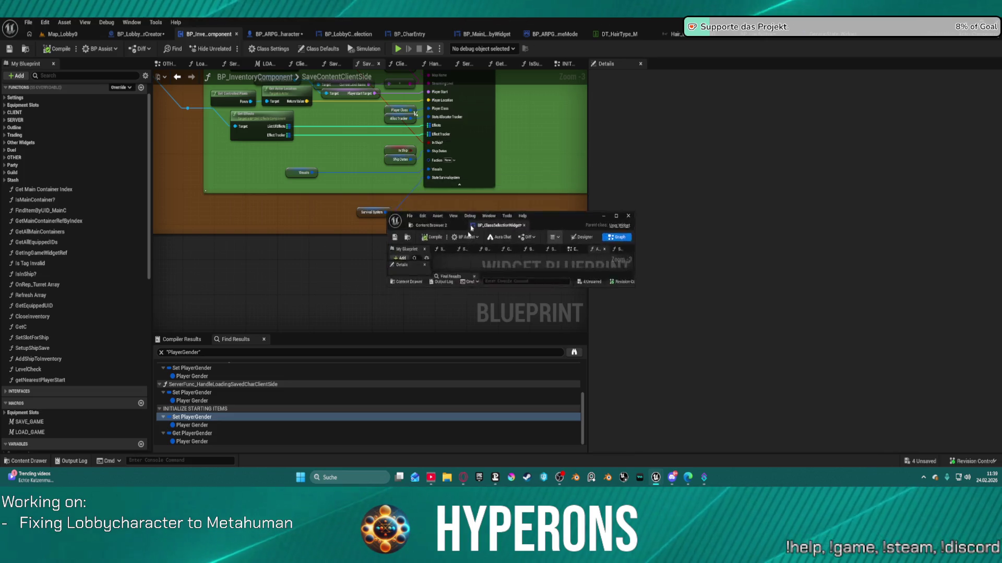
pyautogui.moveTo(365, 136); pyautogui.dragTo(248, 35)
pyautogui.click(306, 57)
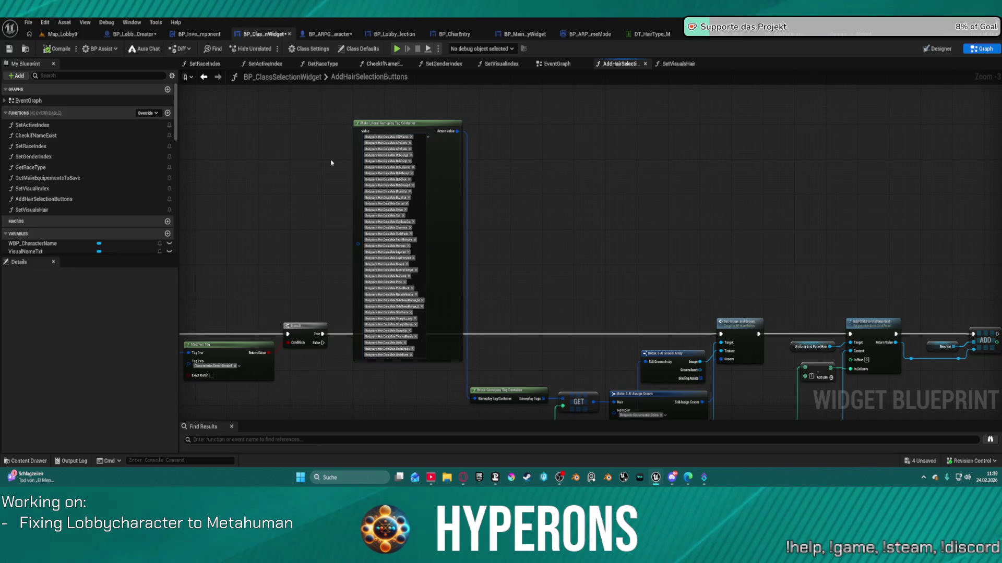
# Step: Pan around AddHairSelectionButtons to review its Branch, GET, hair tag list and entry nodes
pyautogui.scroll(3, 406, 143)
pyautogui.moveTo(811, 447)
pyautogui.mouseDown()
pyautogui.moveTo(854, 209)
pyautogui.moveTo(827, 163)
pyautogui.moveTo(517, 208)
pyautogui.mouseUp()
pyautogui.scroll(-4, 517, 208)
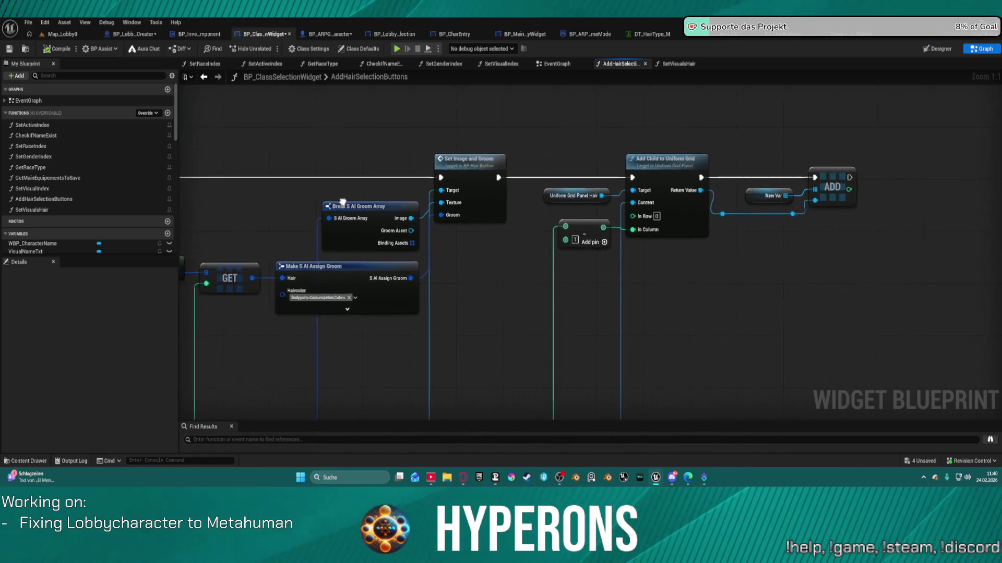
pyautogui.moveTo(996, 246); pyautogui.dragTo(810, 243)
pyautogui.moveTo(616, 245); pyautogui.dragTo(736, 240)
pyautogui.moveTo(293, 219); pyautogui.dragTo(522, 193)
pyautogui.moveTo(313, 193)
pyautogui.mouseDown()
pyautogui.moveTo(541, 160)
pyautogui.moveTo(248, 174)
pyautogui.mouseUp()
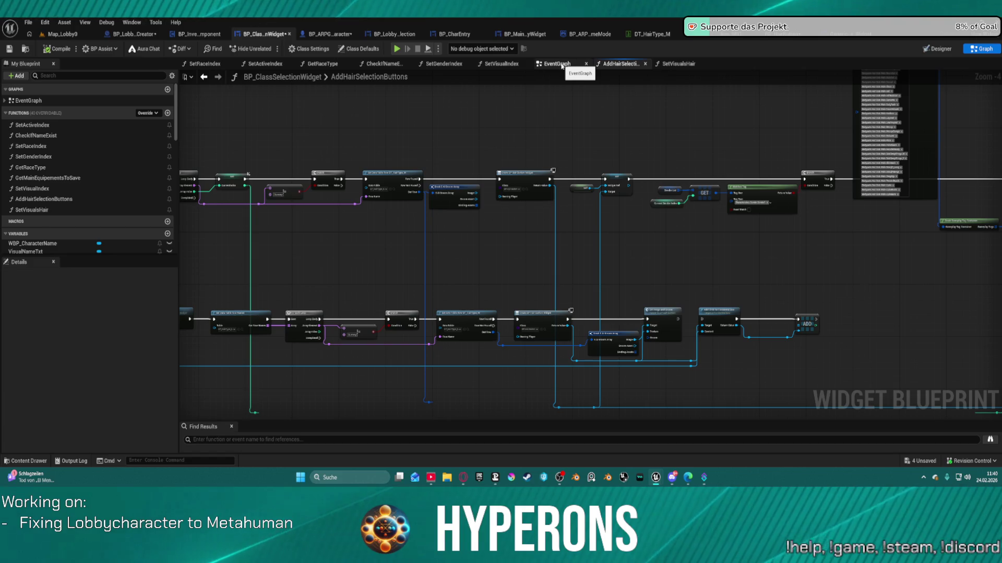
pyautogui.moveTo(799, 129); pyautogui.dragTo(471, 149)
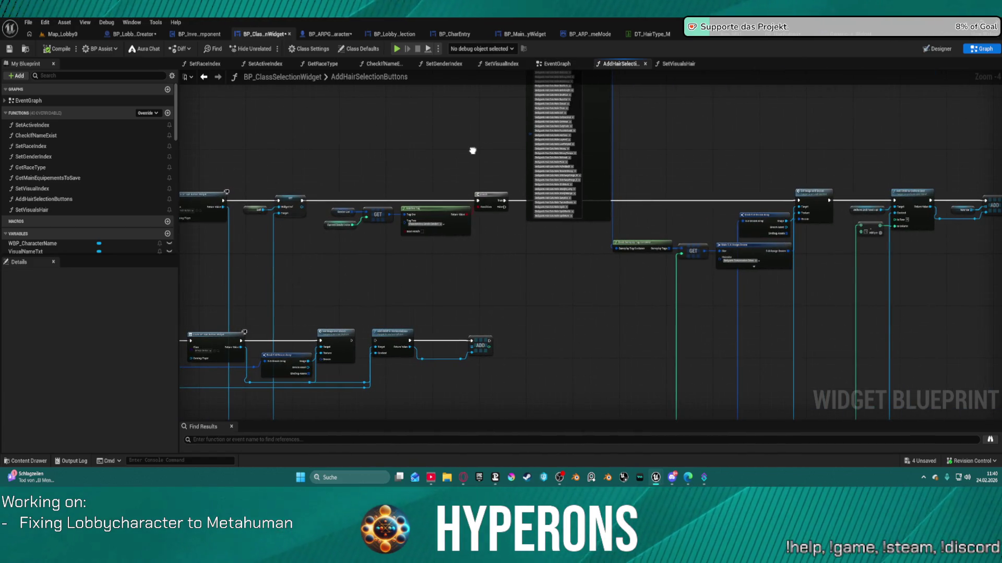
# Step: Inspect the SetVisualsHair graph's entry and hair name text-setting nodes
pyautogui.click(680, 64)
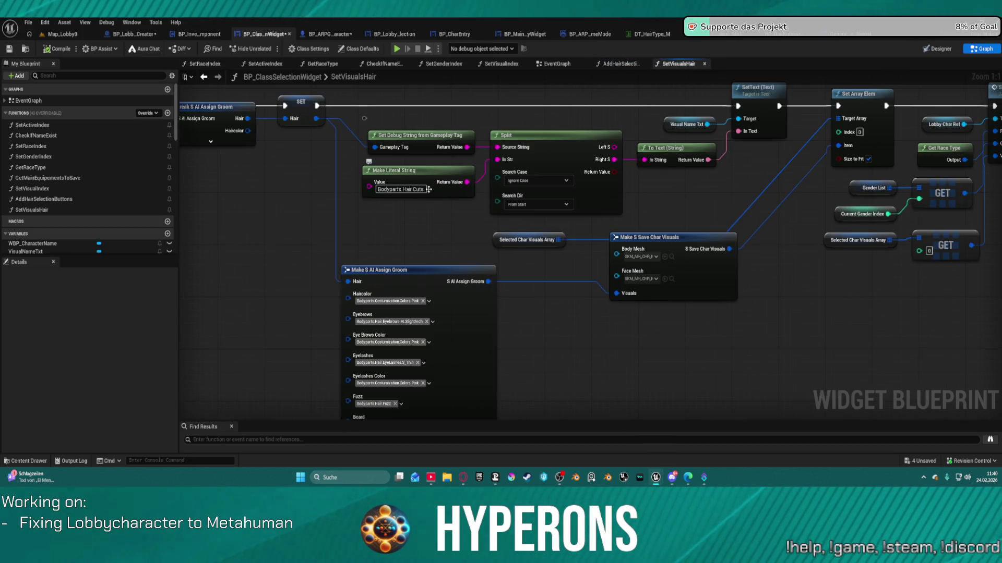
pyautogui.moveTo(337, 176)
pyautogui.mouseDown()
pyautogui.moveTo(548, 200)
pyautogui.moveTo(537, 174)
pyautogui.moveTo(466, 169)
pyautogui.moveTo(443, 217)
pyautogui.moveTo(421, 233)
pyautogui.mouseUp()
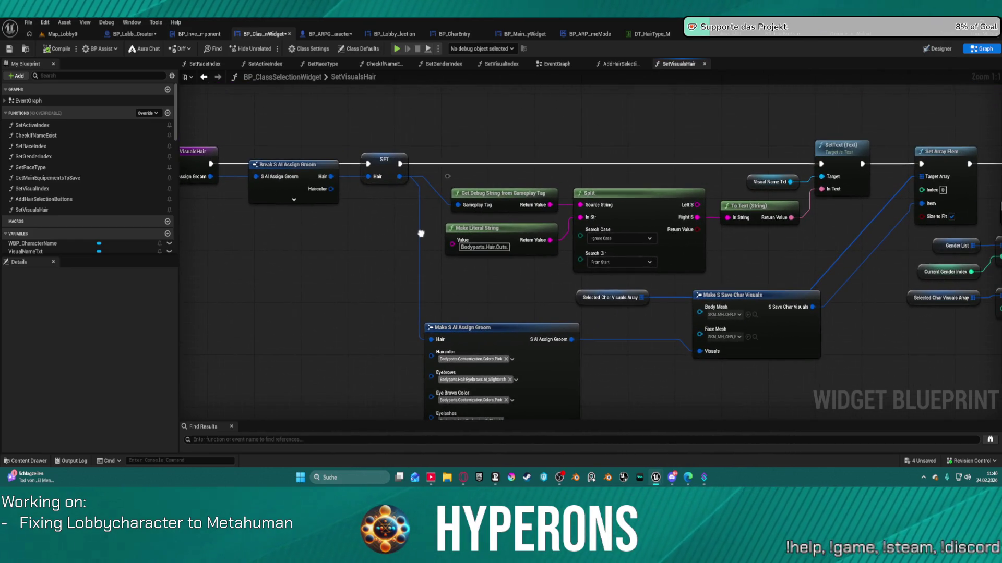
pyautogui.moveTo(421, 234)
pyautogui.mouseDown()
pyautogui.moveTo(288, 225)
pyautogui.moveTo(245, 215)
pyautogui.moveTo(232, 200)
pyautogui.mouseUp()
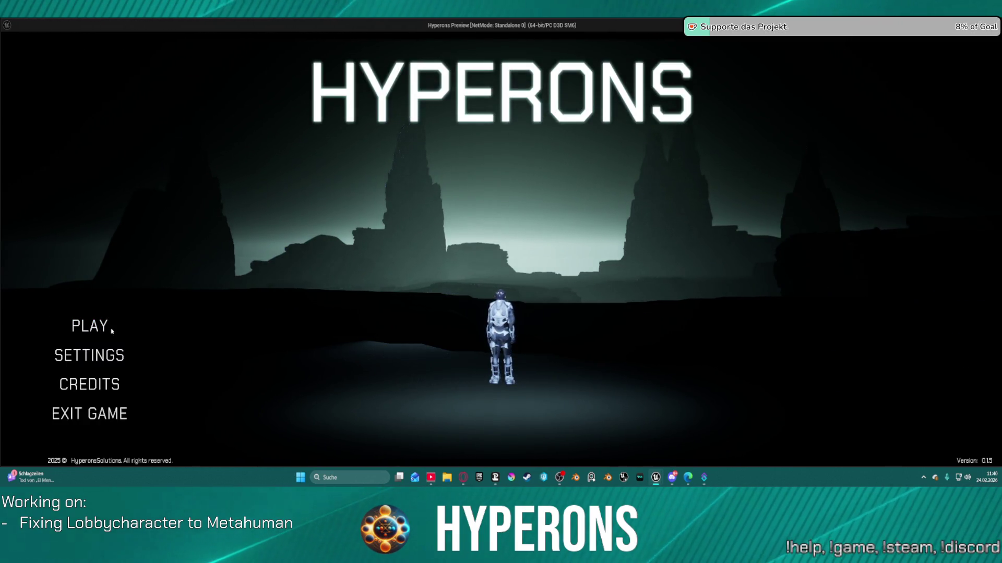
# Step: Create a new character and try AfroCurly, AfroFade, BobBangs and BobCurly hair
pyautogui.click(112, 330)
pyautogui.click(436, 341)
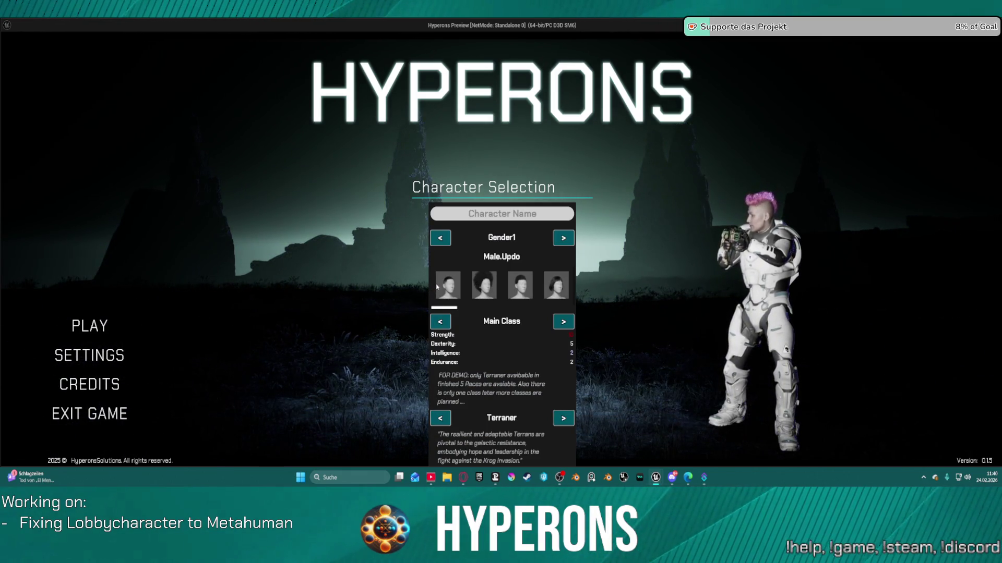
pyautogui.click(440, 289)
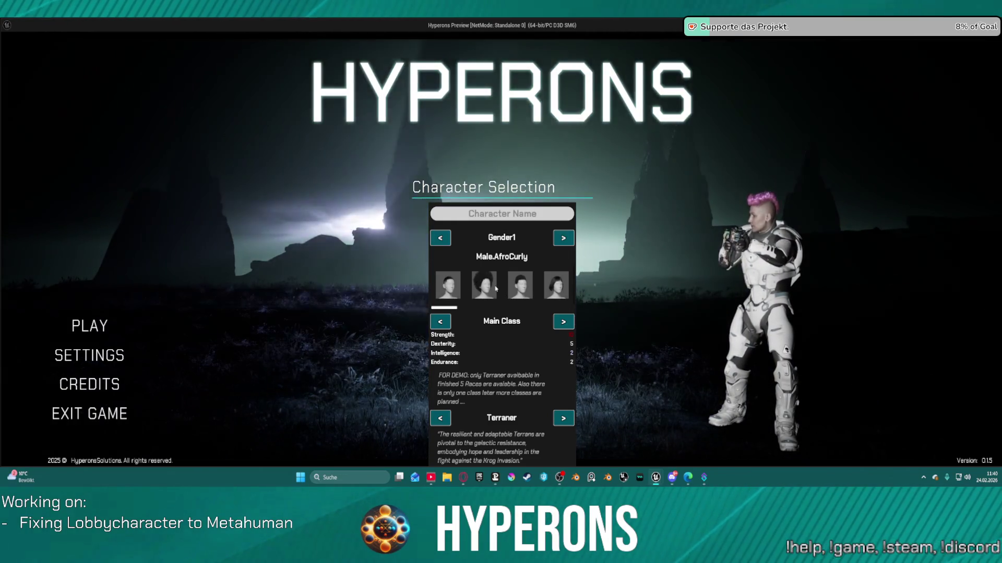
pyautogui.click(521, 286)
pyautogui.click(549, 284)
pyautogui.click(519, 288)
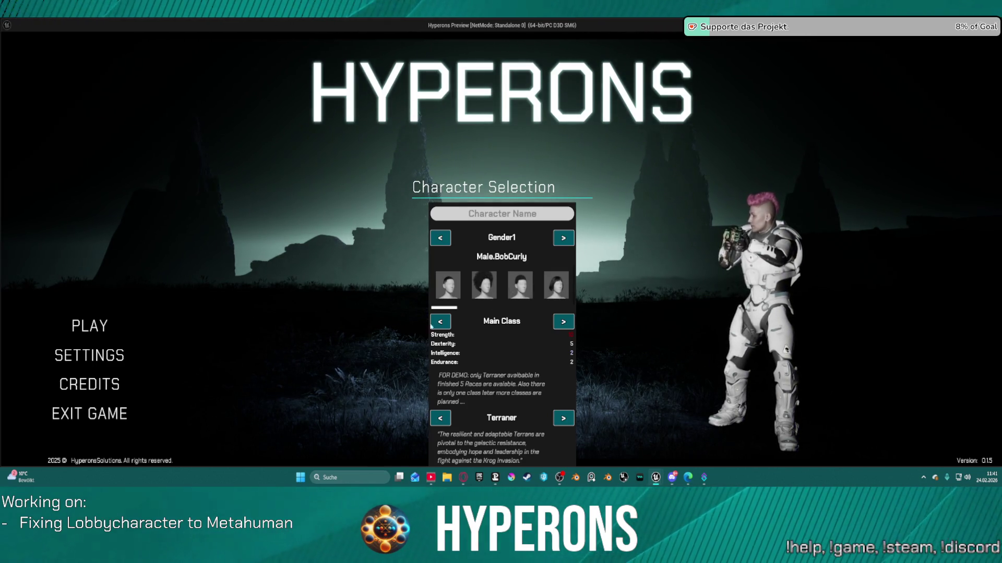
# Step: Try the last hair in the strip, settle on Male.BobCurly, then stop the preview
pyautogui.scroll(-3, 493, 315)
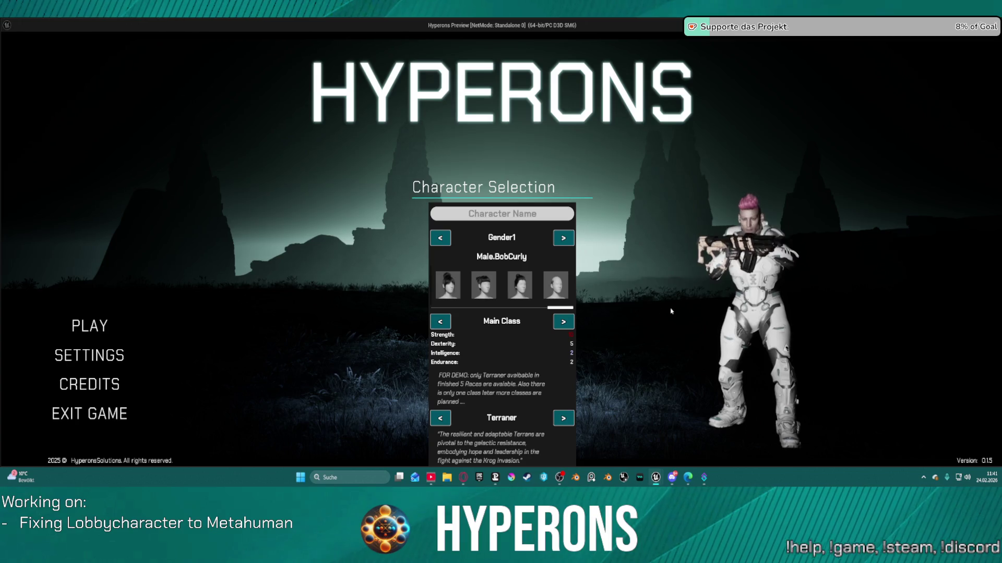
pyautogui.click(544, 288)
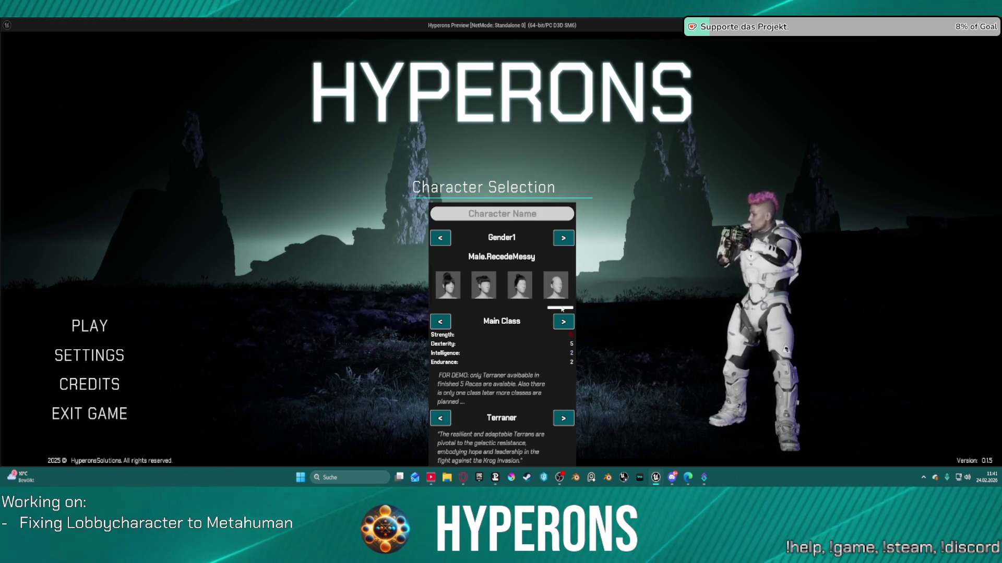
pyautogui.scroll(2, 509, 309)
pyautogui.scroll(2, 508, 309)
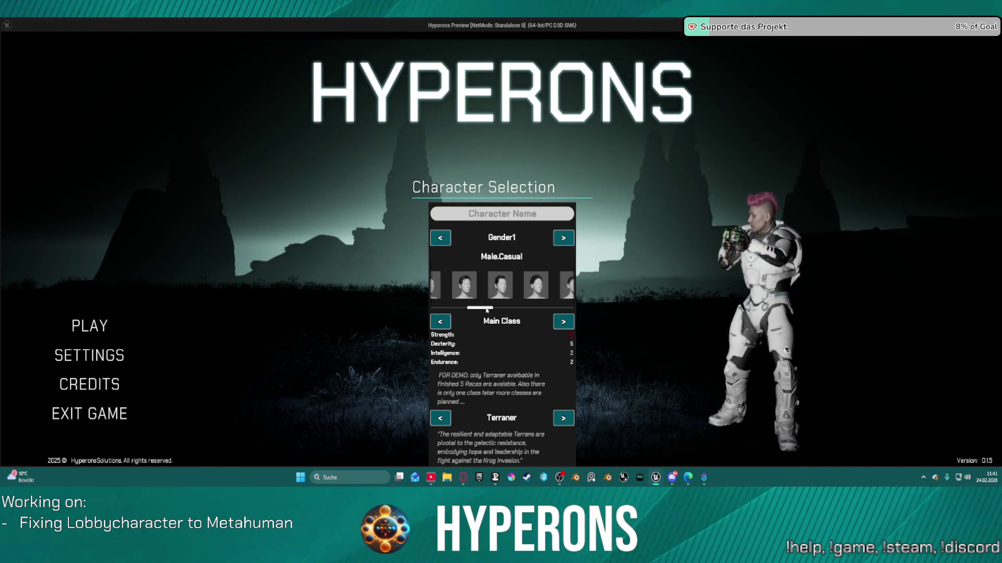
pyautogui.scroll(2, 486, 310)
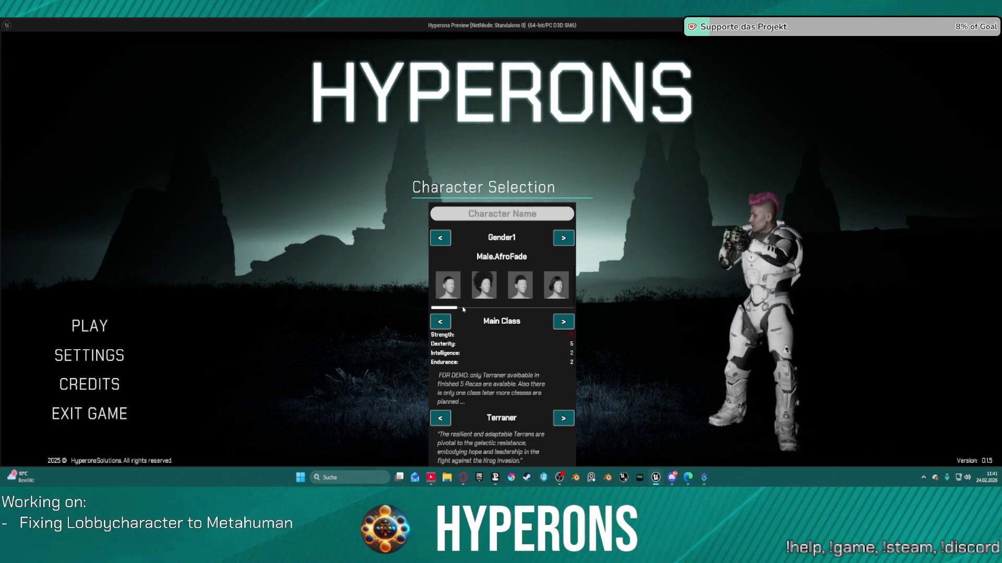
pyautogui.click(556, 287)
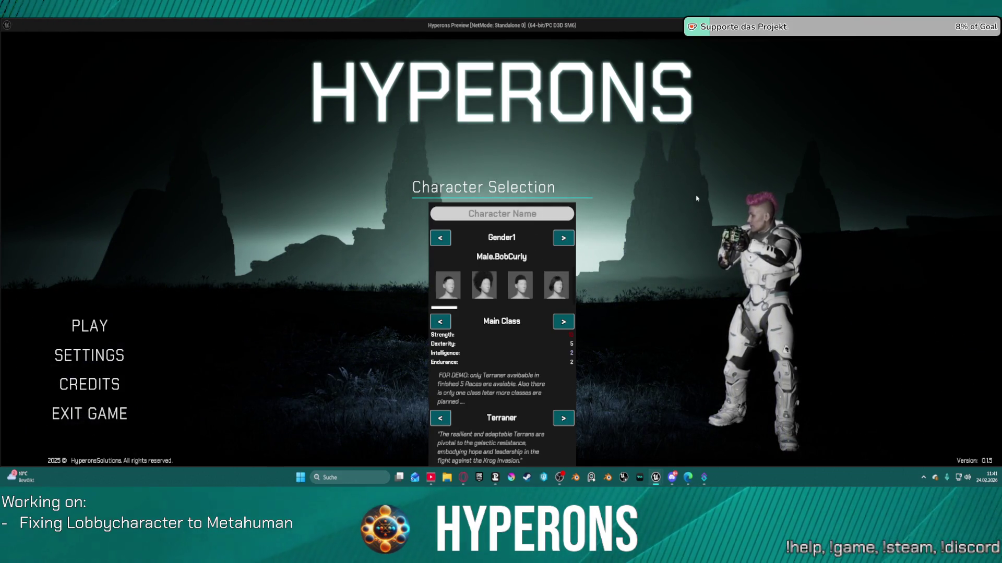
pyautogui.press('Escape')
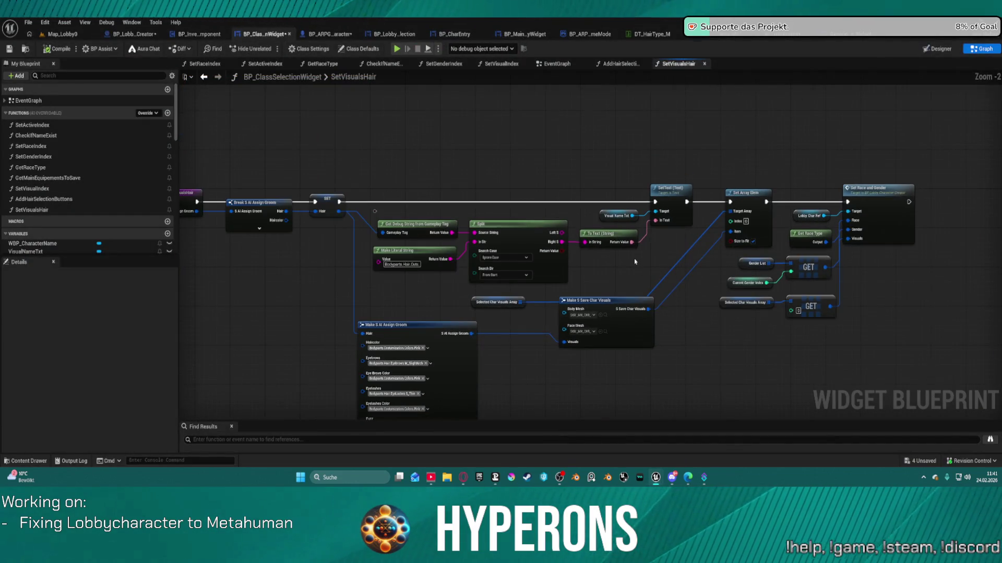
# Step: Pan AddHairSelectionButtons to review the Set Image, Groom and hair button creation nodes
pyautogui.scroll(2, 635, 261)
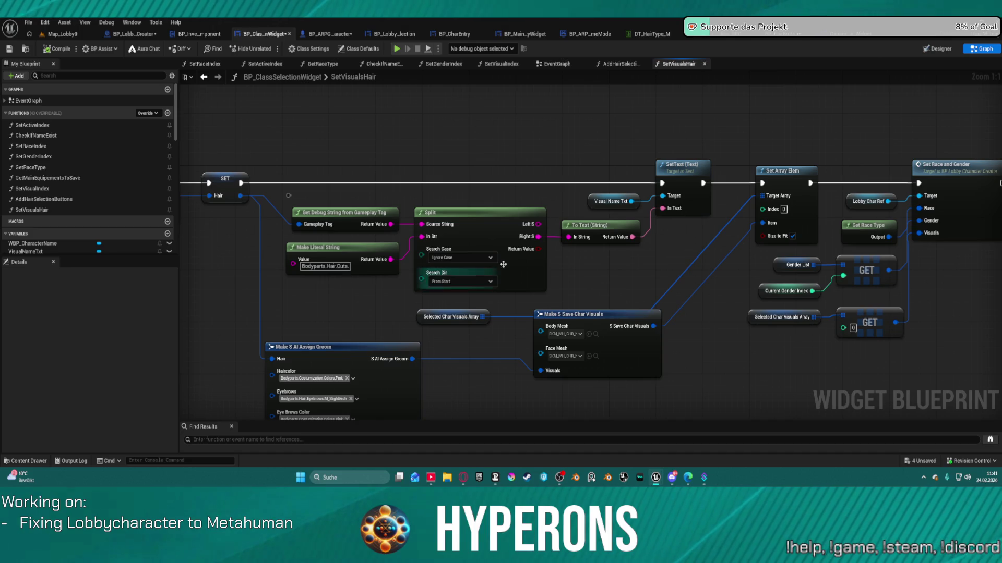
pyautogui.click(618, 64)
pyautogui.moveTo(430, 304); pyautogui.dragTo(709, 250)
pyautogui.scroll(5, 401, 223)
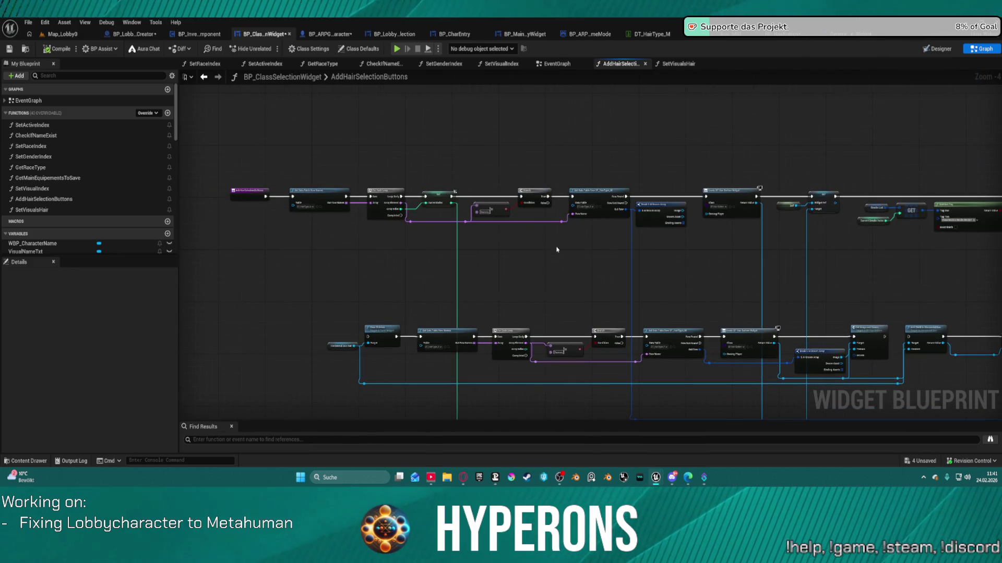
pyautogui.moveTo(870, 263)
pyautogui.mouseDown()
pyautogui.moveTo(339, 256)
pyautogui.moveTo(182, 266)
pyautogui.mouseUp()
pyautogui.moveTo(602, 80); pyautogui.dragTo(545, 122)
pyautogui.moveTo(786, 162)
pyautogui.mouseDown()
pyautogui.moveTo(528, 159)
pyautogui.moveTo(631, 165)
pyautogui.moveTo(586, 226)
pyautogui.moveTo(522, 174)
pyautogui.moveTo(467, 158)
pyautogui.moveTo(290, 159)
pyautogui.moveTo(626, 126)
pyautogui.moveTo(443, 96)
pyautogui.moveTo(171, 81)
pyautogui.moveTo(170, 95)
pyautogui.mouseUp()
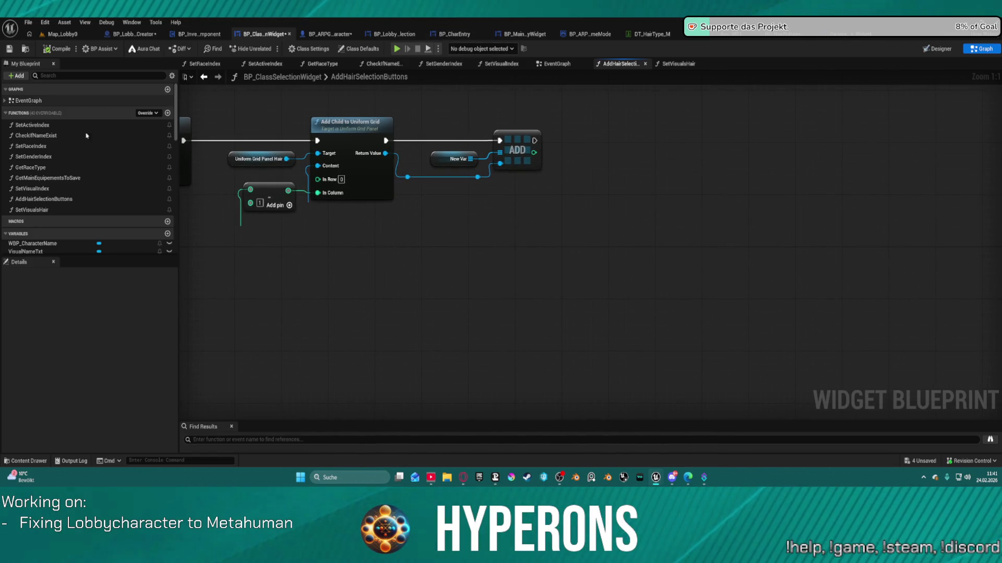
# Step: Box-select the SetVisualsHair nodes writing the hair name, then return to AddHairSelectionButtons
pyautogui.click(681, 63)
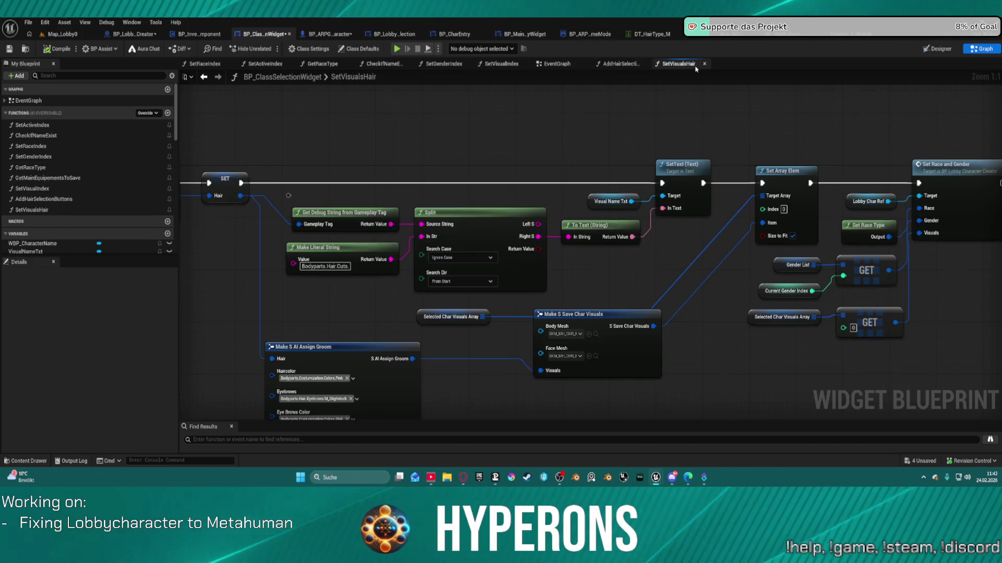
pyautogui.moveTo(312, 116)
pyautogui.mouseDown()
pyautogui.moveTo(648, 288)
pyautogui.moveTo(711, 280)
pyautogui.moveTo(644, 279)
pyautogui.moveTo(666, 269)
pyautogui.mouseUp()
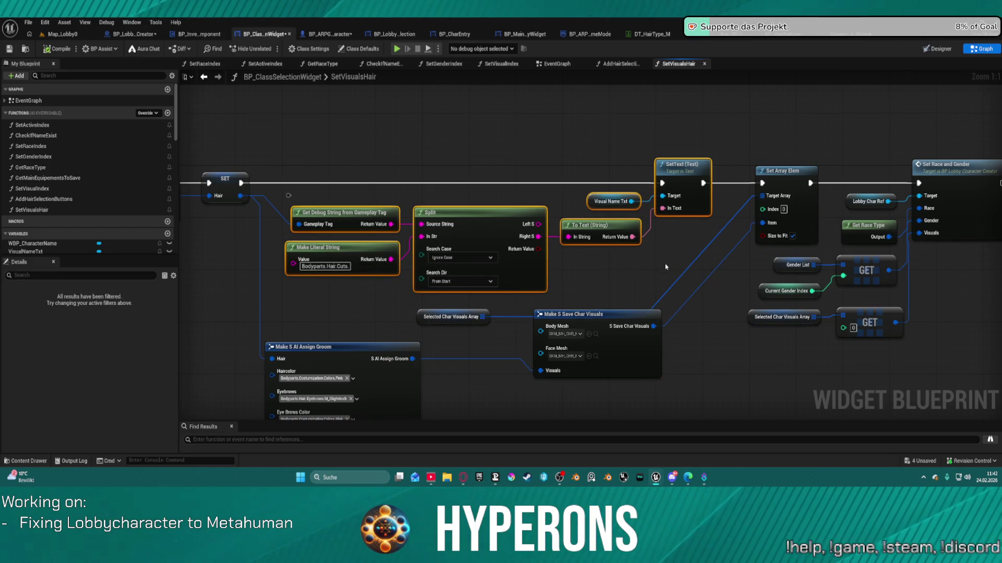
pyautogui.click(615, 64)
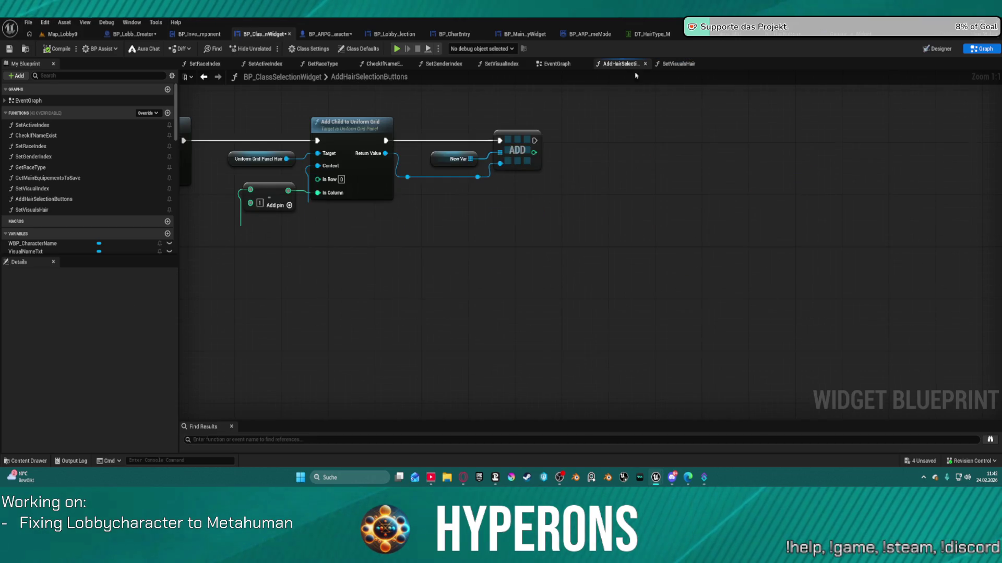
# Step: Paste the hair-name text nodes and gate them with a Branch on ADD index == 0
pyautogui.hotkey('ctrl', 'v')
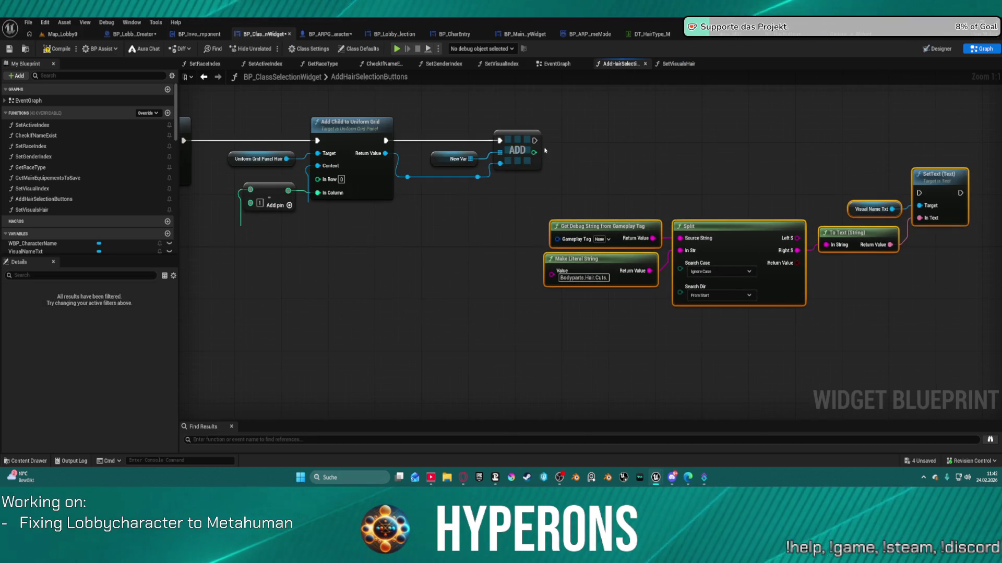
pyautogui.moveTo(533, 153); pyautogui.dragTo(601, 164)
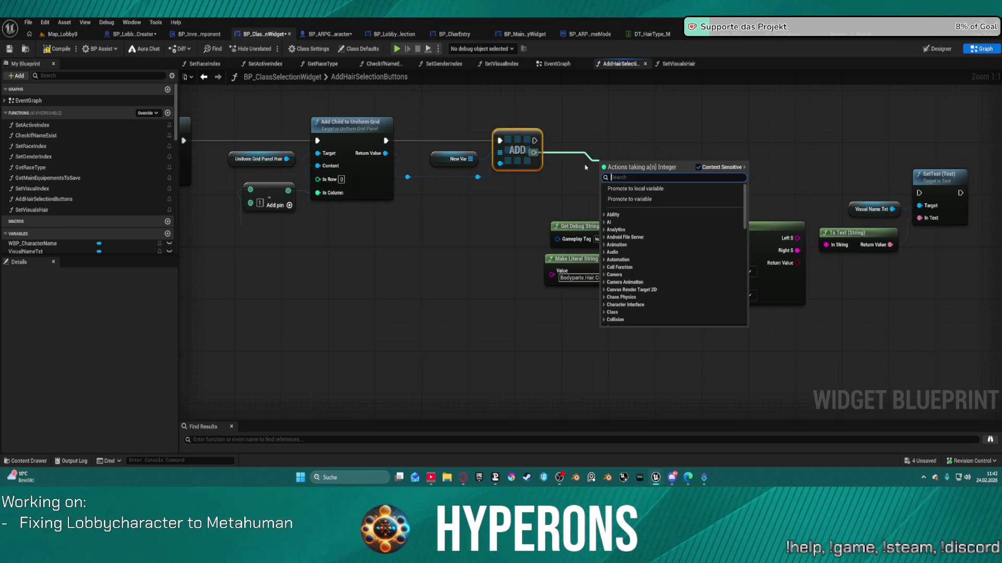
pyautogui.write('==')
pyautogui.press('Return')
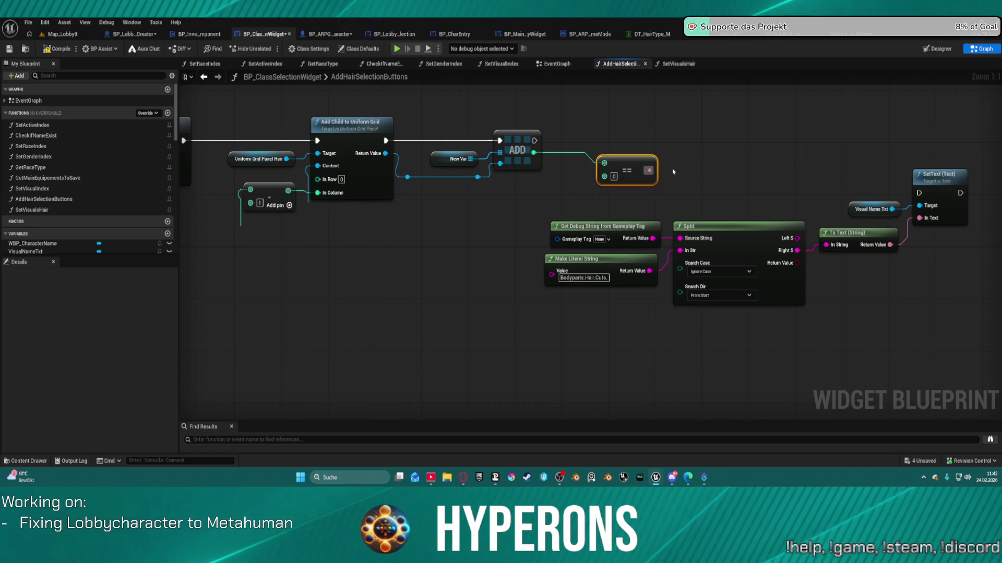
pyautogui.click(669, 133)
pyautogui.moveTo(674, 148); pyautogui.dragTo(534, 141)
pyautogui.click(650, 177)
pyautogui.moveTo(650, 171)
pyautogui.mouseDown()
pyautogui.moveTo(760, 161)
pyautogui.moveTo(924, 195)
pyautogui.mouseUp()
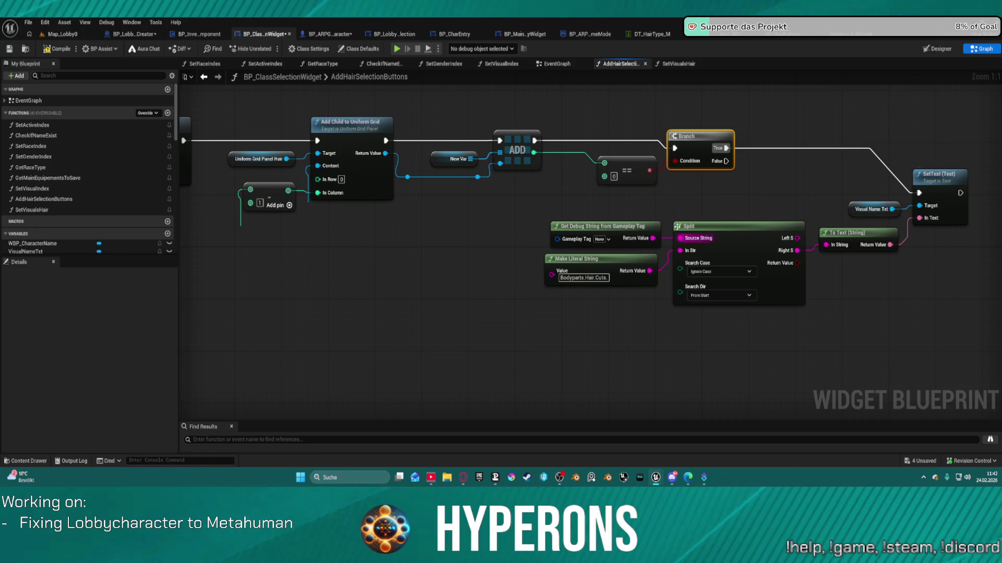
# Step: Review the GET, groom, Add Child and button-creation loop nodes around the new Branch
pyautogui.moveTo(469, 205); pyautogui.dragTo(652, 234)
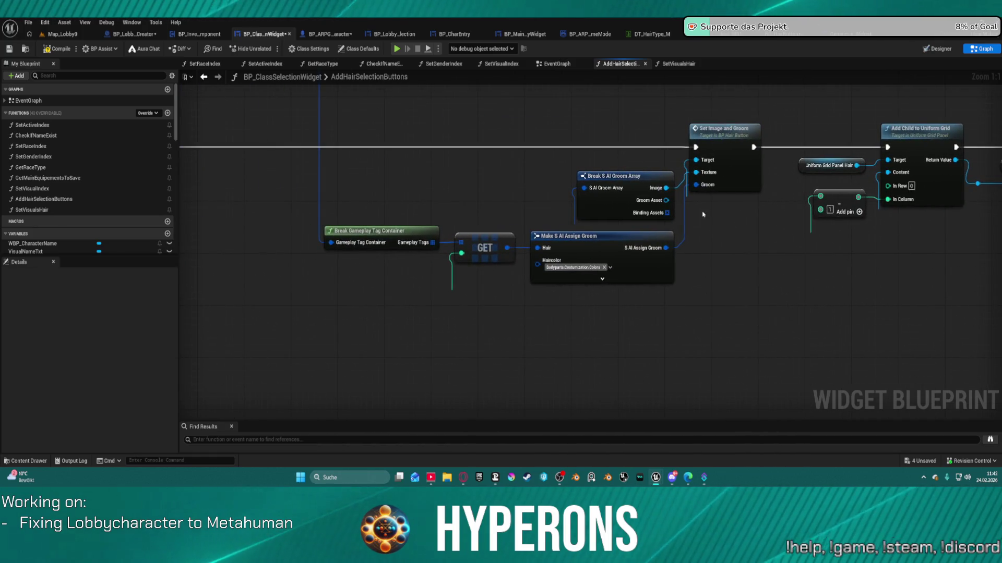
pyautogui.click(499, 233)
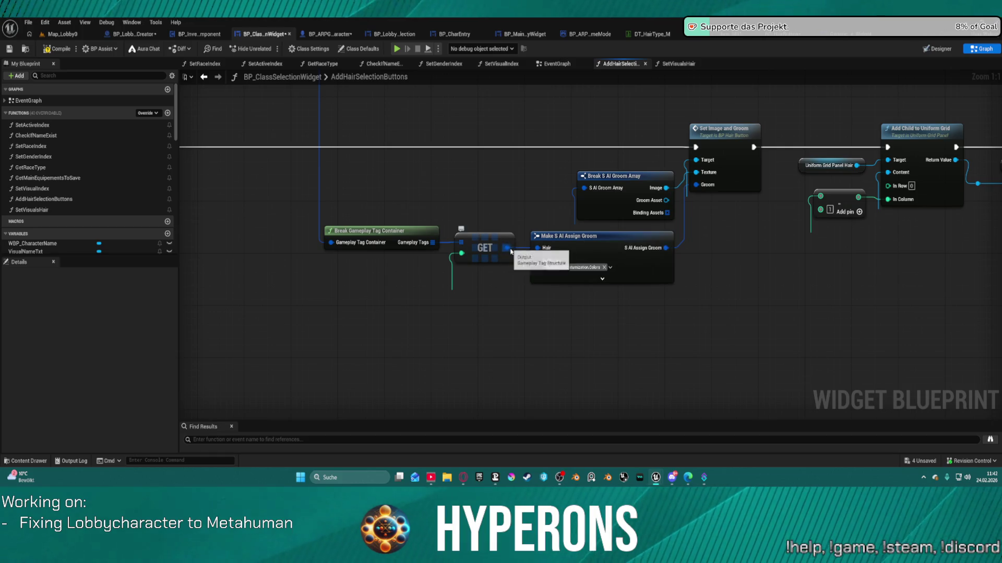
pyautogui.moveTo(666, 248)
pyautogui.mouseDown()
pyautogui.moveTo(965, 249)
pyautogui.moveTo(981, 229)
pyautogui.moveTo(866, 256)
pyautogui.moveTo(861, 276)
pyautogui.moveTo(559, 275)
pyautogui.moveTo(559, 320)
pyautogui.moveTo(592, 190)
pyautogui.moveTo(632, 183)
pyautogui.moveTo(585, 212)
pyautogui.moveTo(558, 215)
pyautogui.moveTo(604, 248)
pyautogui.mouseUp()
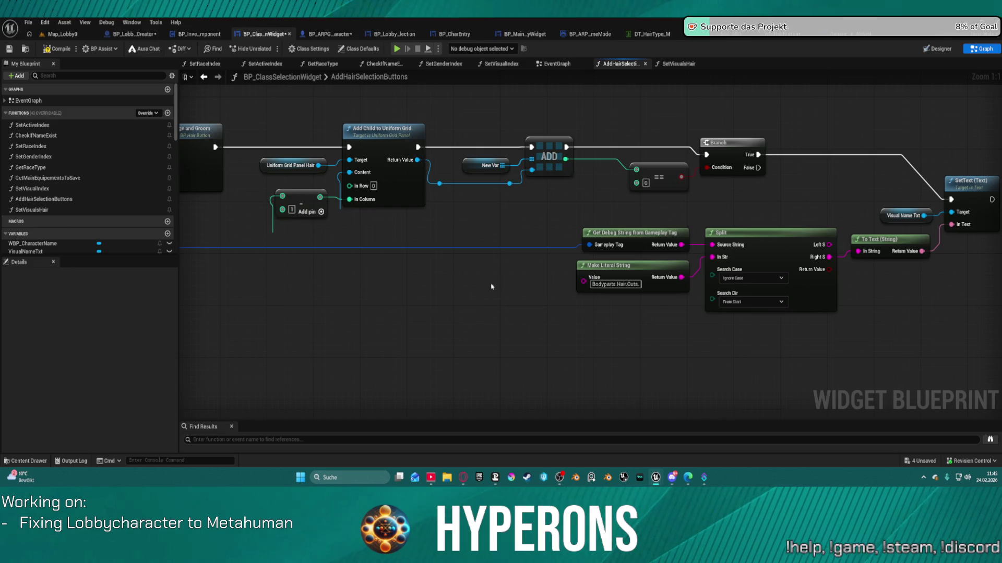
pyautogui.moveTo(367, 317)
pyautogui.mouseDown()
pyautogui.moveTo(723, 209)
pyautogui.moveTo(566, 186)
pyautogui.moveTo(840, 309)
pyautogui.mouseUp()
pyautogui.scroll(-2, 561, 243)
pyautogui.moveTo(562, 243)
pyautogui.mouseDown()
pyautogui.moveTo(418, 224)
pyautogui.moveTo(235, 157)
pyautogui.moveTo(598, 163)
pyautogui.moveTo(611, 391)
pyautogui.mouseUp()
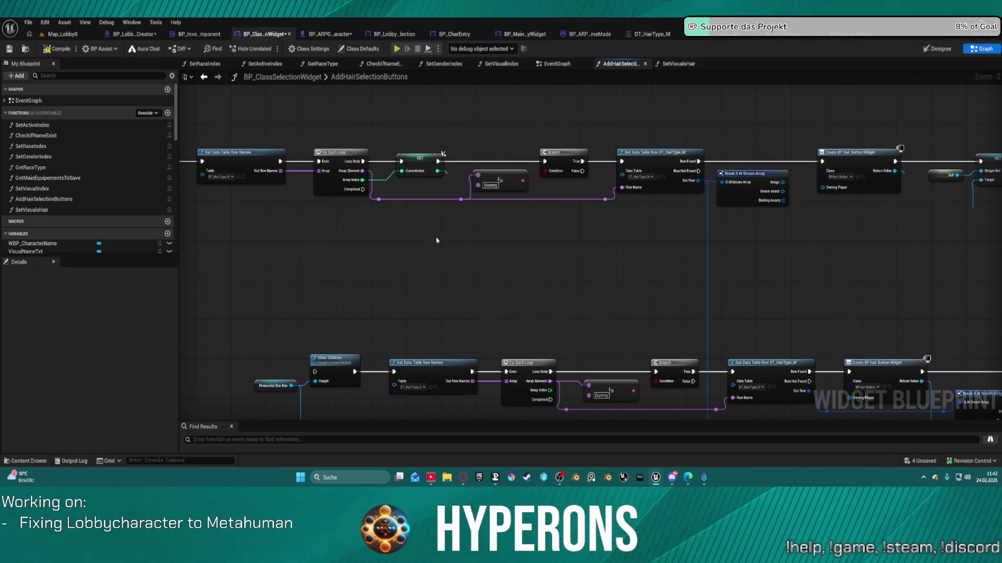
pyautogui.moveTo(427, 239)
pyautogui.mouseDown()
pyautogui.moveTo(503, 271)
pyautogui.moveTo(610, 275)
pyautogui.moveTo(453, 272)
pyautogui.moveTo(182, 240)
pyautogui.moveTo(377, 276)
pyautogui.moveTo(257, 272)
pyautogui.moveTo(182, 284)
pyautogui.moveTo(447, 274)
pyautogui.mouseUp()
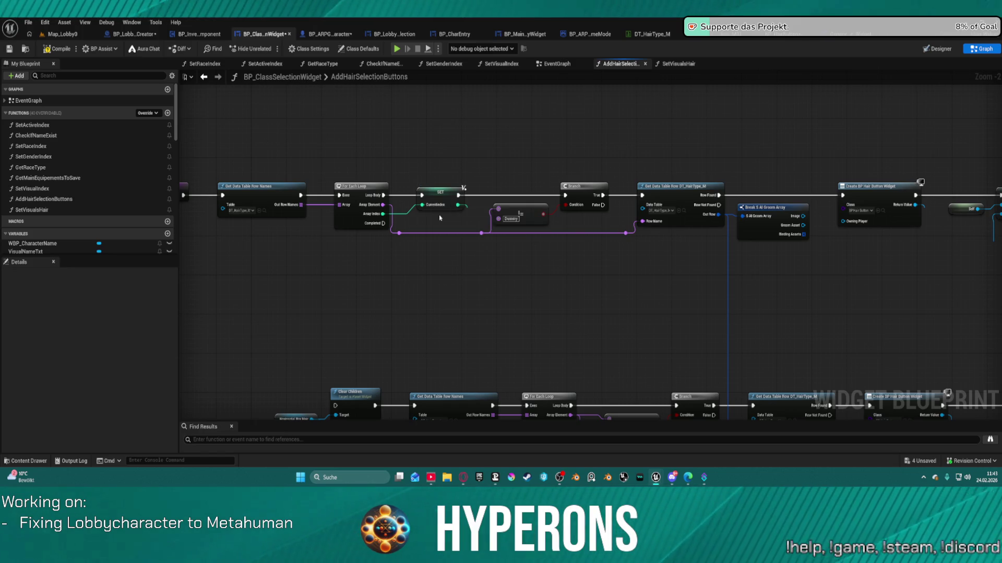
pyautogui.moveTo(439, 218)
pyautogui.mouseDown()
pyautogui.moveTo(638, 195)
pyautogui.moveTo(511, 176)
pyautogui.moveTo(505, 214)
pyautogui.mouseUp()
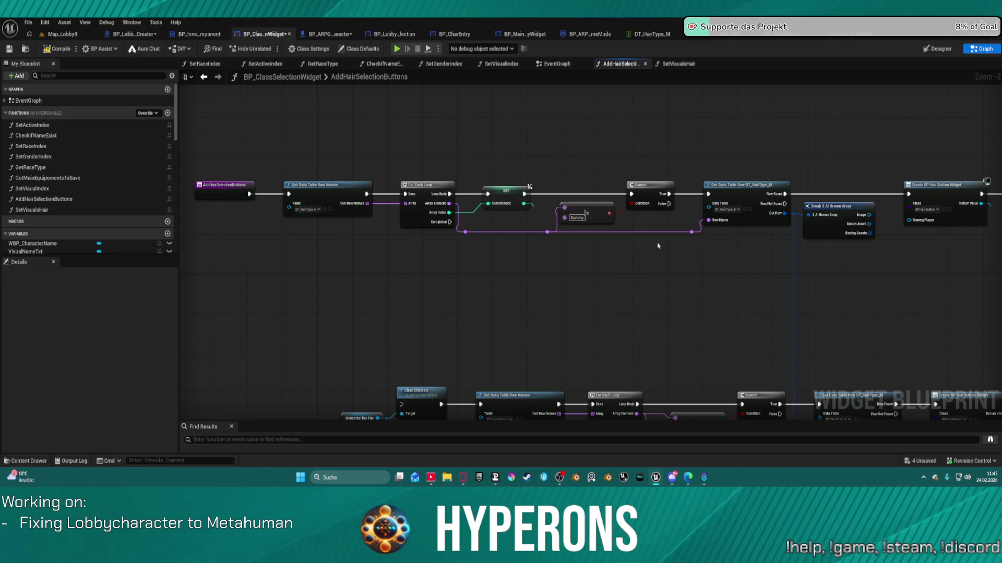
pyautogui.moveTo(931, 251)
pyautogui.mouseDown()
pyautogui.moveTo(720, 221)
pyautogui.moveTo(458, 226)
pyautogui.mouseUp()
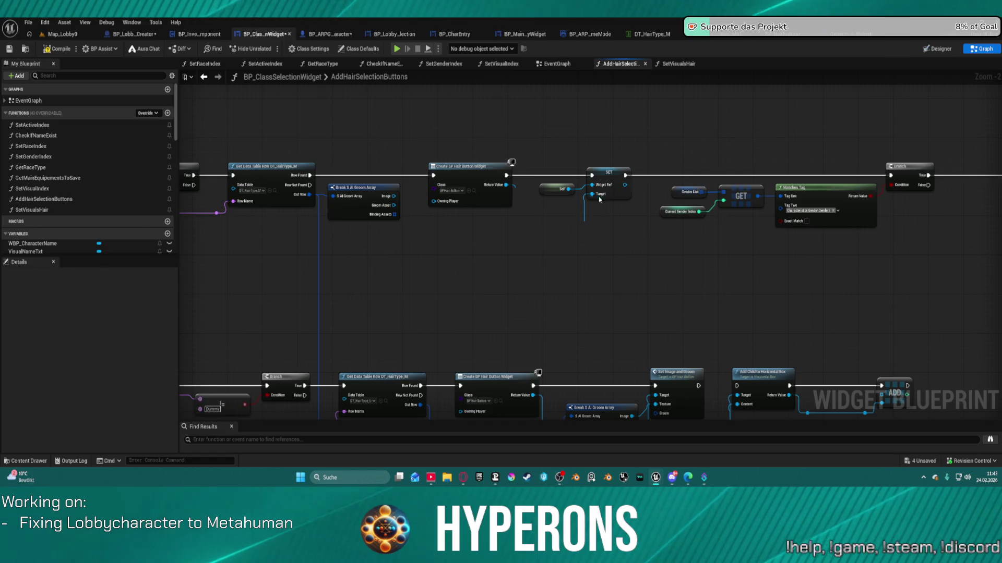
pyautogui.moveTo(666, 229)
pyautogui.mouseDown()
pyautogui.moveTo(614, 234)
pyautogui.moveTo(522, 131)
pyautogui.moveTo(469, 105)
pyautogui.moveTo(275, 230)
pyautogui.mouseUp()
pyautogui.click(335, 227)
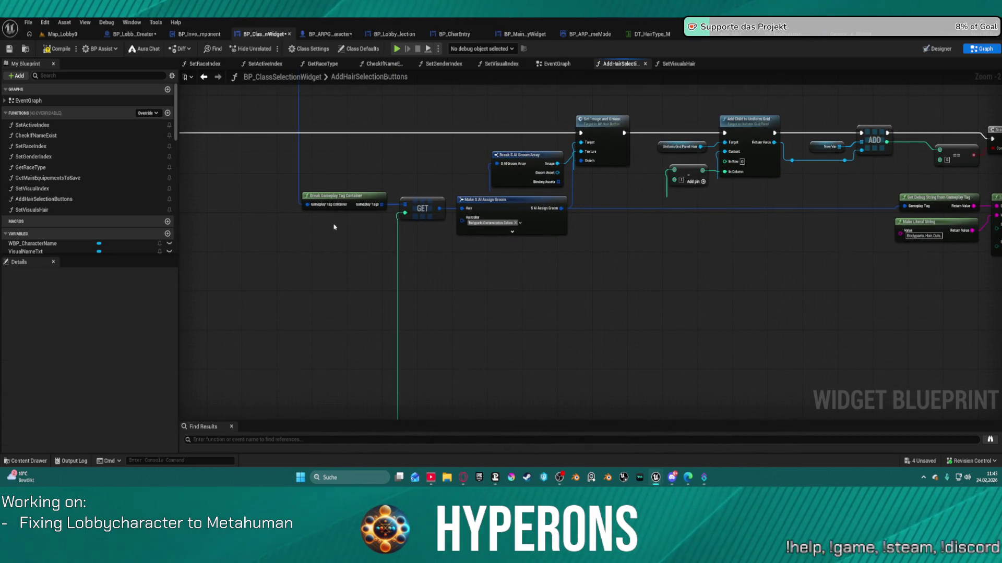
pyautogui.moveTo(578, 244)
pyautogui.mouseDown()
pyautogui.moveTo(369, 246)
pyautogui.moveTo(675, 248)
pyautogui.moveTo(901, 228)
pyautogui.moveTo(946, 240)
pyautogui.moveTo(549, 250)
pyautogui.moveTo(705, 226)
pyautogui.moveTo(854, 234)
pyautogui.moveTo(686, 231)
pyautogui.moveTo(711, 167)
pyautogui.moveTo(765, 217)
pyautogui.moveTo(734, 210)
pyautogui.moveTo(775, 247)
pyautogui.mouseUp()
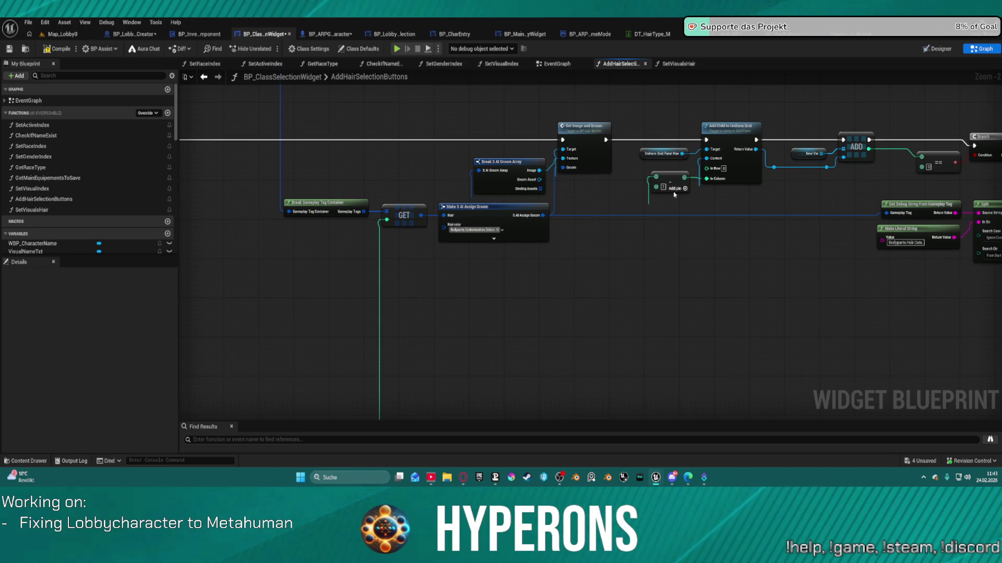
# Step: Move the Add pin node below the GET node and try dragging a connection from its output
pyautogui.moveTo(677, 178)
pyautogui.mouseDown()
pyautogui.moveTo(326, 235)
pyautogui.moveTo(374, 251)
pyautogui.moveTo(321, 277)
pyautogui.moveTo(386, 219)
pyautogui.mouseUp()
pyautogui.moveTo(342, 265)
pyautogui.mouseDown()
pyautogui.moveTo(962, 324)
pyautogui.moveTo(739, 251)
pyautogui.moveTo(701, 251)
pyautogui.mouseUp()
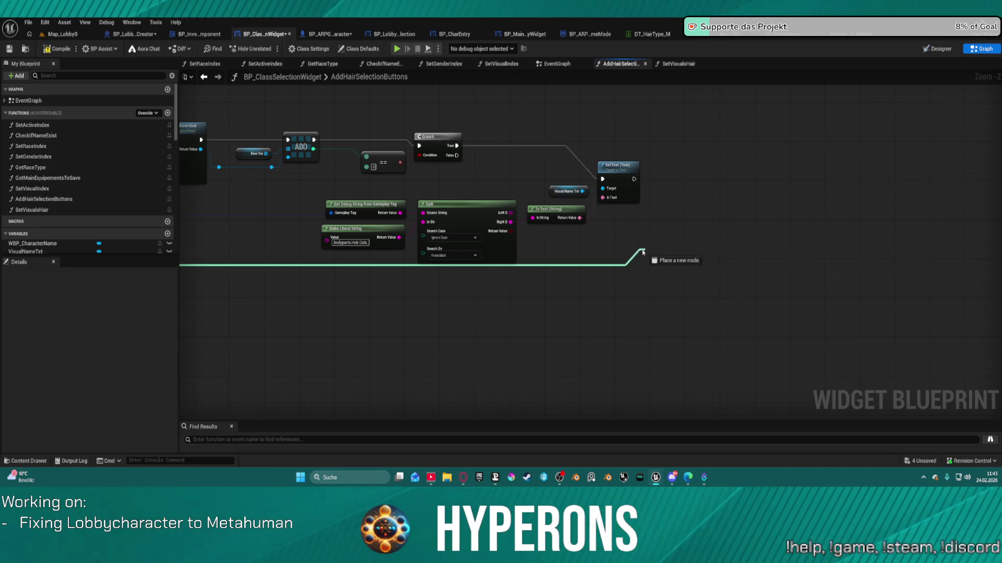
pyautogui.moveTo(554, 267)
pyautogui.mouseDown()
pyautogui.moveTo(197, 259)
pyautogui.moveTo(445, 283)
pyautogui.moveTo(380, 267)
pyautogui.mouseUp()
pyautogui.click(649, 287)
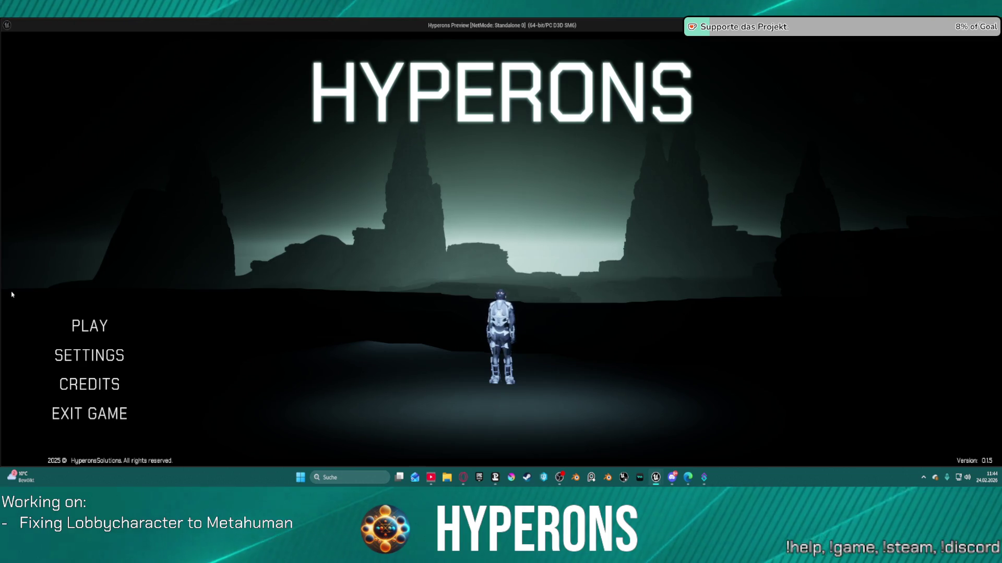
# Step: Open character selection, start a new character, and pick the afro hairstyle
pyautogui.click(64, 321)
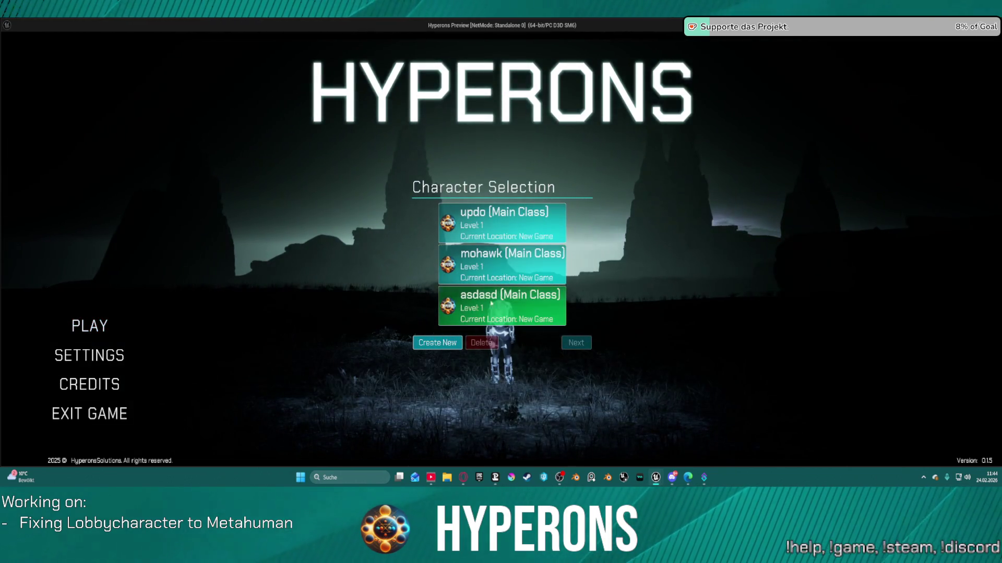
pyautogui.click(453, 343)
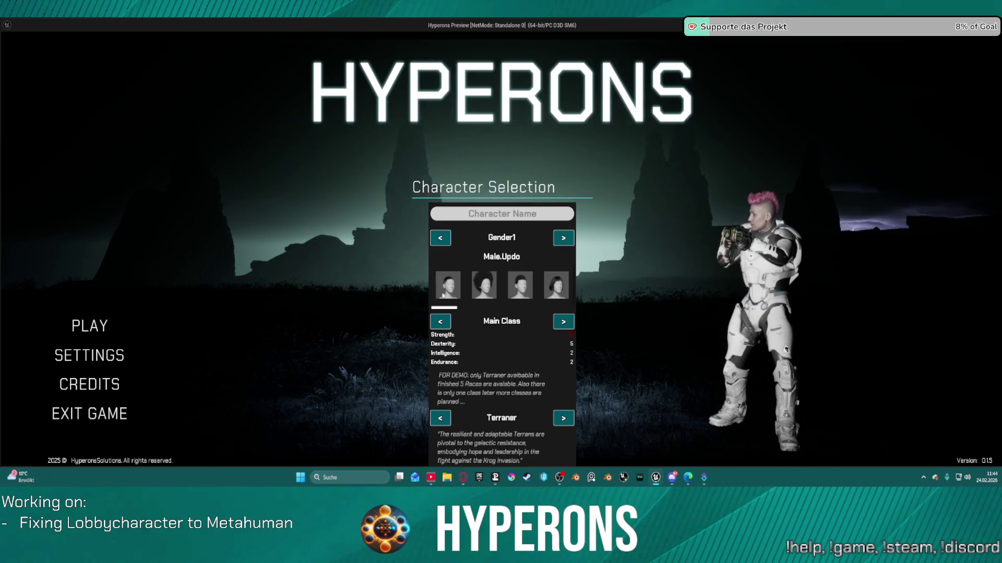
pyautogui.click(475, 292)
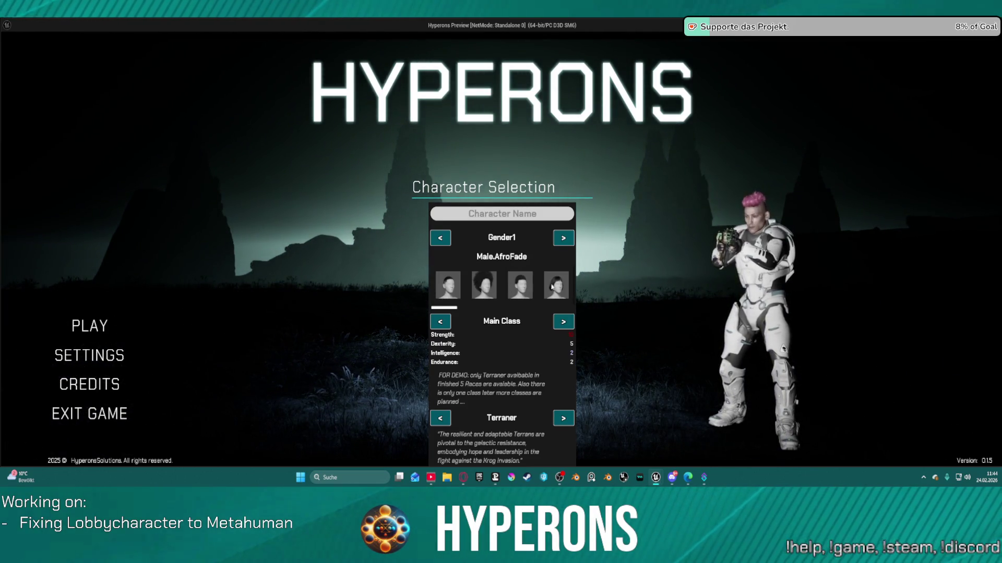
pyautogui.moveTo(444, 308); pyautogui.dragTo(476, 310)
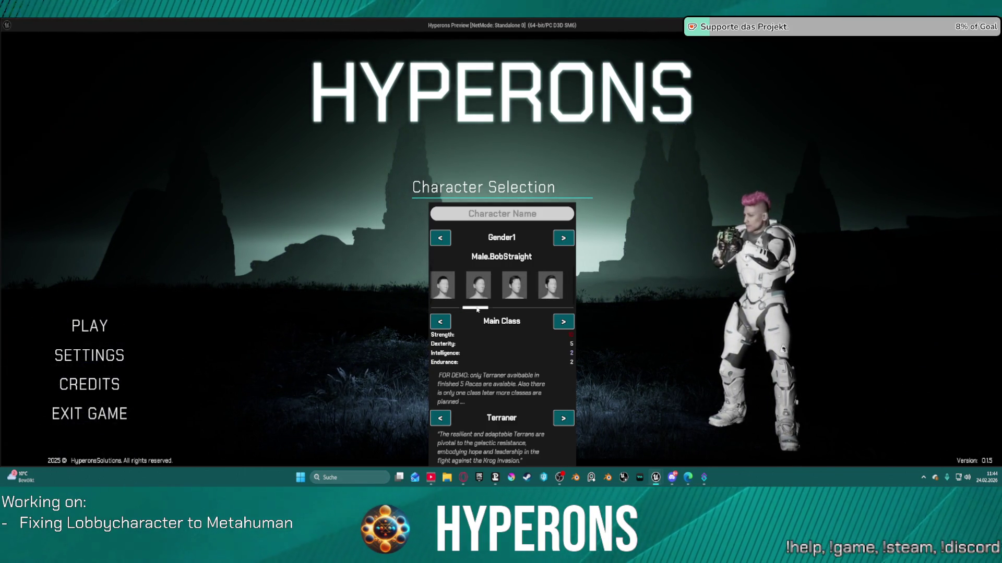
pyautogui.moveTo(481, 309)
pyautogui.mouseDown()
pyautogui.moveTo(466, 310)
pyautogui.moveTo(479, 311)
pyautogui.mouseUp()
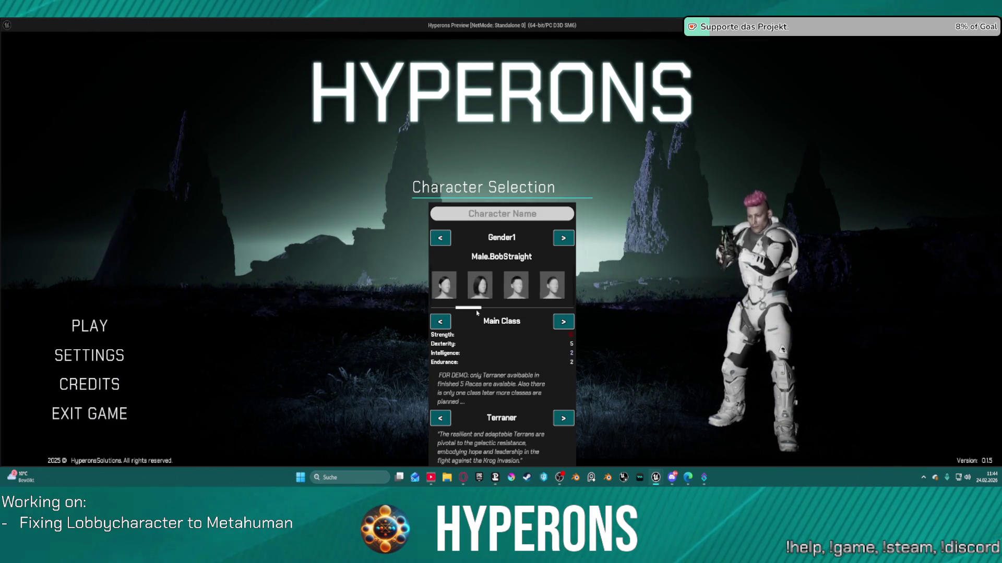
# Step: Pick the Male.BobSlick and Male.BuzzCut hairstyles, checking the hair name label
pyautogui.click(465, 285)
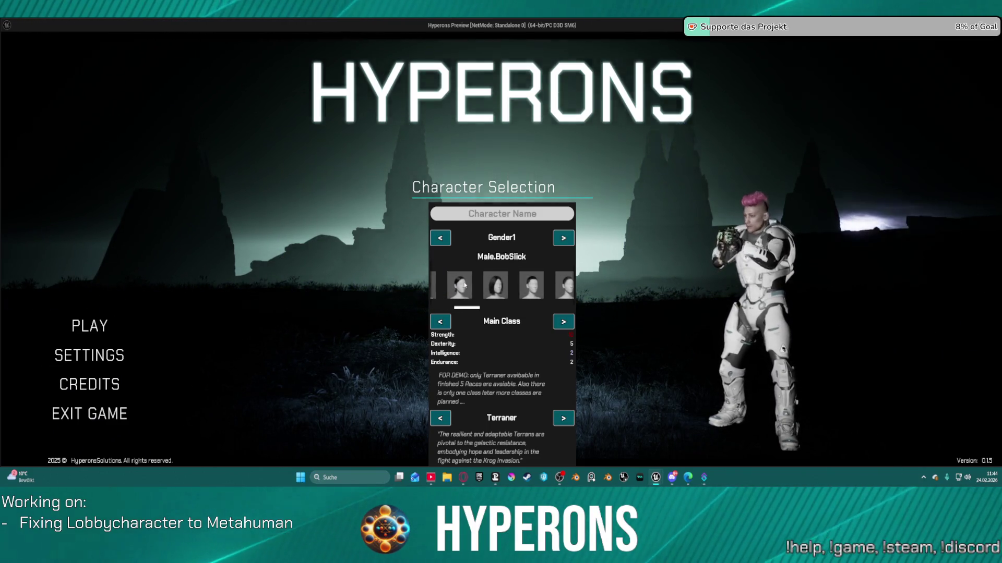
pyautogui.click(491, 291)
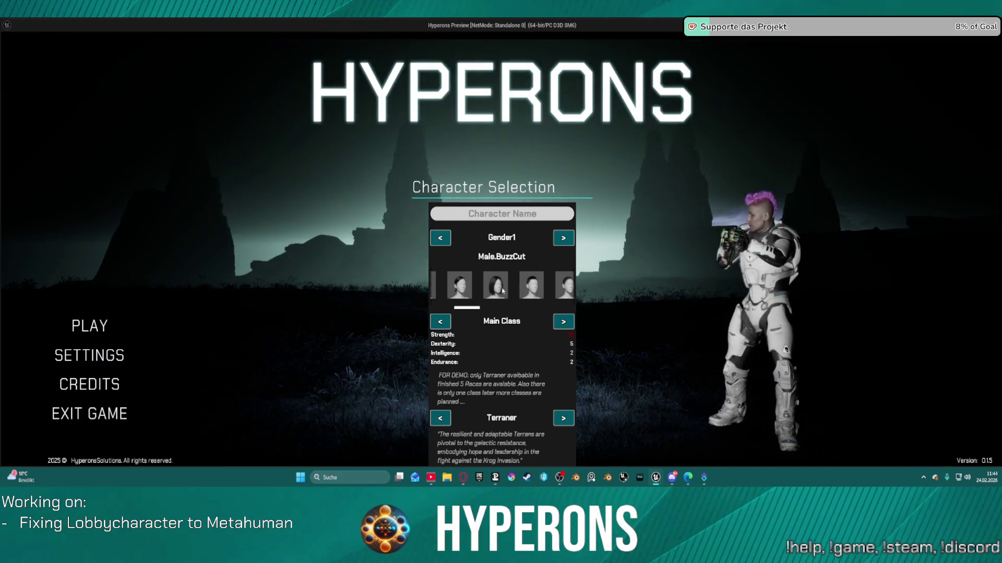
pyautogui.moveTo(470, 308); pyautogui.dragTo(533, 313)
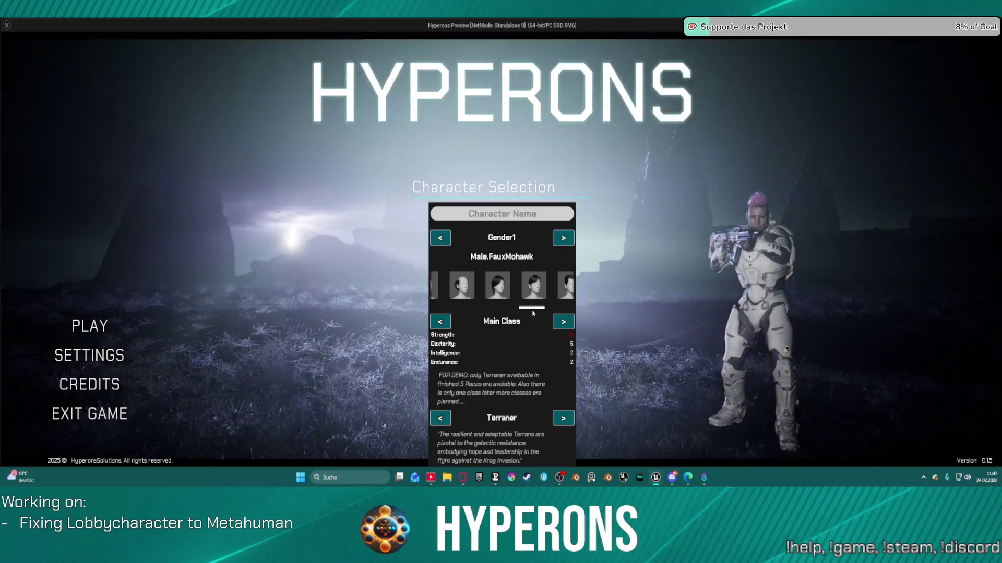
pyautogui.moveTo(533, 313)
pyautogui.mouseDown()
pyautogui.moveTo(521, 313)
pyautogui.moveTo(553, 306)
pyautogui.moveTo(514, 305)
pyautogui.mouseUp()
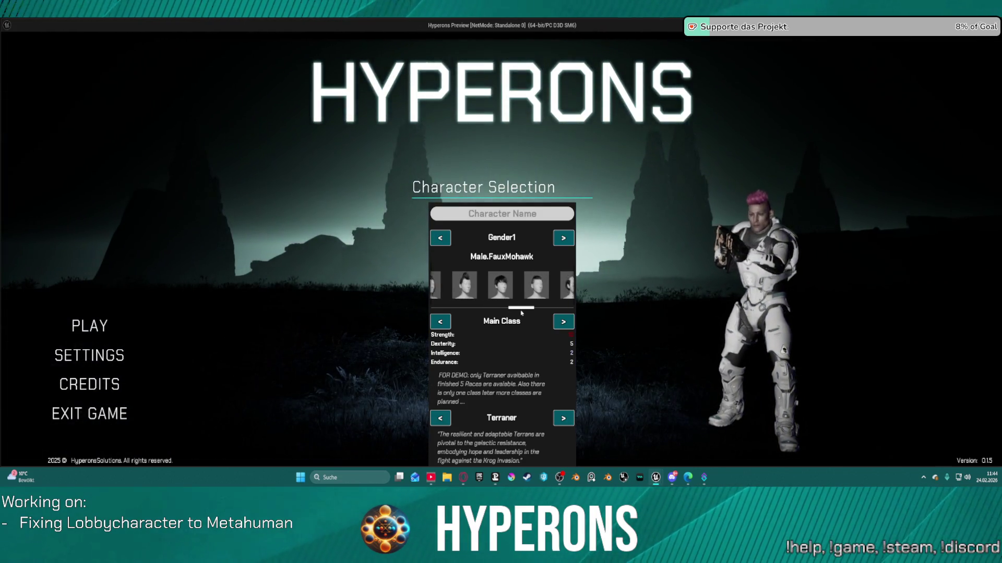
# Step: Try StraightBangs, Straight_Long, TwistedBraids, SlickBack and SideSweptFringe_S hairstyles
pyautogui.click(543, 290)
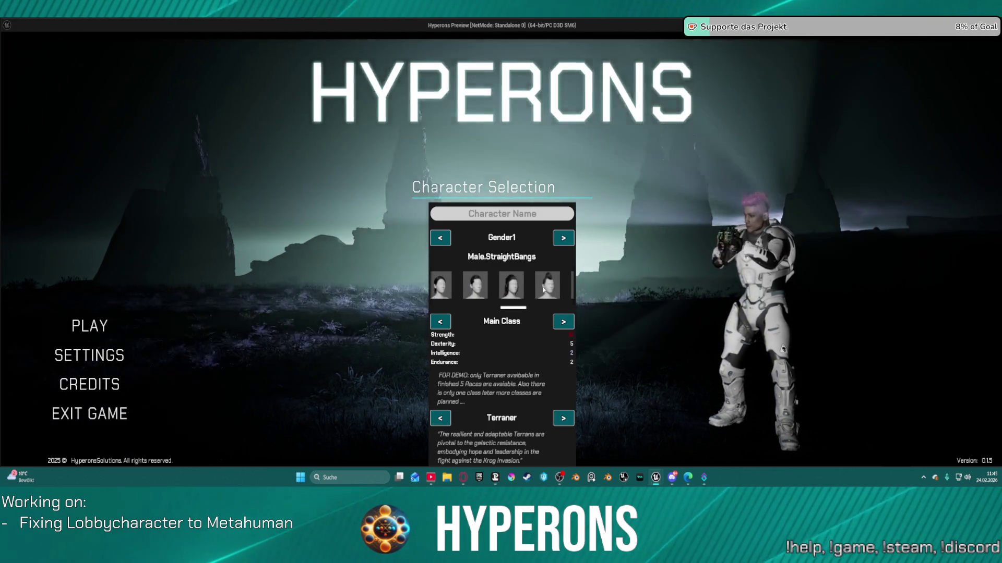
pyautogui.click(519, 295)
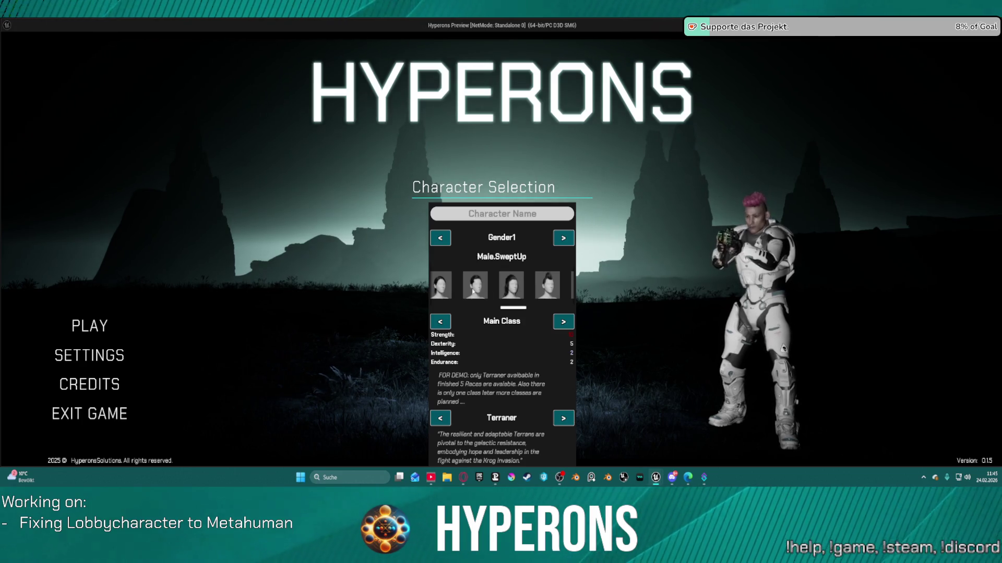
pyautogui.click(509, 292)
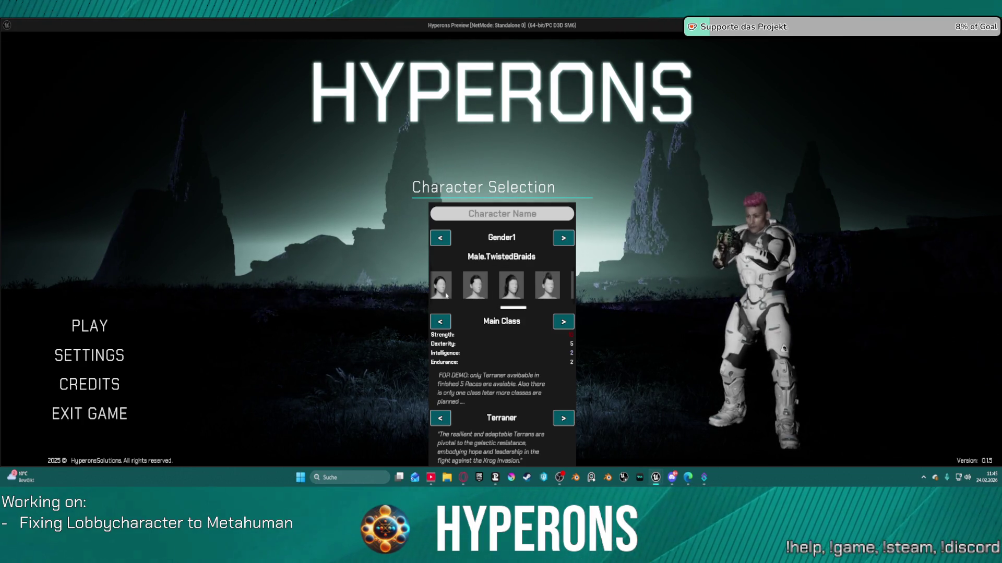
pyautogui.scroll(-2, 501, 287)
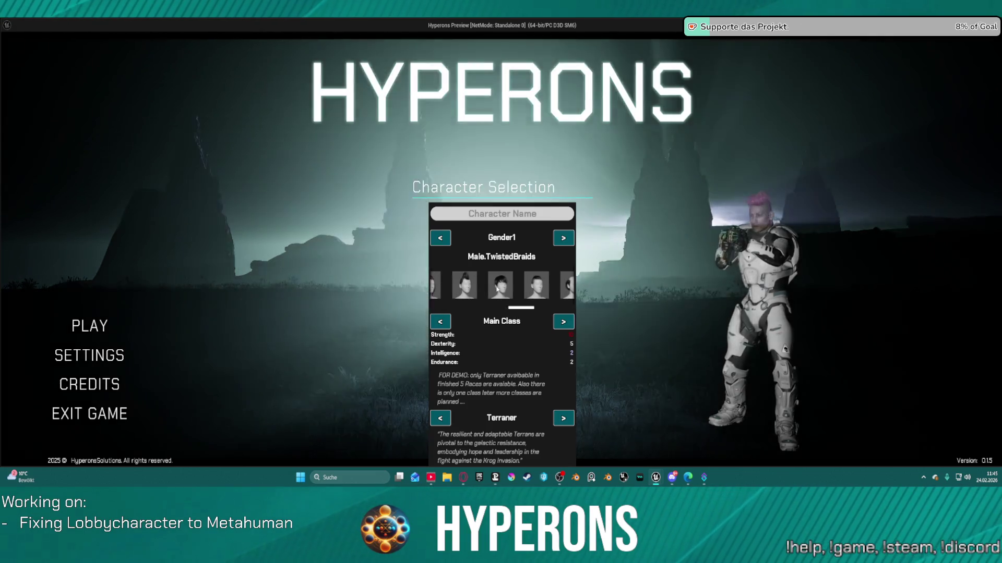
pyautogui.click(499, 288)
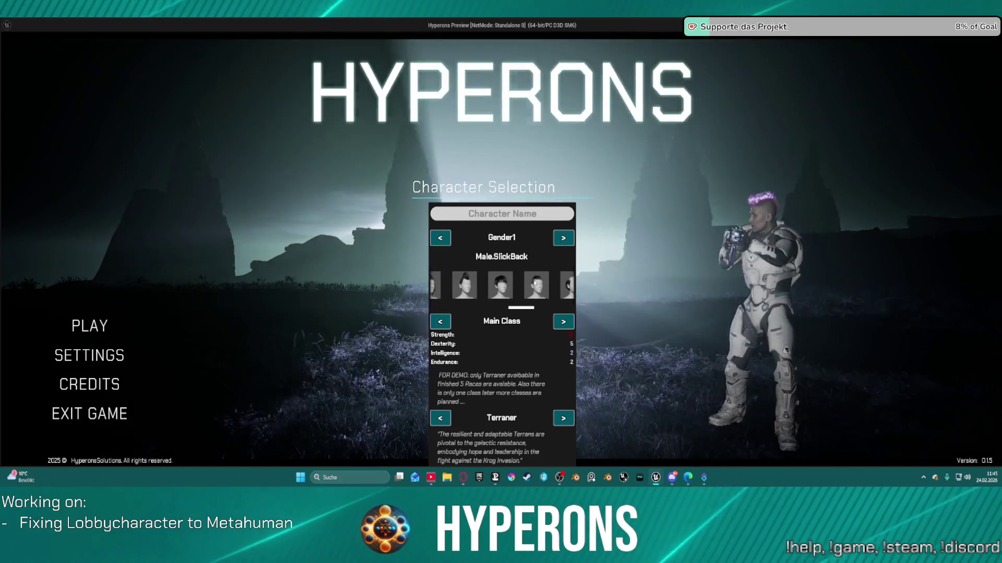
pyautogui.click(532, 291)
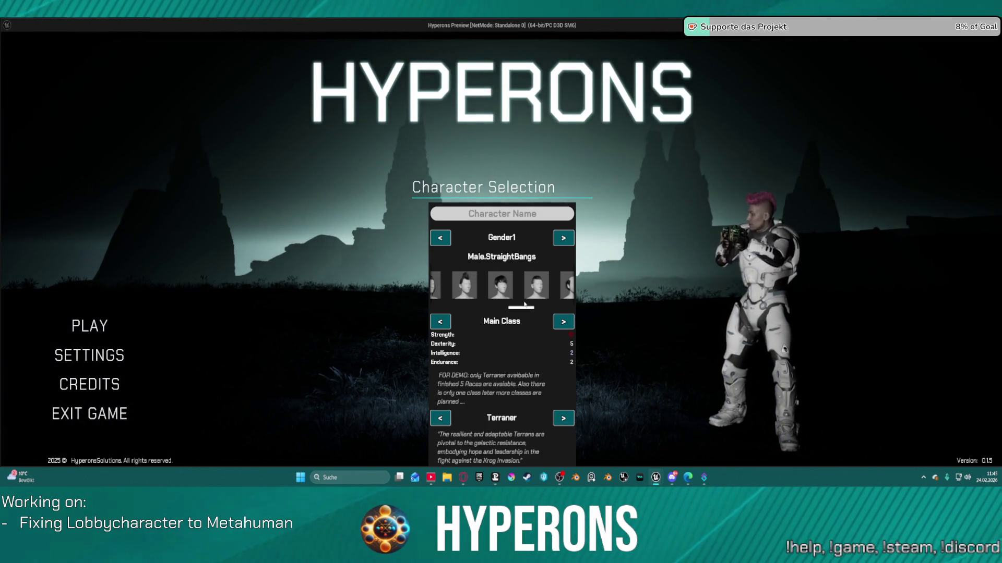
pyautogui.moveTo(521, 307); pyautogui.dragTo(431, 289)
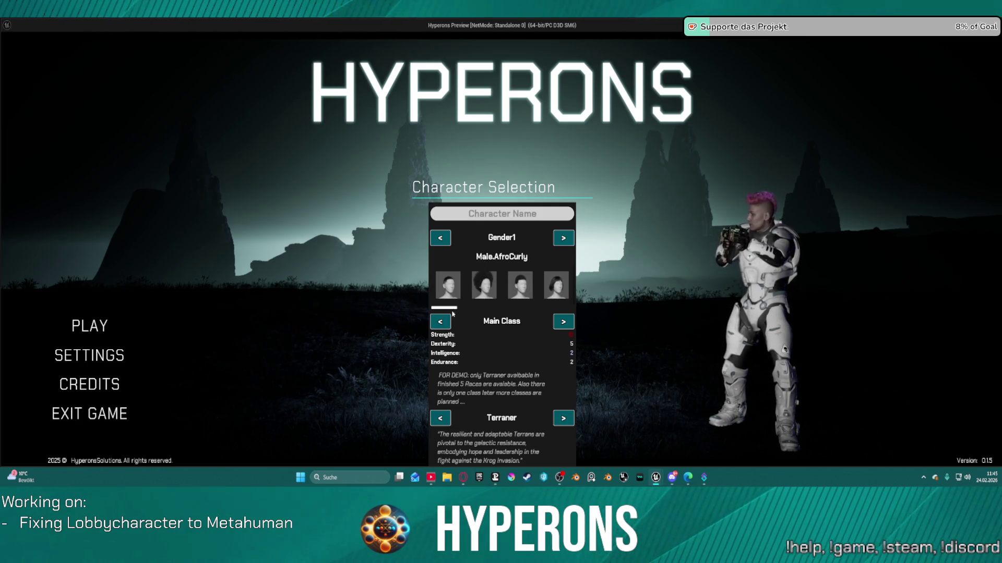
# Step: Pick the AfroFade, BobCurly, BobMessy and BobLayered hairstyles, checking the label
pyautogui.moveTo(455, 309); pyautogui.dragTo(464, 308)
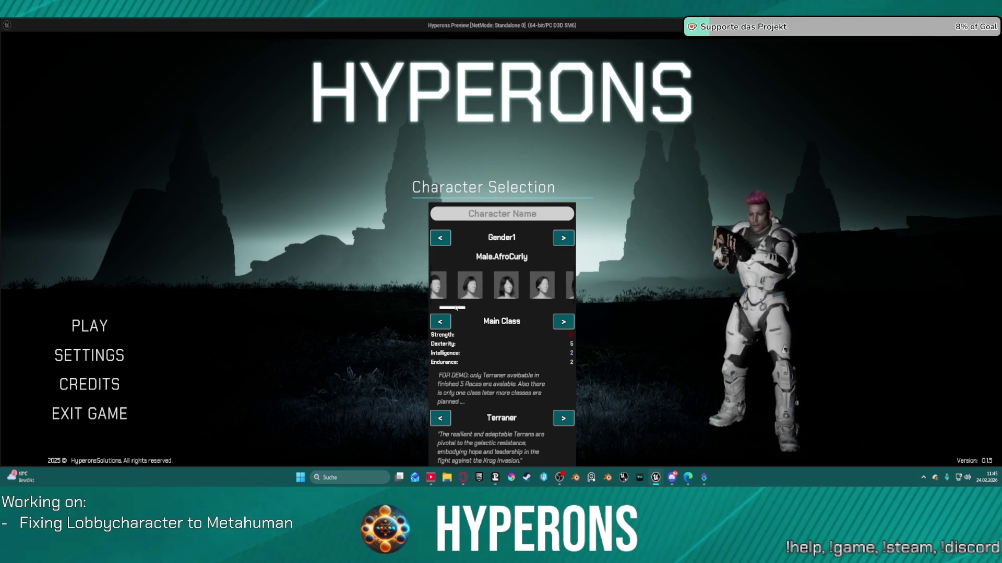
pyautogui.moveTo(451, 309)
pyautogui.mouseDown()
pyautogui.moveTo(428, 306)
pyautogui.moveTo(442, 307)
pyautogui.mouseUp()
pyautogui.click(486, 286)
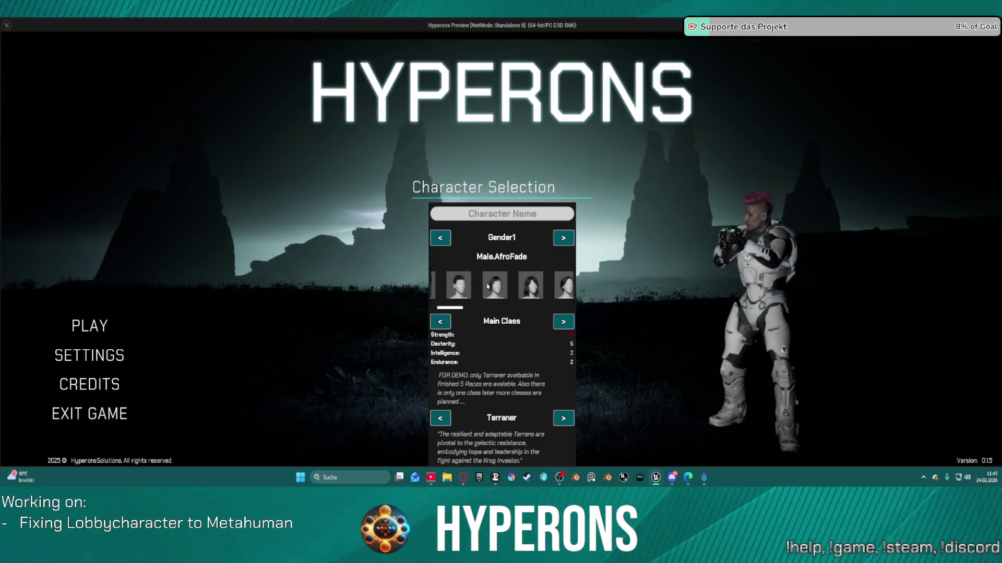
pyautogui.click(531, 285)
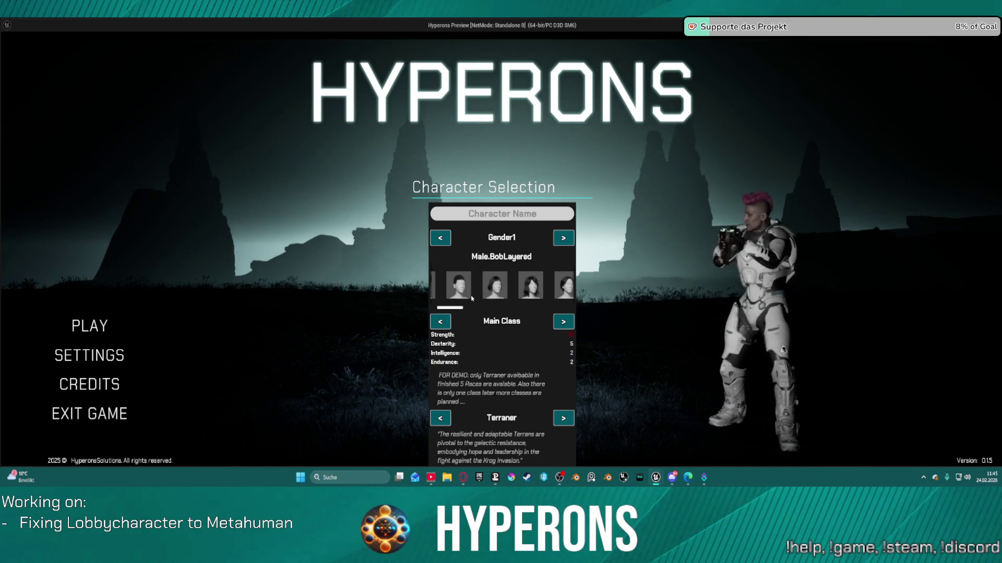
pyautogui.moveTo(452, 310); pyautogui.dragTo(461, 310)
pyautogui.click(481, 297)
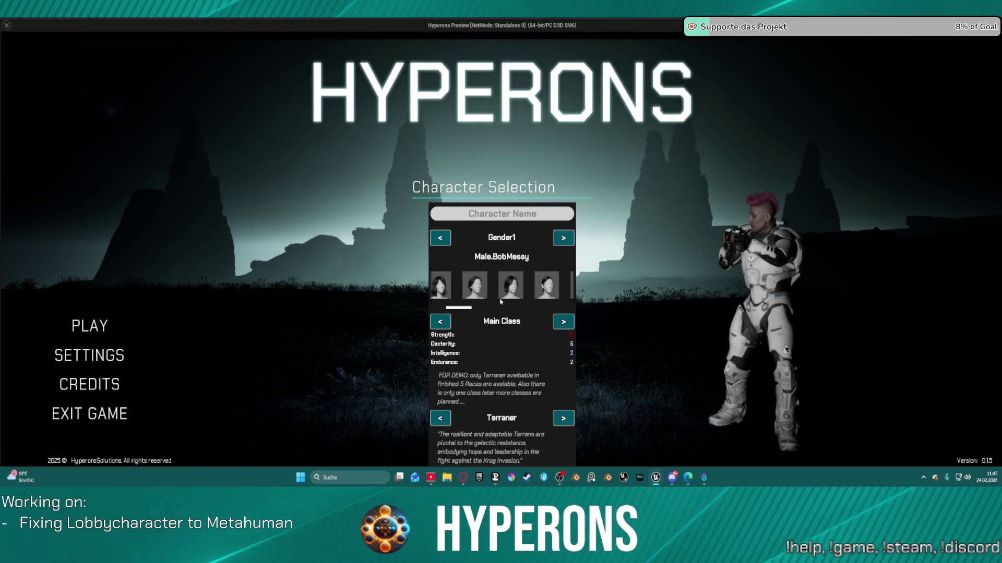
pyautogui.click(472, 286)
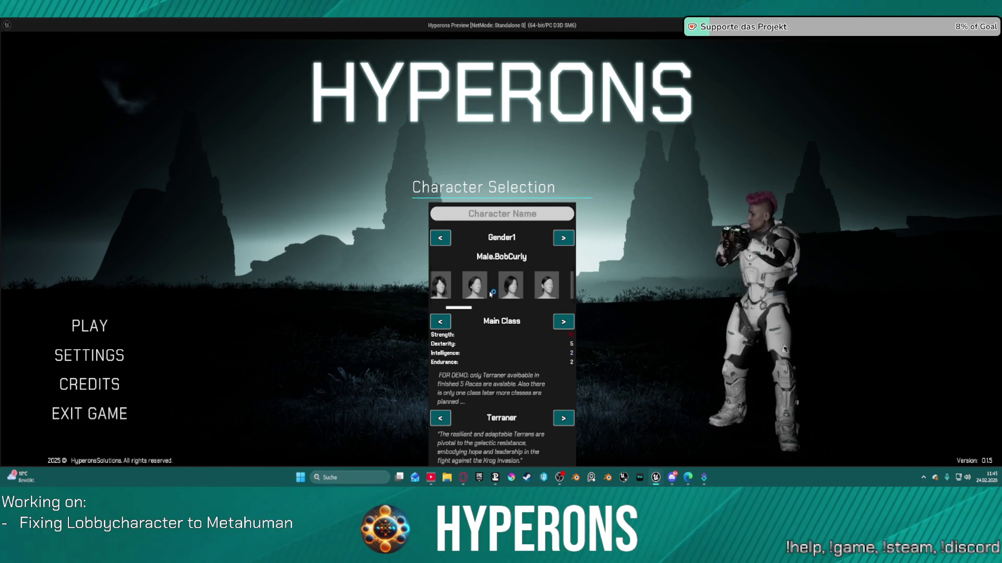
# Step: Pick BobBangs and BuzzCut to verify the label, then stop the game preview
pyautogui.scroll(1, 468, 311)
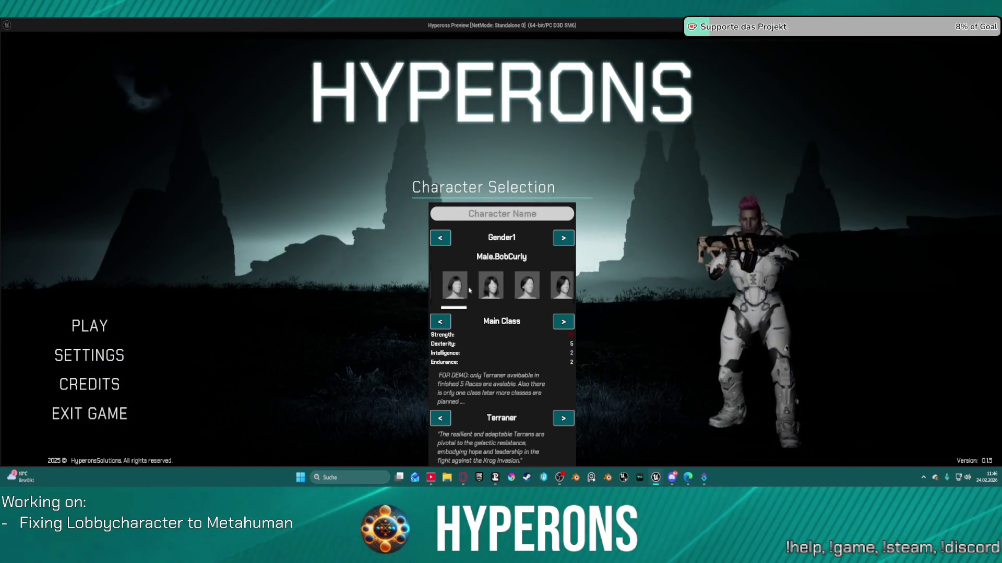
pyautogui.click(464, 302)
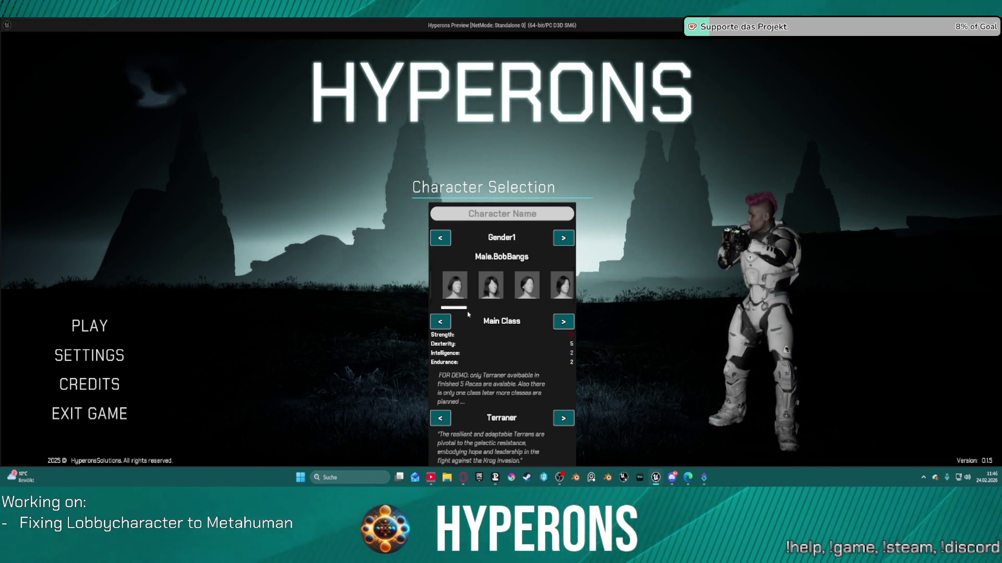
pyautogui.scroll(-1, 475, 314)
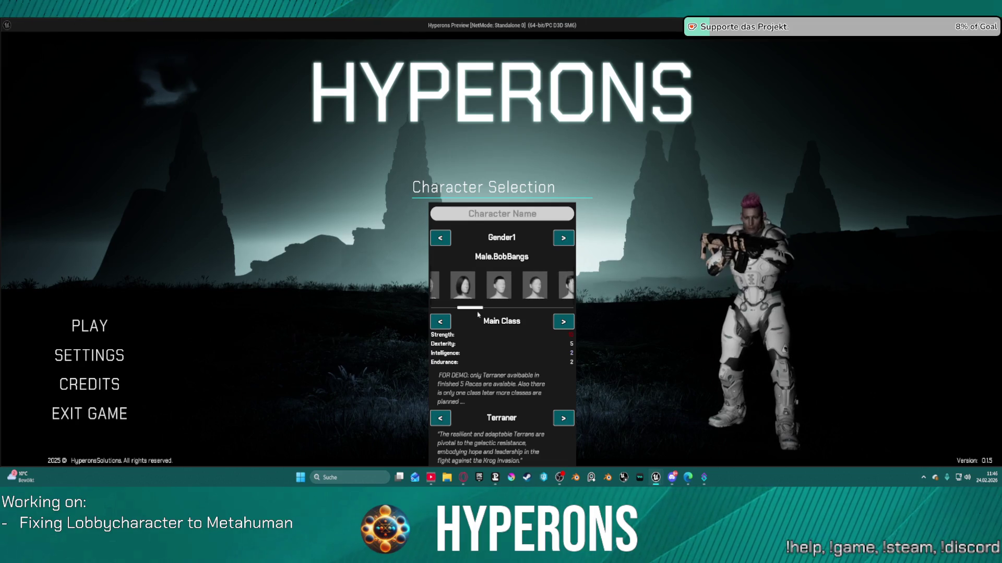
pyautogui.scroll(-1, 478, 314)
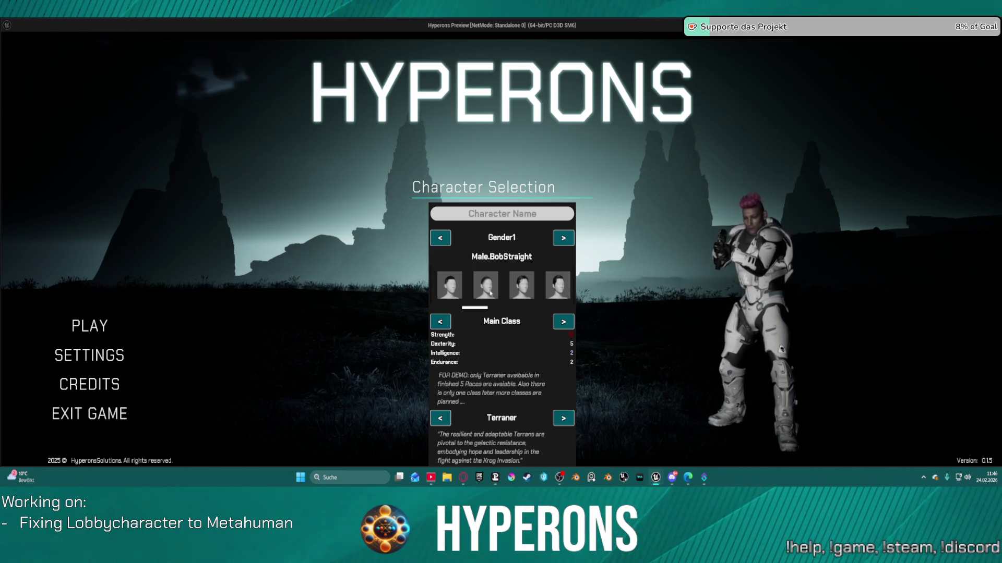
pyautogui.moveTo(475, 309)
pyautogui.mouseDown()
pyautogui.moveTo(418, 309)
pyautogui.moveTo(471, 309)
pyautogui.mouseUp()
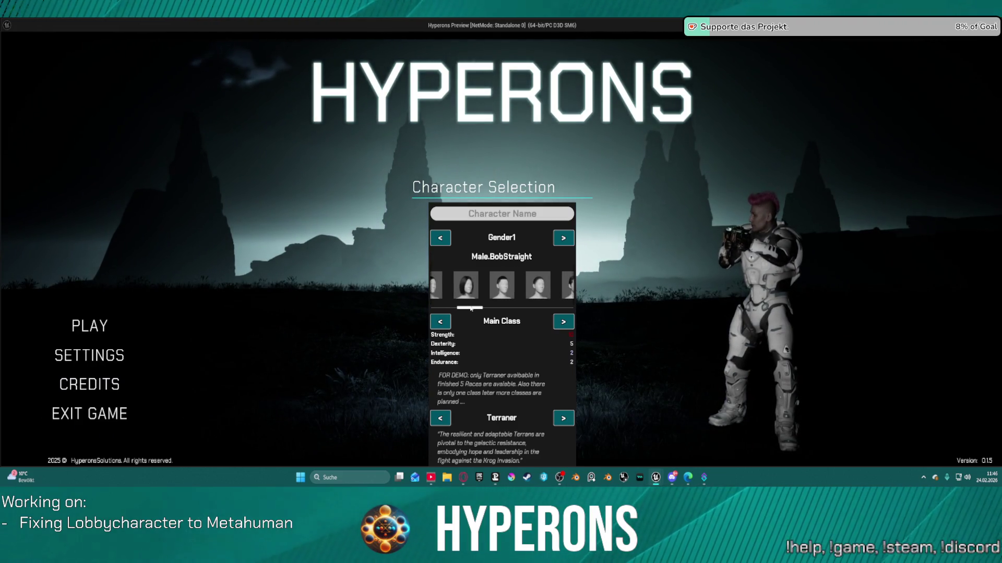
pyautogui.click(468, 295)
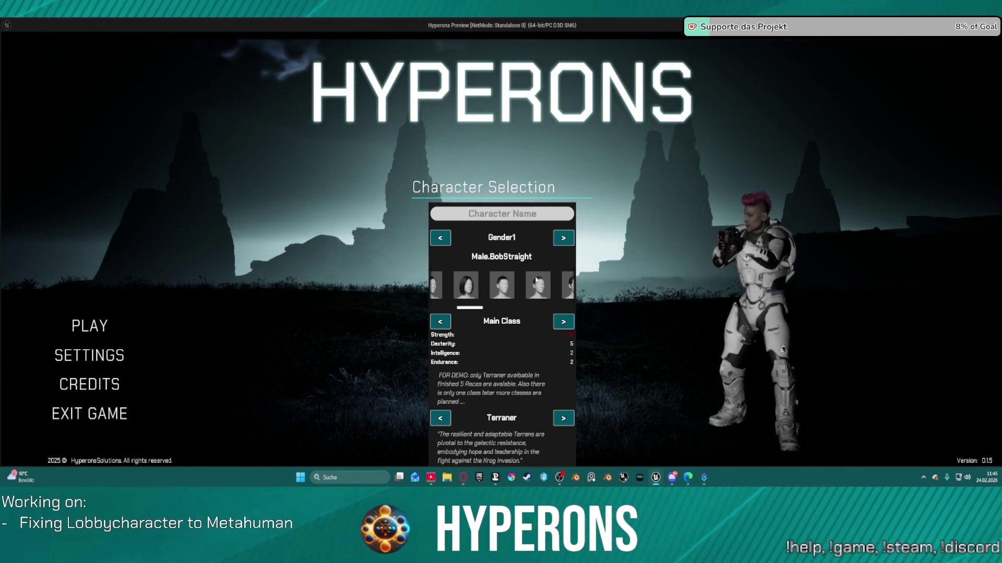
pyautogui.click(466, 285)
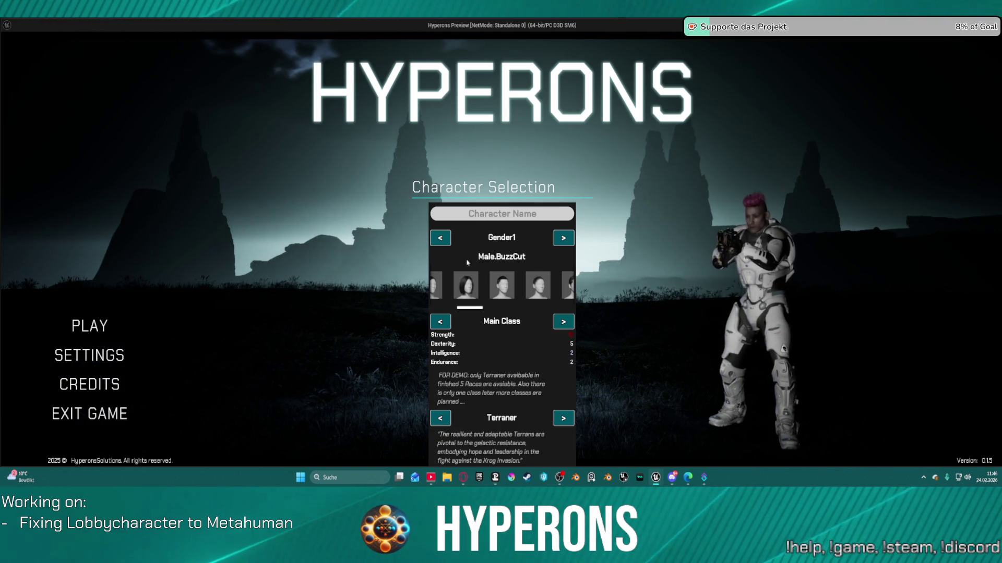
pyautogui.press('Escape')
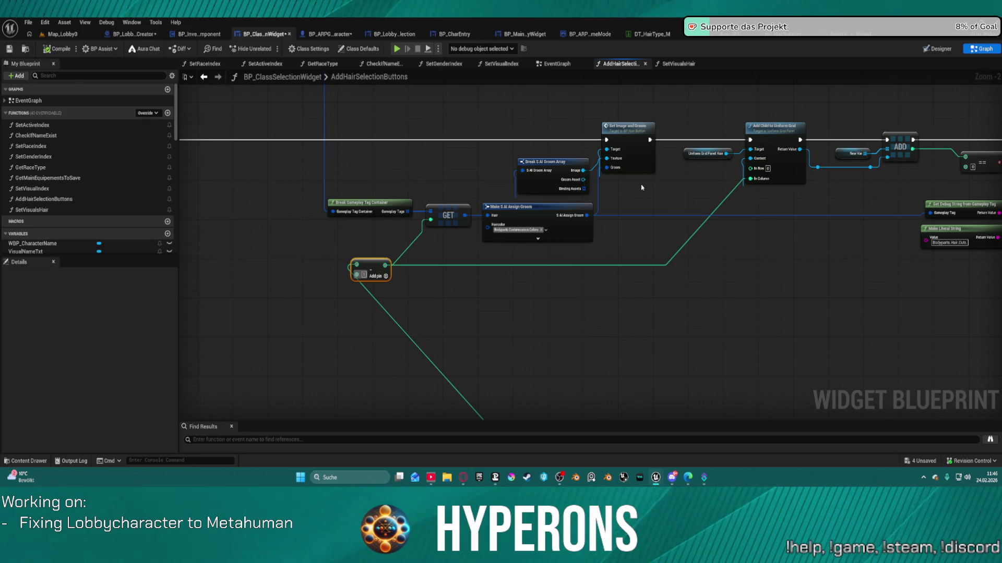
# Step: Drag the Break S AI Groom Array node lower and pan across the GET and Matches Tag row
pyautogui.moveTo(871, 234); pyautogui.dragTo(679, 191)
pyautogui.scroll(-3, 678, 190)
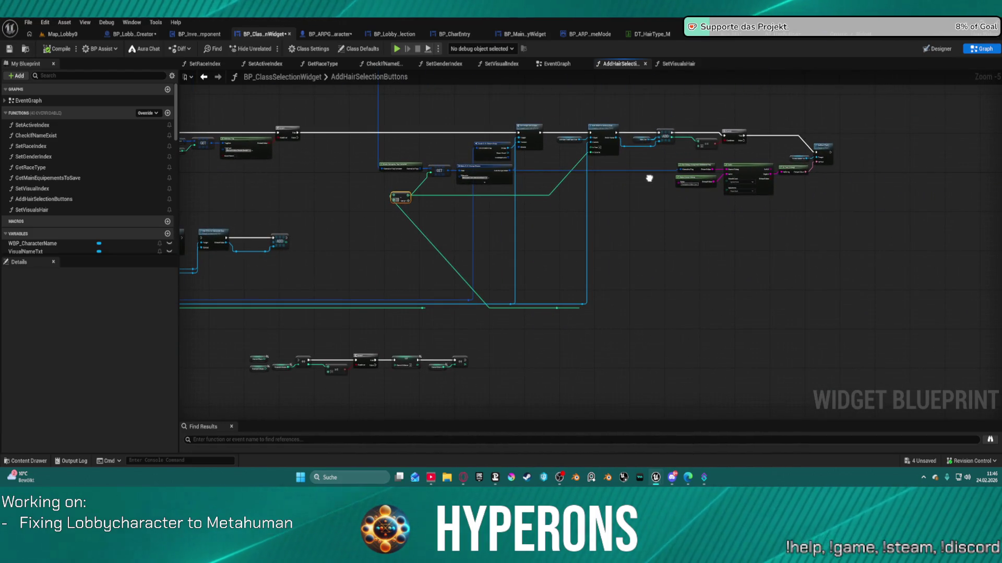
pyautogui.scroll(2, 619, 168)
pyautogui.moveTo(581, 164)
pyautogui.mouseDown()
pyautogui.moveTo(611, 231)
pyautogui.moveTo(870, 248)
pyautogui.moveTo(870, 224)
pyautogui.moveTo(632, 154)
pyautogui.mouseUp()
pyautogui.moveTo(573, 168)
pyautogui.mouseDown()
pyautogui.moveTo(574, 160)
pyautogui.moveTo(493, 134)
pyautogui.moveTo(537, 263)
pyautogui.moveTo(572, 285)
pyautogui.moveTo(616, 280)
pyautogui.mouseUp()
pyautogui.moveTo(528, 298)
pyautogui.mouseDown()
pyautogui.moveTo(601, 165)
pyautogui.moveTo(821, 241)
pyautogui.moveTo(652, 172)
pyautogui.moveTo(418, 104)
pyautogui.mouseUp()
pyautogui.moveTo(522, 261)
pyautogui.mouseDown()
pyautogui.moveTo(530, 268)
pyautogui.moveTo(553, 134)
pyautogui.moveTo(563, 128)
pyautogui.moveTo(582, 211)
pyautogui.mouseUp()
pyautogui.moveTo(734, 39); pyautogui.dragTo(744, 137)
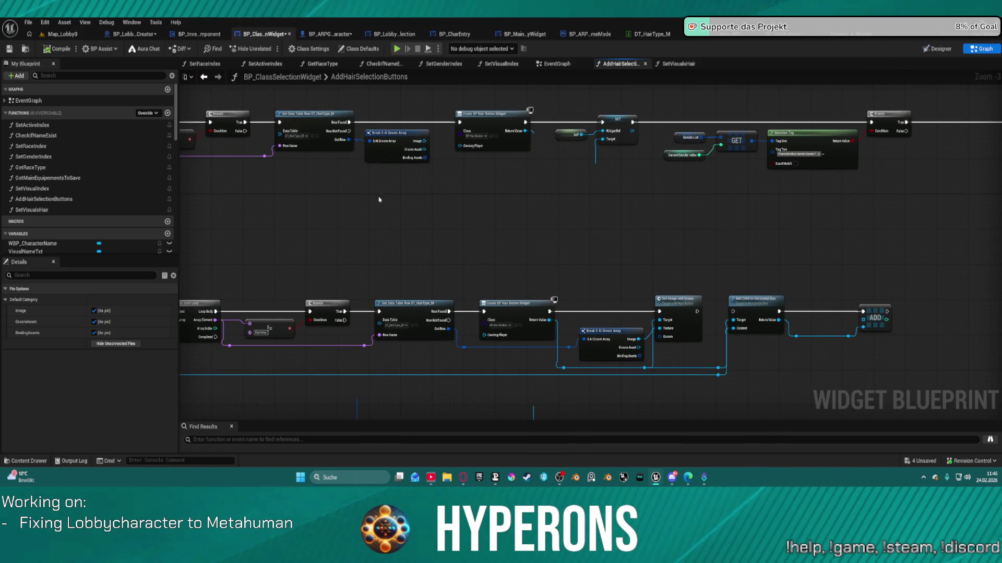
pyautogui.moveTo(377, 194)
pyautogui.mouseDown()
pyautogui.moveTo(459, 277)
pyautogui.moveTo(390, 328)
pyautogui.moveTo(411, 322)
pyautogui.moveTo(406, 303)
pyautogui.moveTo(414, 328)
pyautogui.moveTo(509, 306)
pyautogui.moveTo(461, 277)
pyautogui.mouseUp()
pyautogui.scroll(-1, 390, 328)
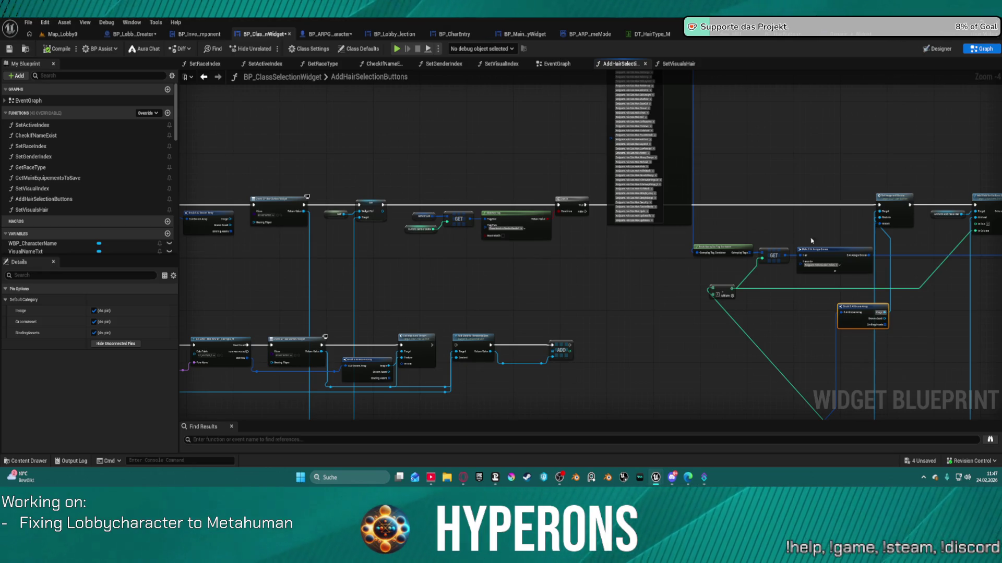
# Step: Add a Select node from the tag container output, then switch to the DT_HairType_M table
pyautogui.moveTo(801, 255)
pyautogui.mouseDown()
pyautogui.moveTo(793, 168)
pyautogui.moveTo(779, 151)
pyautogui.mouseUp()
pyautogui.write('sel')
pyautogui.press('Return')
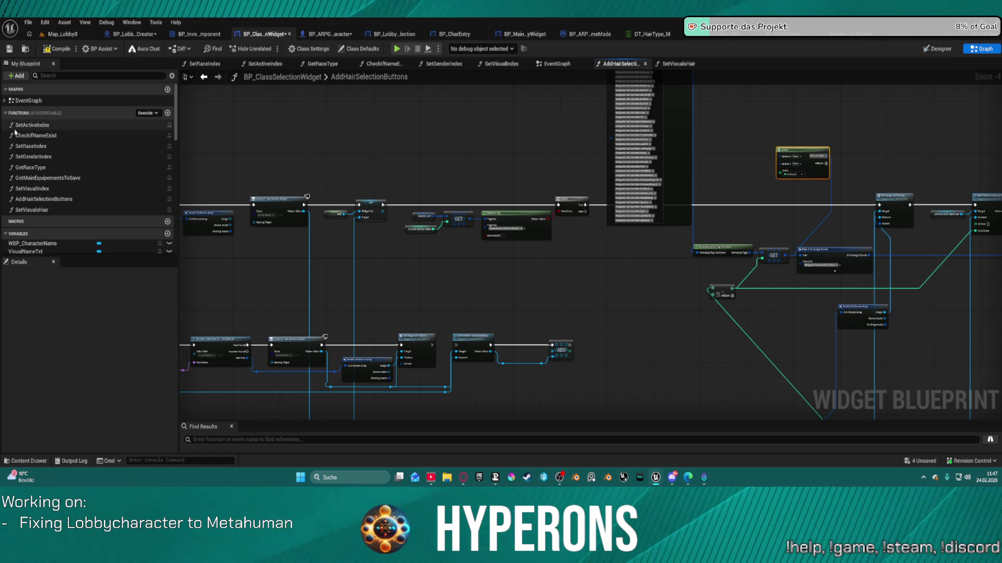
pyautogui.scroll(4, 652, 133)
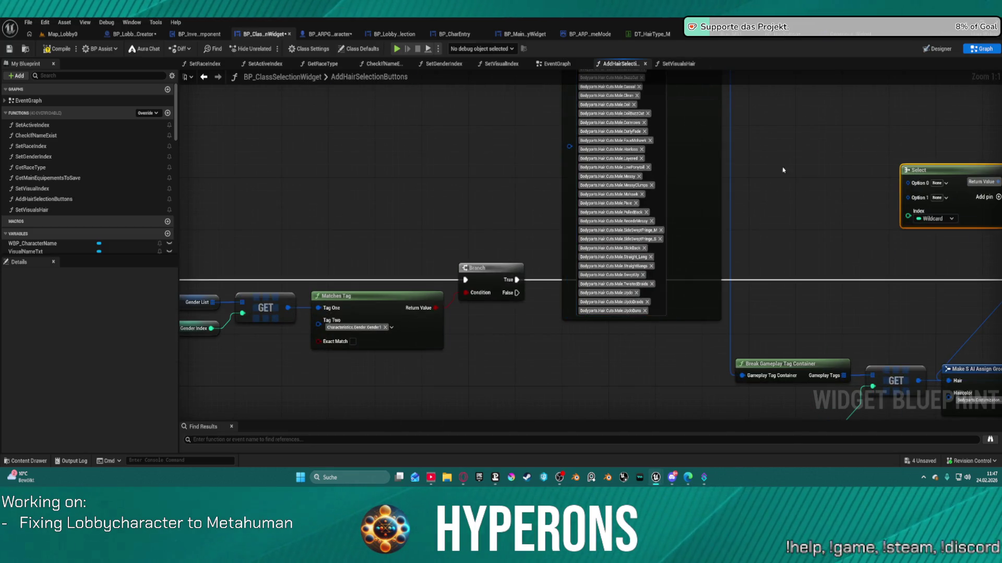
pyautogui.moveTo(860, 128); pyautogui.dragTo(810, 220)
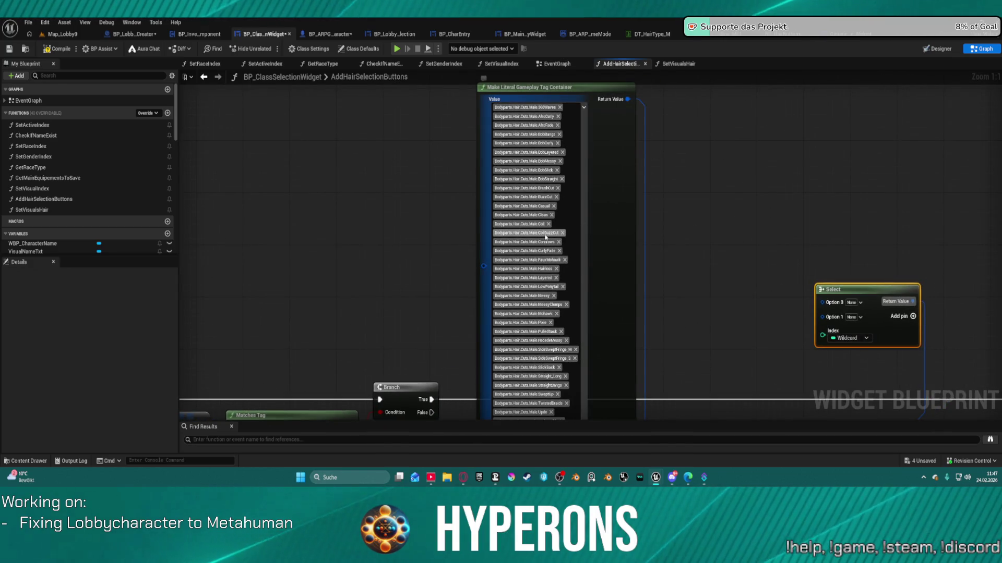
pyautogui.click(647, 35)
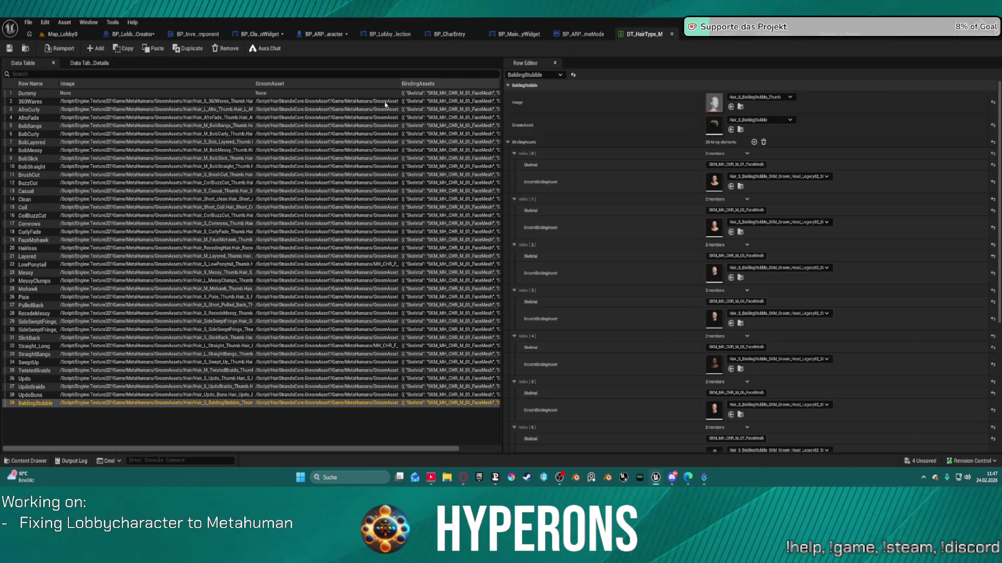
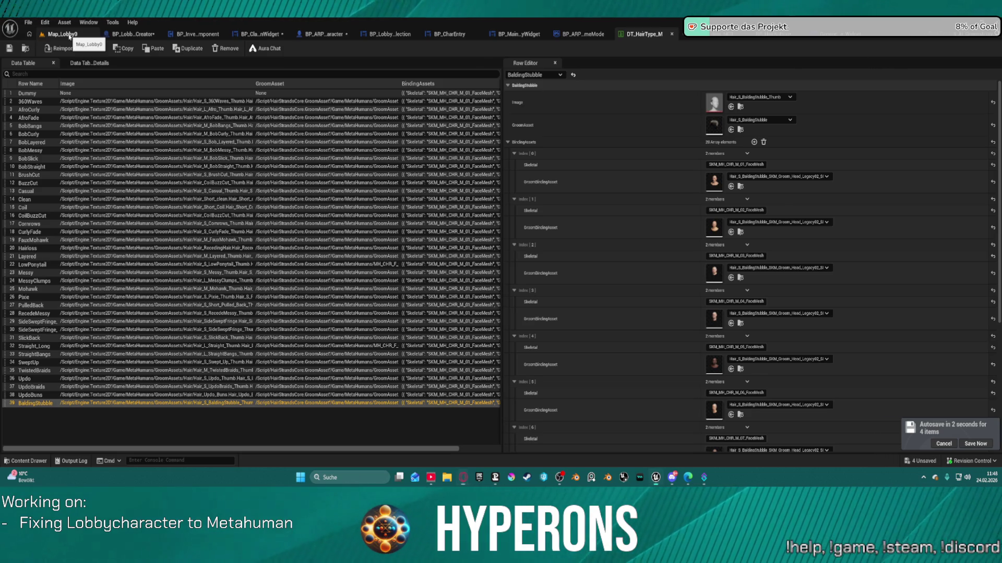
# Step: Switch to Map_Lobby0, cancel Play over the compile errors, and open BP_ClassSelectionWidget's graph
pyautogui.click(63, 35)
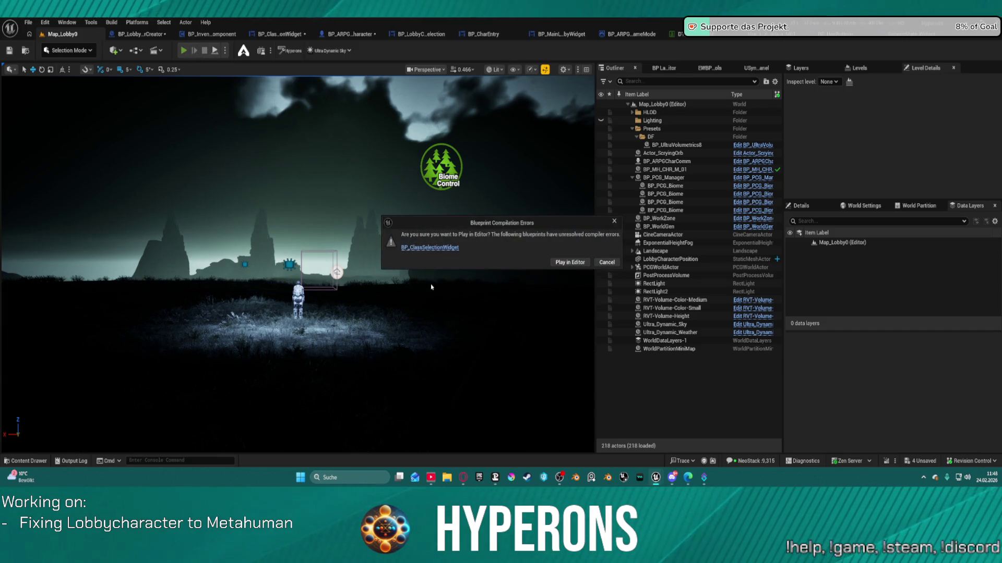
pyautogui.click(617, 264)
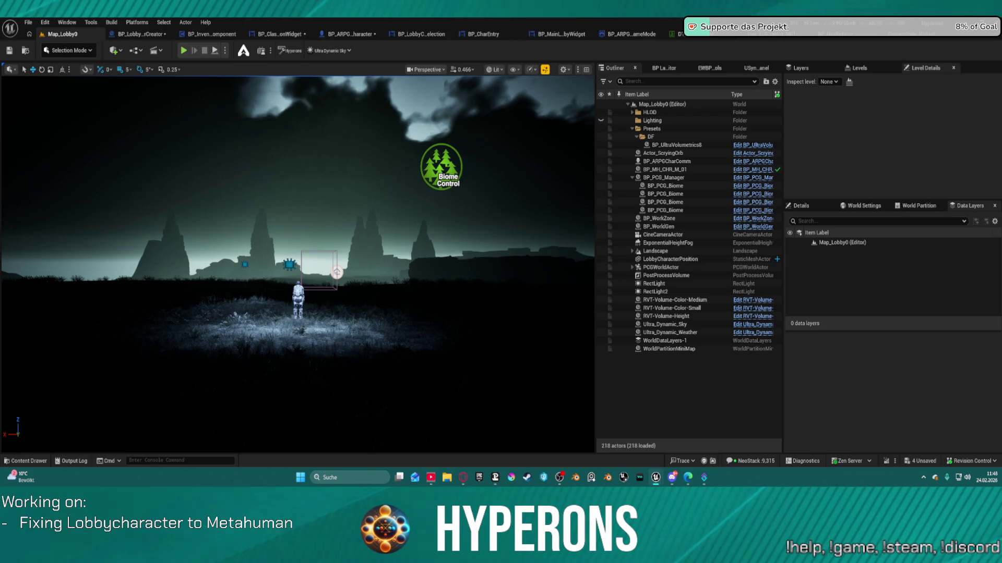
pyautogui.click(417, 34)
pyautogui.click(272, 36)
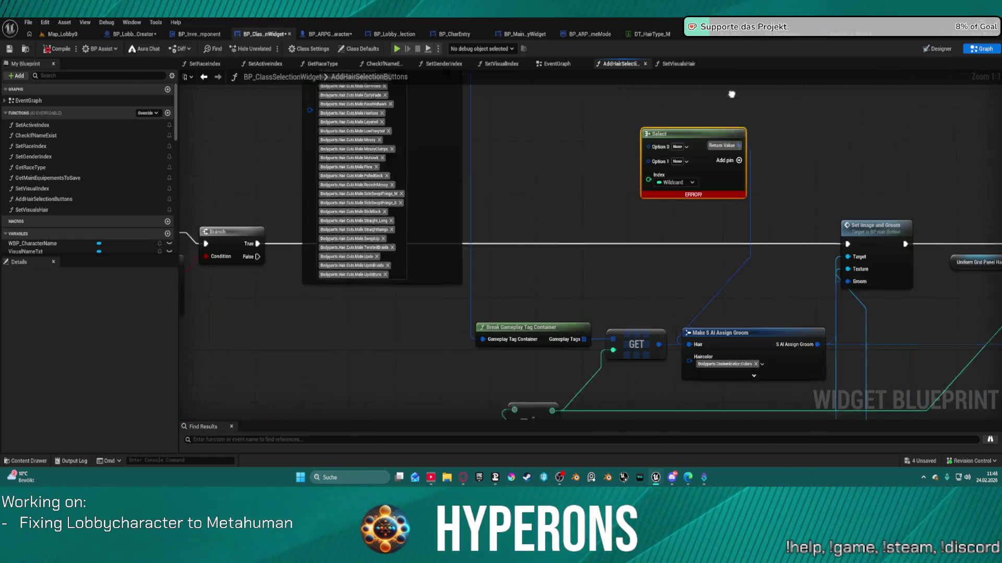
# Step: Delete the erroring Select node, compile, wire GET into Make S AI Assign Groom's Hair pin, and return to Map_Lobby0
pyautogui.press('Delete')
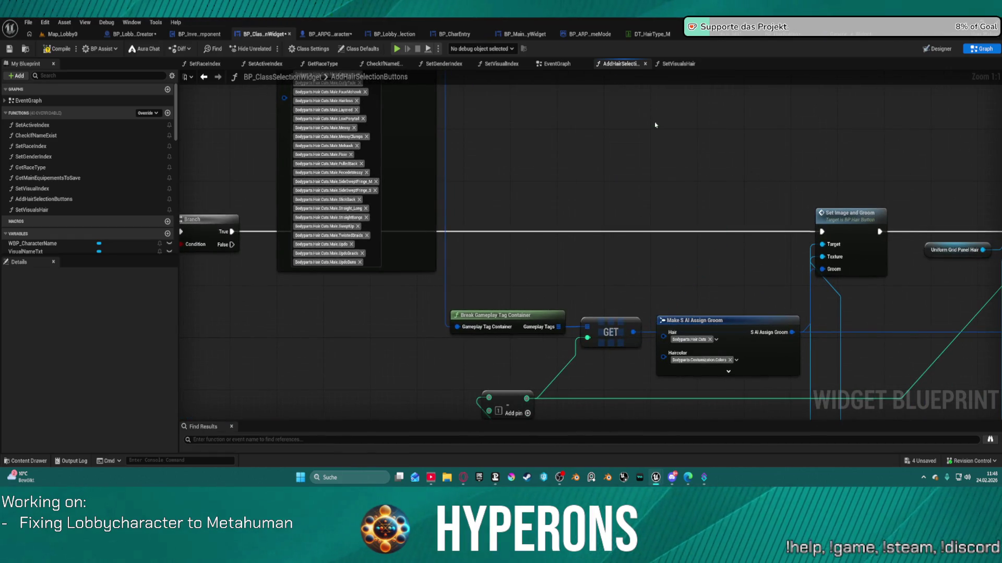
pyautogui.click(55, 50)
pyautogui.moveTo(727, 326)
pyautogui.mouseDown()
pyautogui.moveTo(715, 244)
pyautogui.moveTo(703, 237)
pyautogui.mouseUp()
pyautogui.moveTo(632, 334)
pyautogui.mouseDown()
pyautogui.moveTo(617, 250)
pyautogui.moveTo(641, 244)
pyautogui.mouseUp()
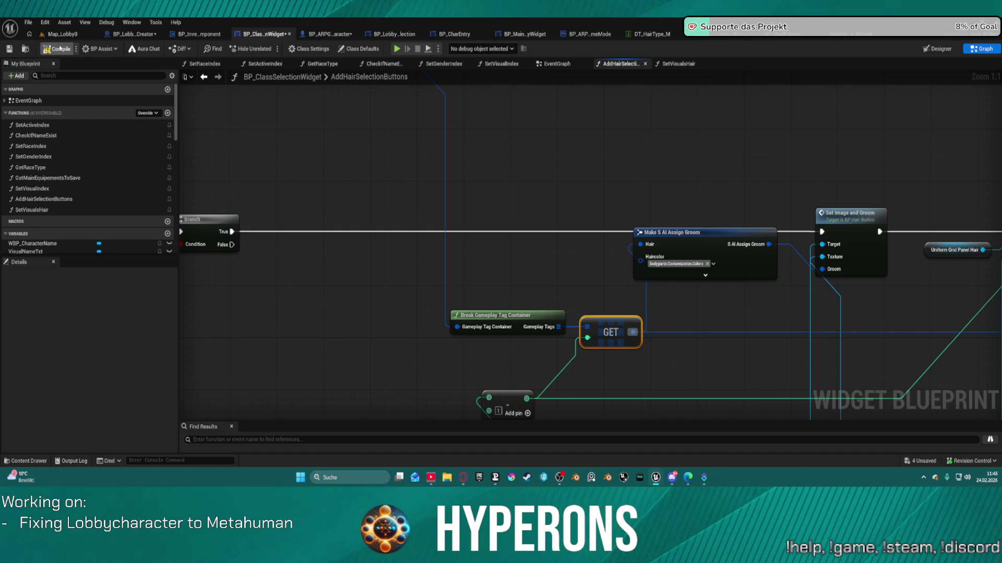
pyautogui.click(89, 35)
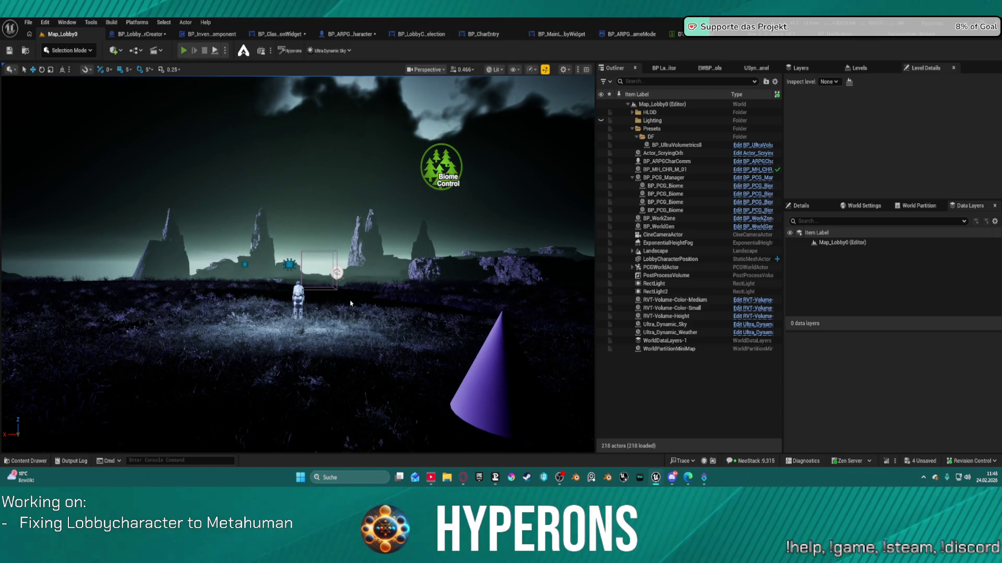
pyautogui.hotkey('alt', 'p')
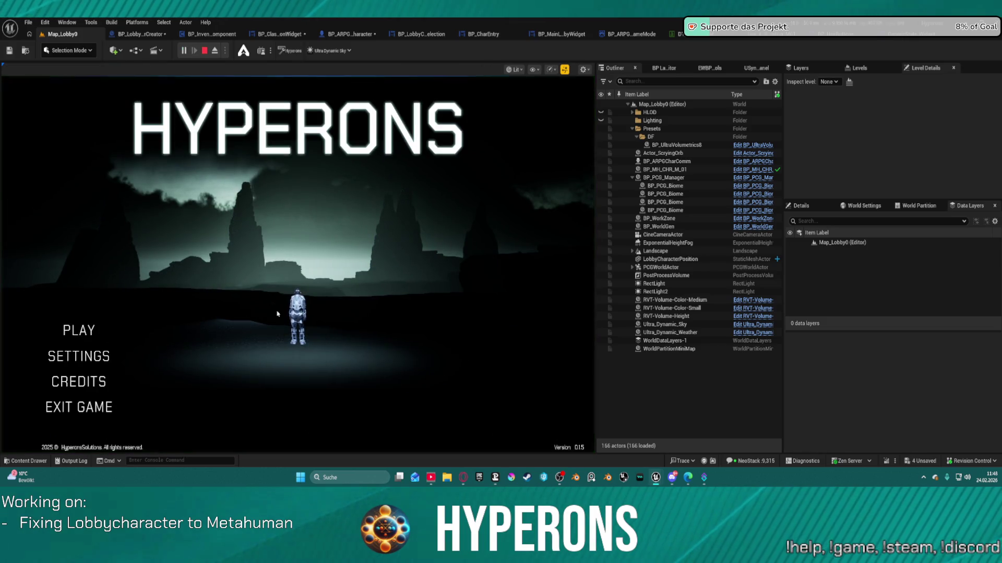
pyautogui.click(79, 330)
pyautogui.click(339, 290)
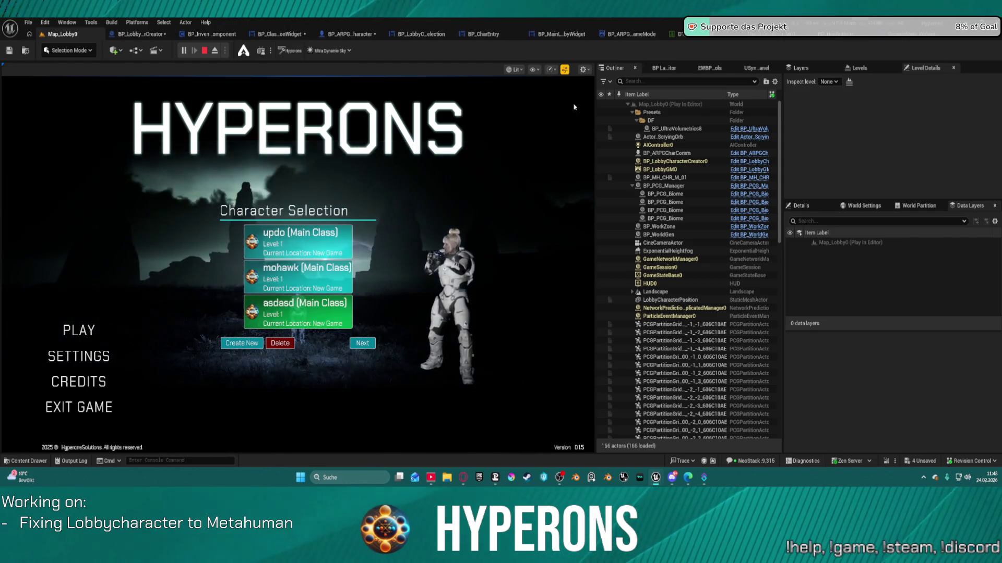
pyautogui.click(307, 253)
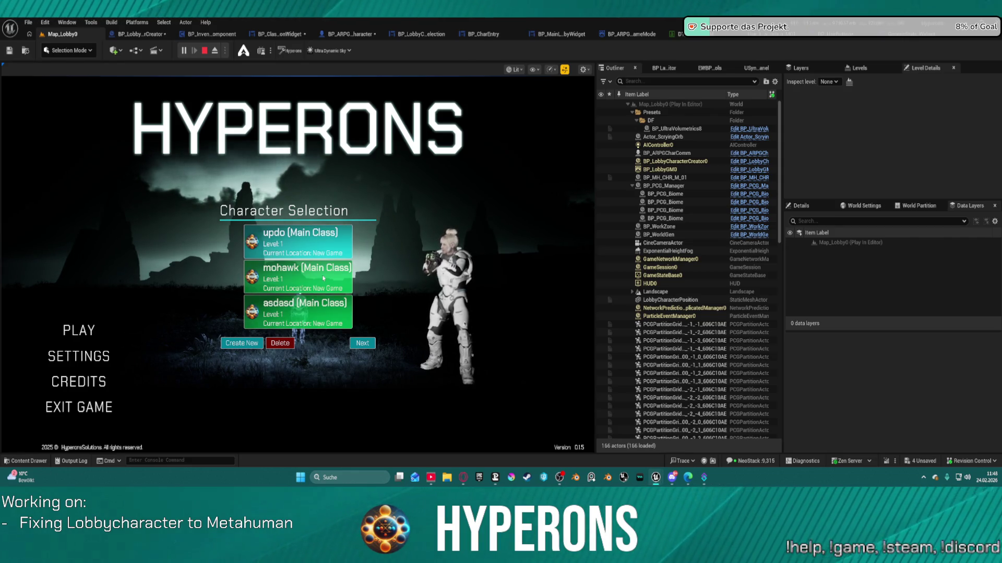
pyautogui.click(306, 284)
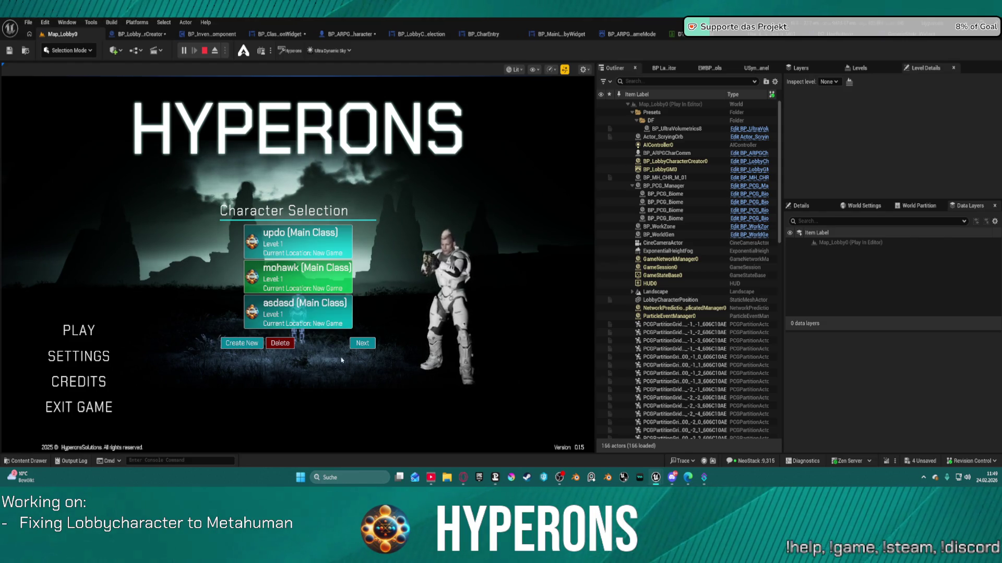
pyautogui.click(235, 344)
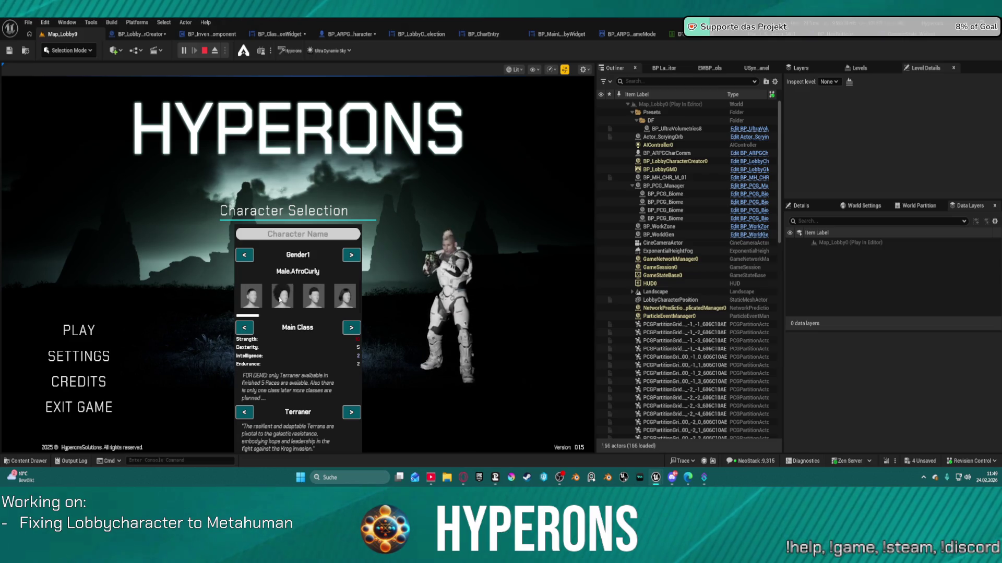
pyautogui.click(310, 307)
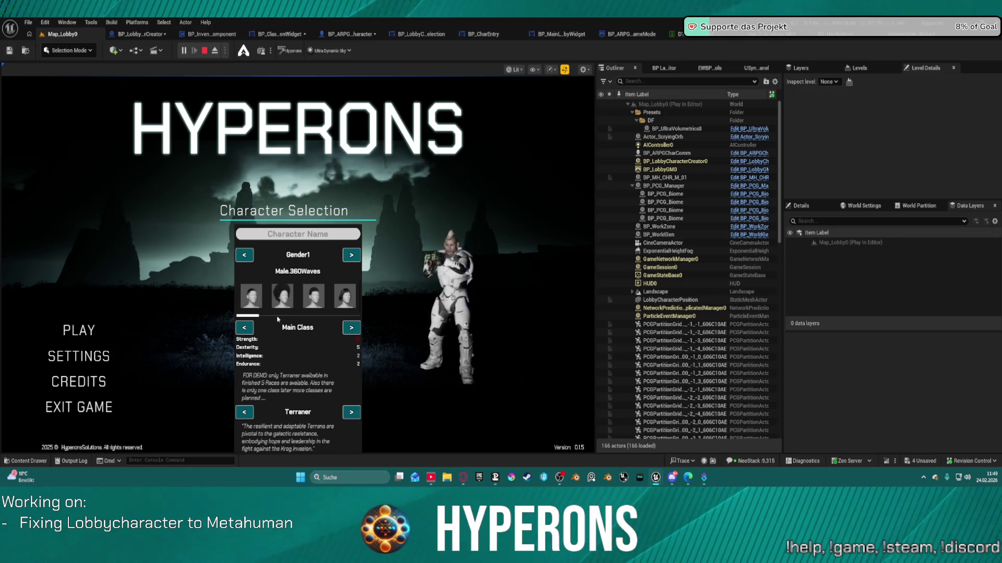
pyautogui.click(337, 306)
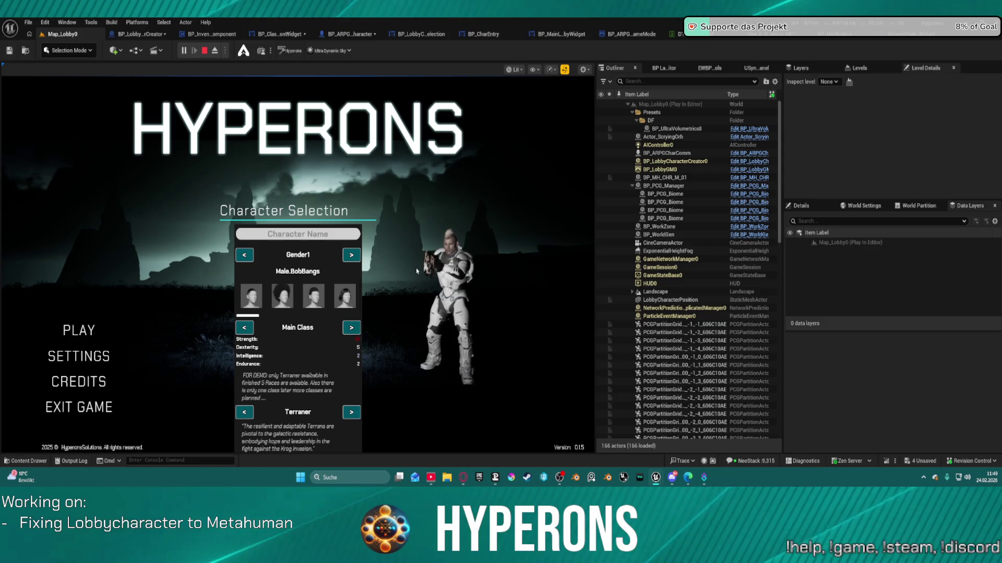
pyautogui.press('Escape')
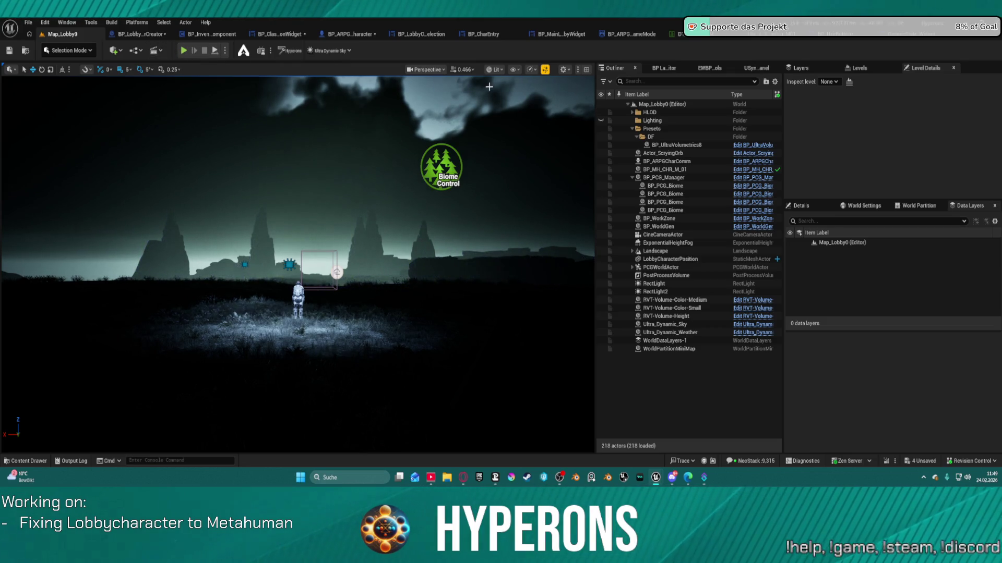
# Step: Run the lobby as a Standalone Game, close it, then relaunch it from Map_Lobby0 with Alt+P
pyautogui.click(225, 50)
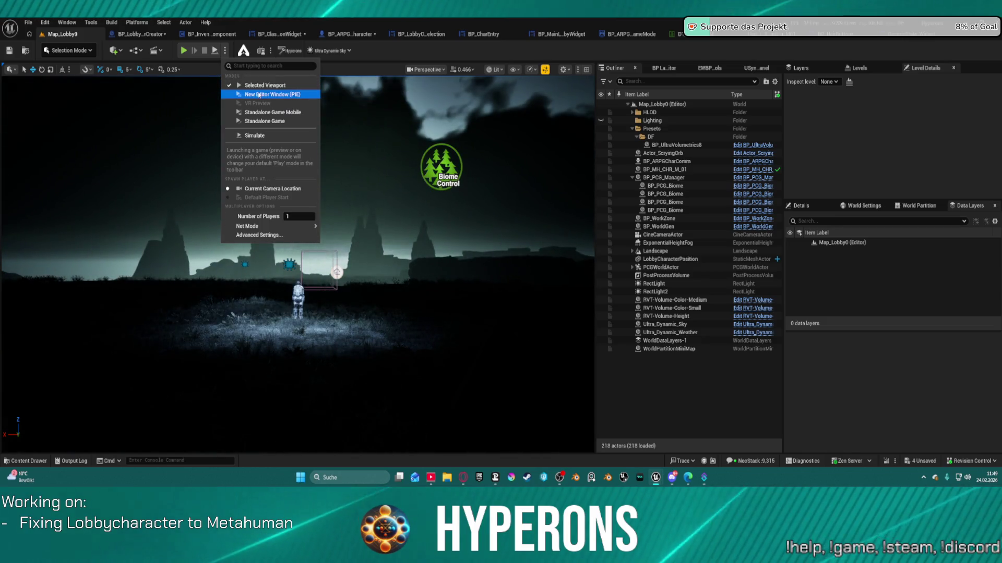
pyautogui.click(259, 95)
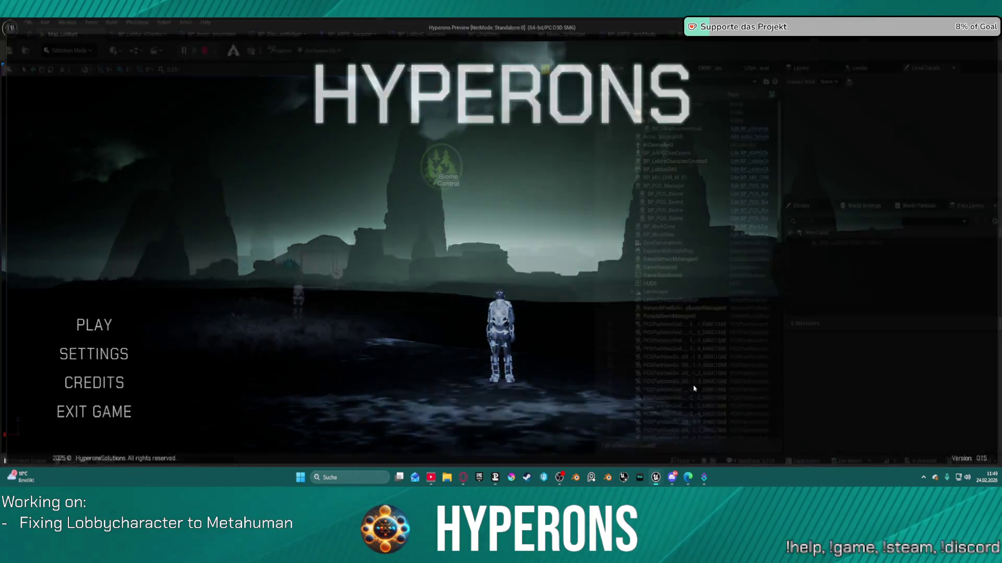
pyautogui.press('Escape')
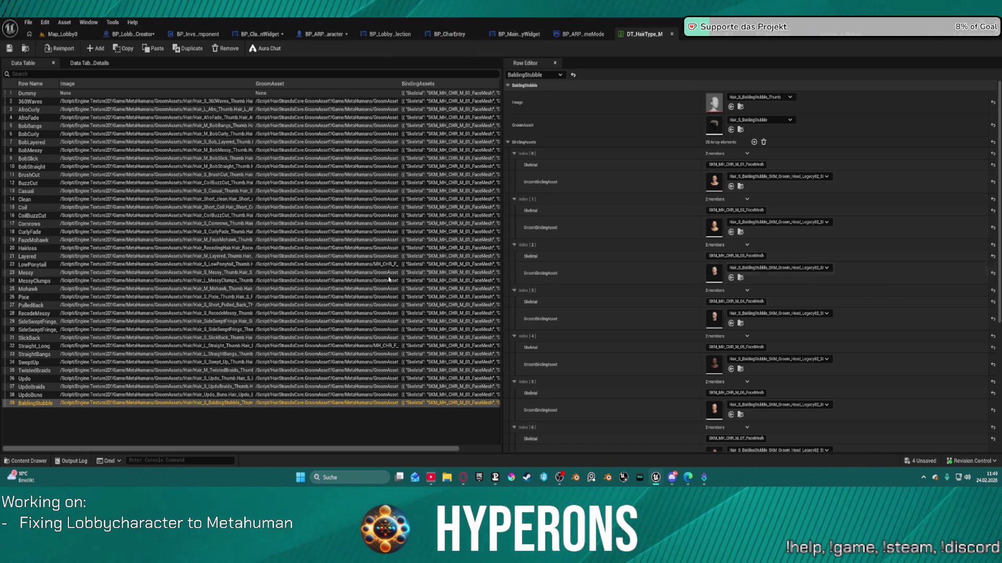
pyautogui.click(62, 34)
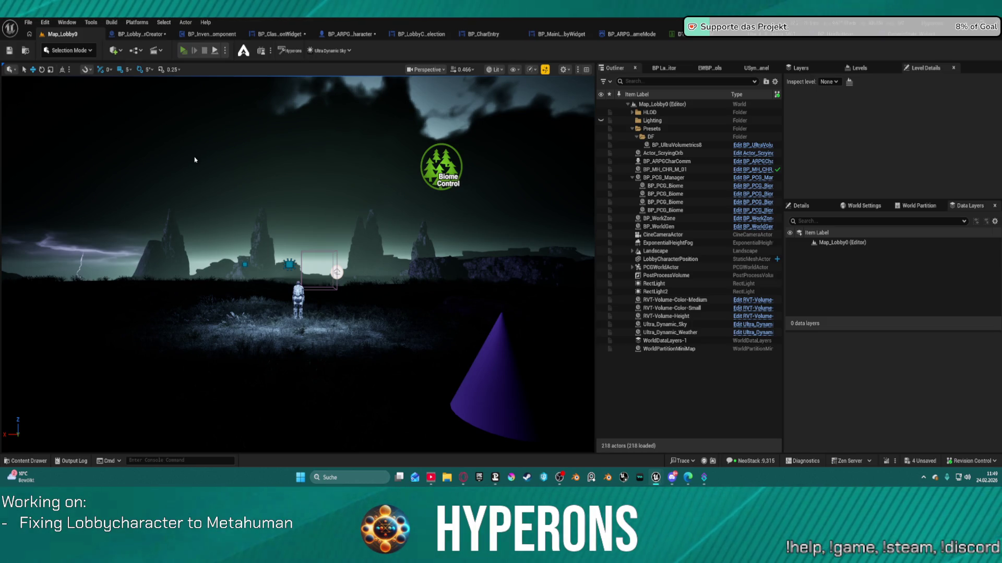
pyautogui.hotkey('alt', 'p')
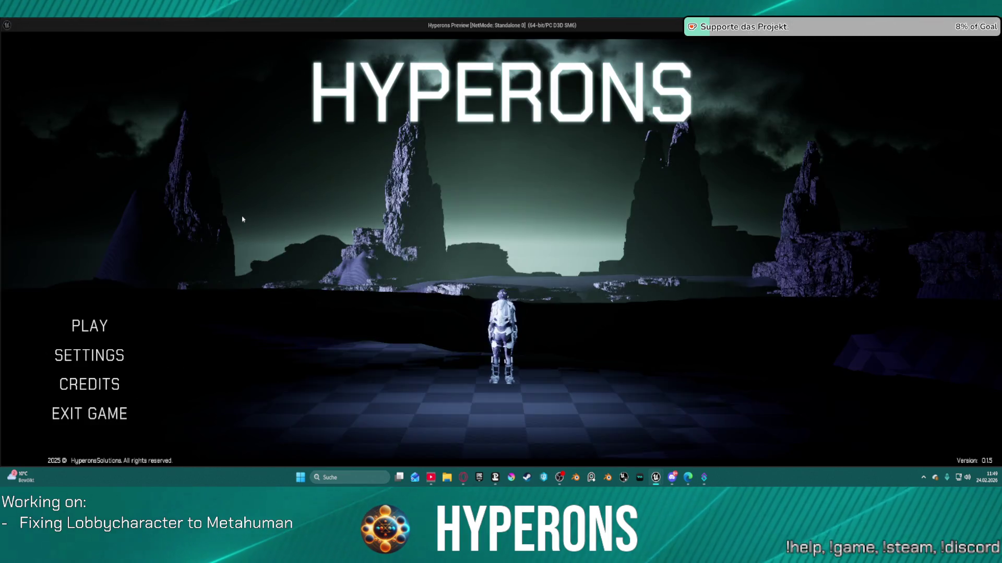
# Step: Preview the mohawk and updo characters, then start a new character with Male.AfroCurly hair
pyautogui.click(89, 326)
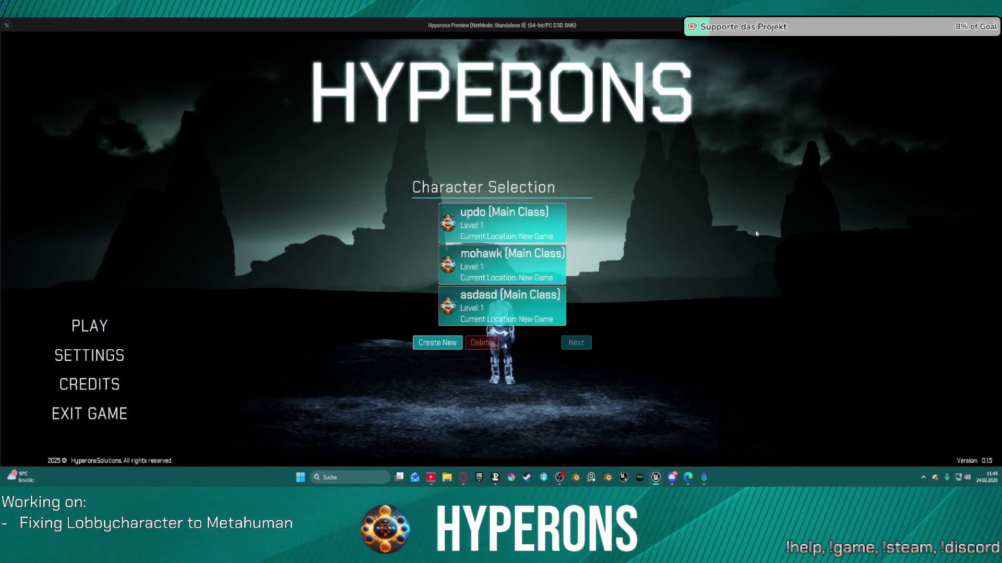
pyautogui.click(501, 278)
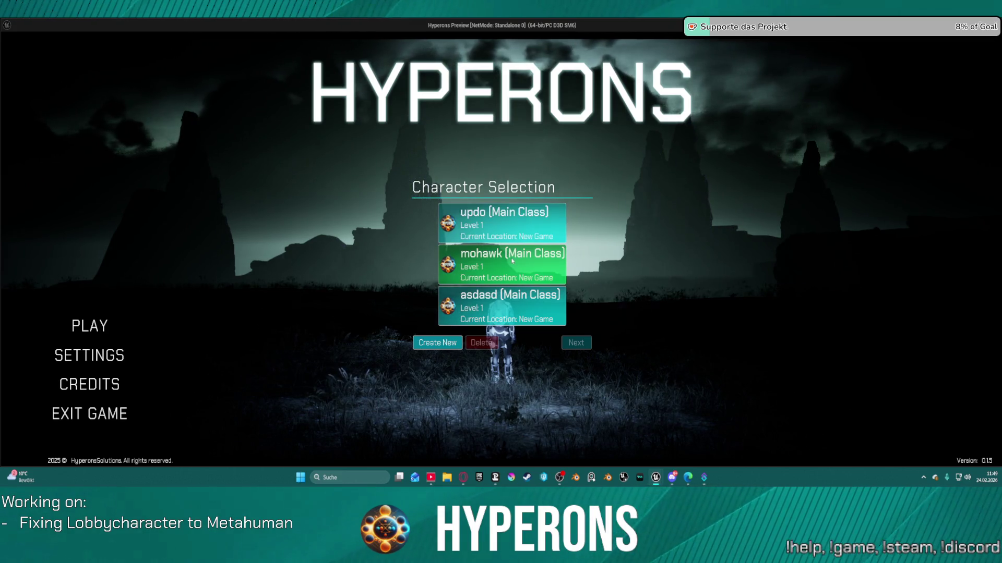
pyautogui.click(502, 223)
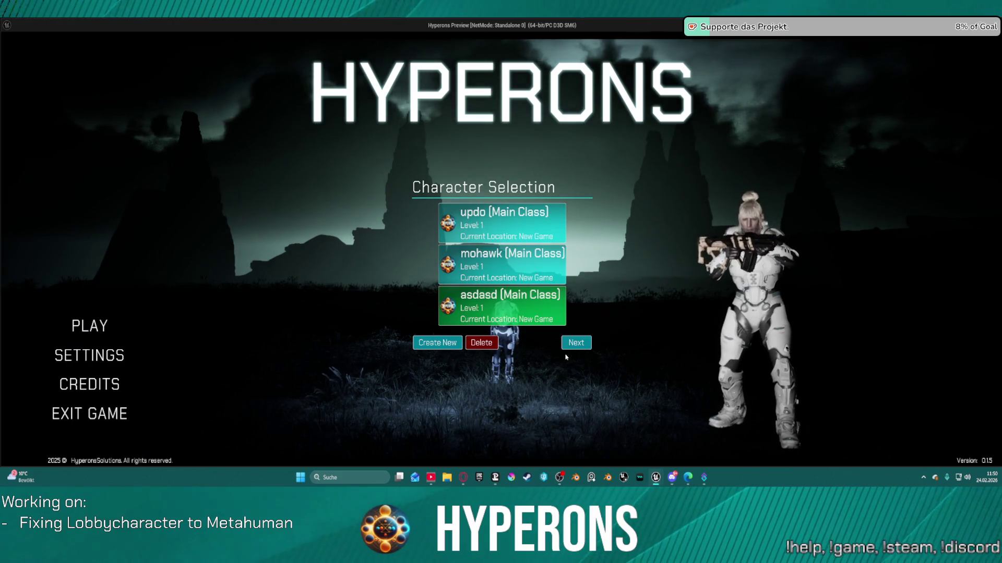
pyautogui.click(437, 342)
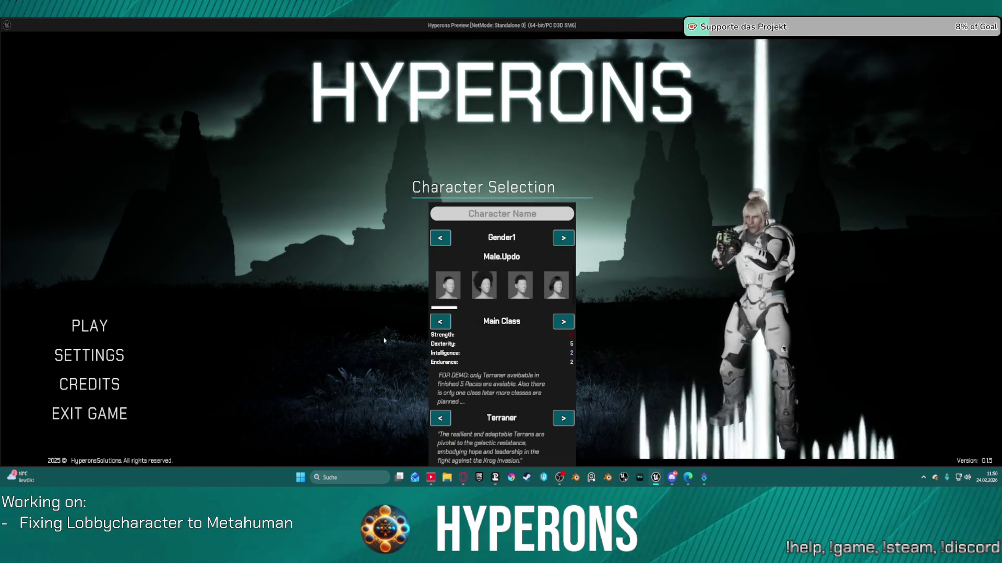
pyautogui.click(483, 285)
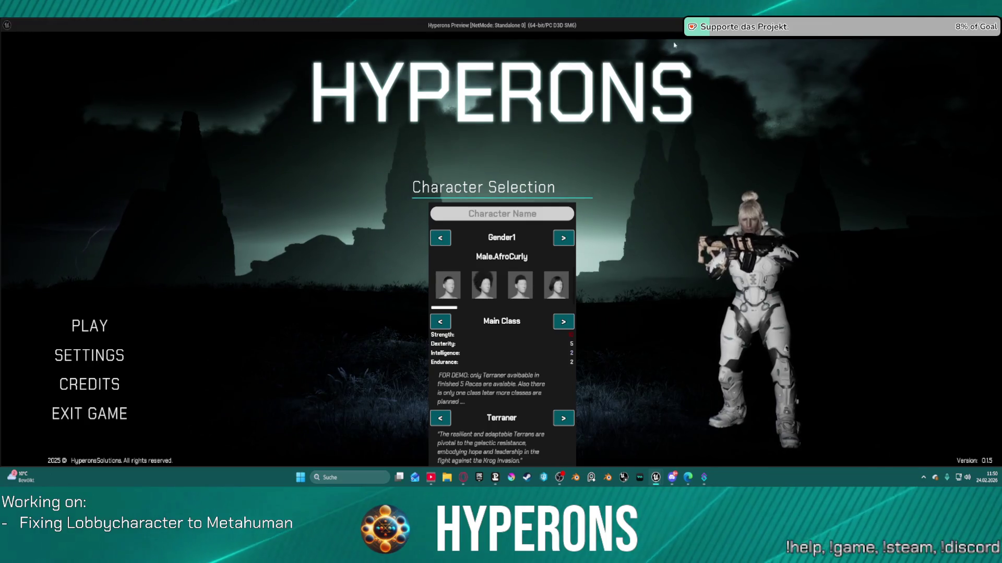
# Step: Reposition the game window and maximize it to fill the screen
pyautogui.moveTo(678, 30); pyautogui.dragTo(680, 0)
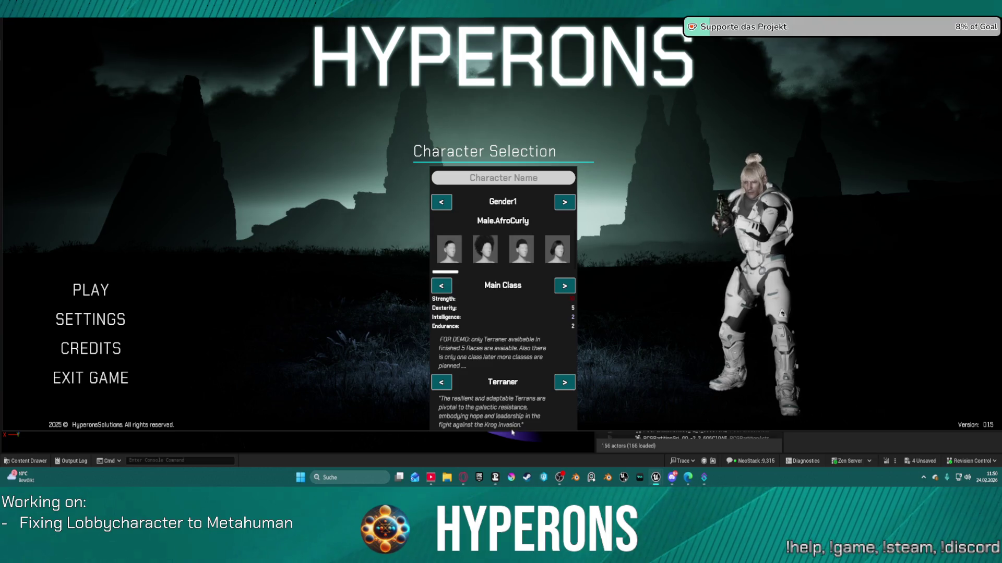
pyautogui.click(514, 434)
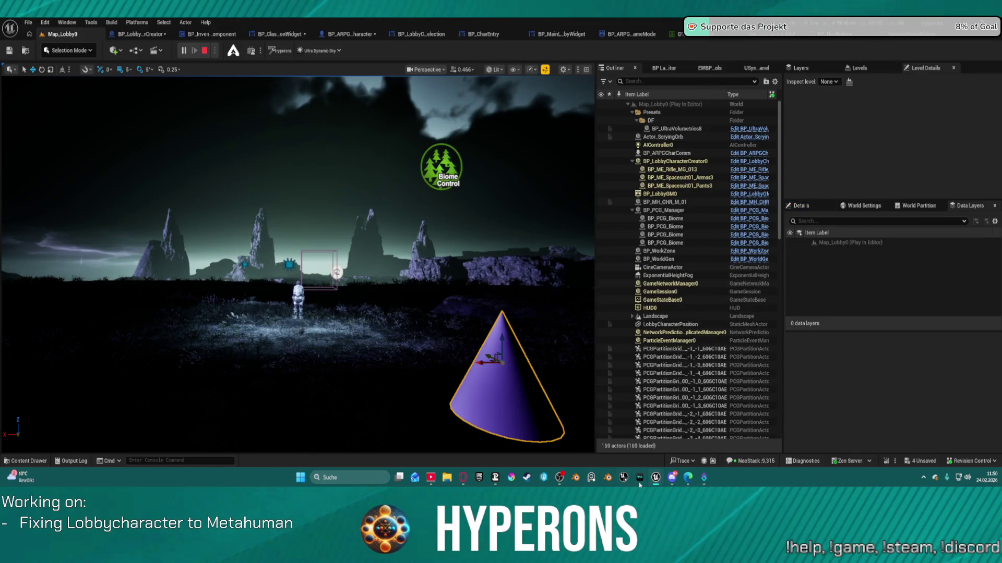
pyautogui.moveTo(656, 478)
pyautogui.click(814, 425)
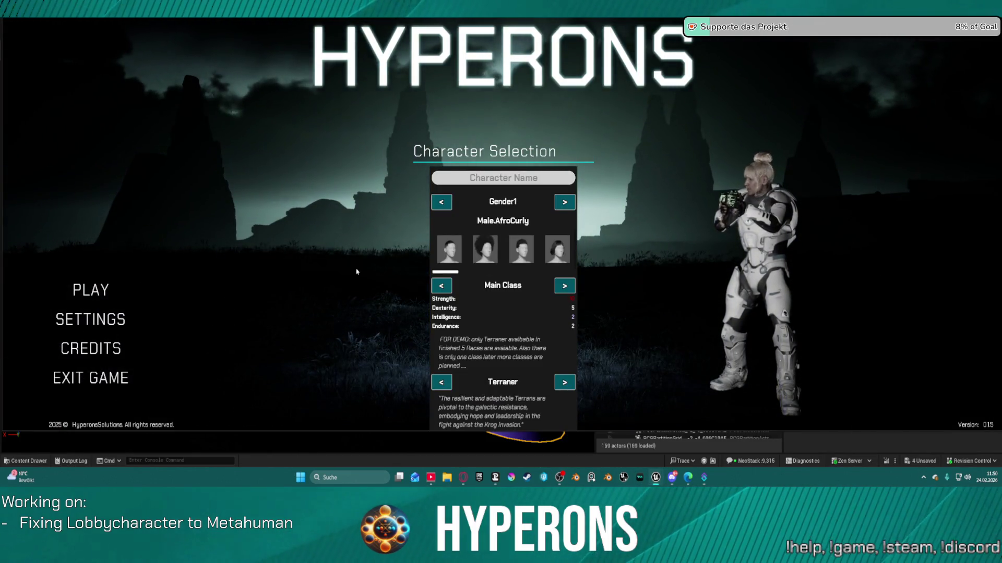
pyautogui.press('super+Up')
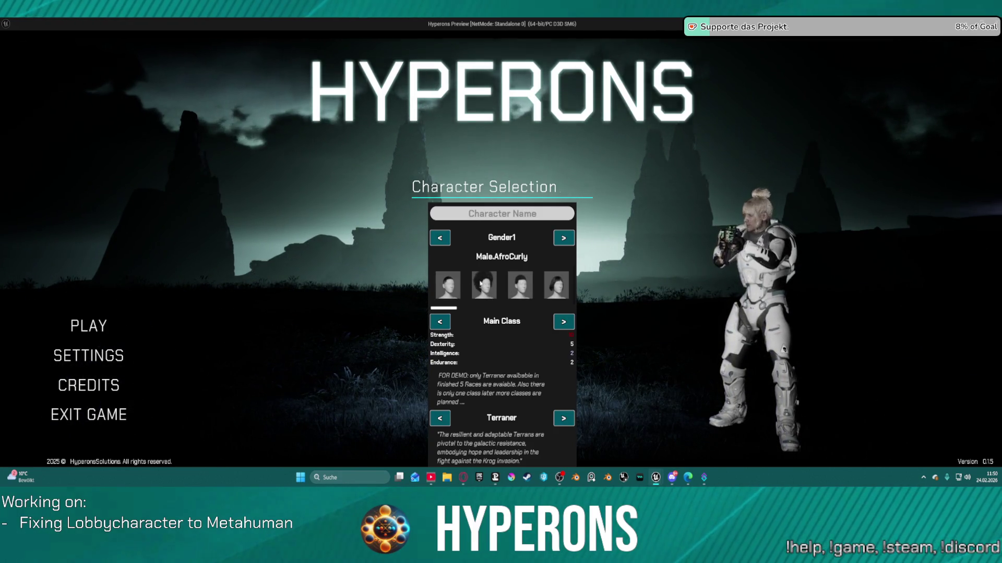
# Step: Cycle the hairstyle through Male.BobBangs, Male.BuzzCut and Male.Clean to Male.UpdoBuns
pyautogui.click(557, 288)
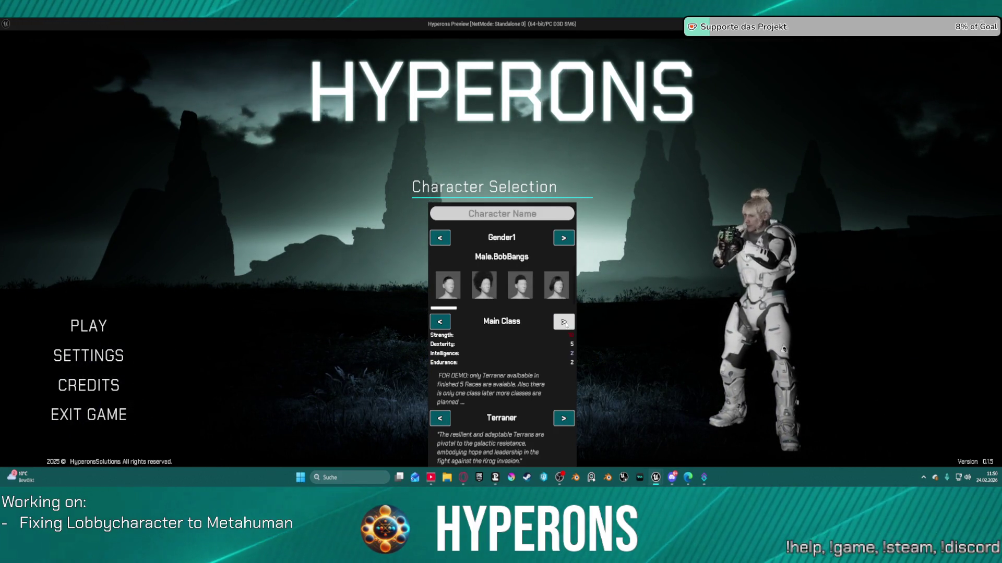
pyautogui.scroll(-2, 518, 292)
pyautogui.click(524, 291)
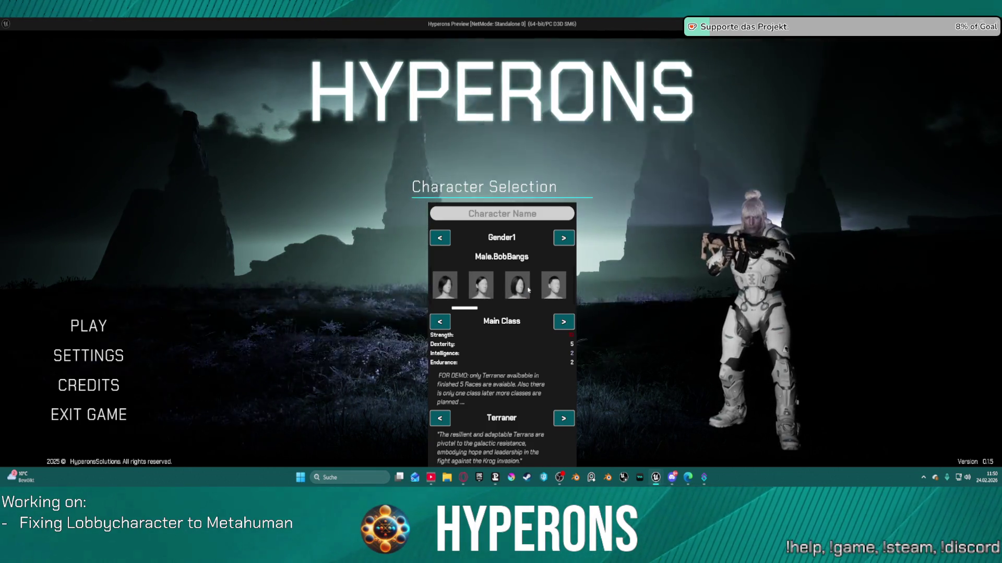
pyautogui.scroll(-1, 537, 286)
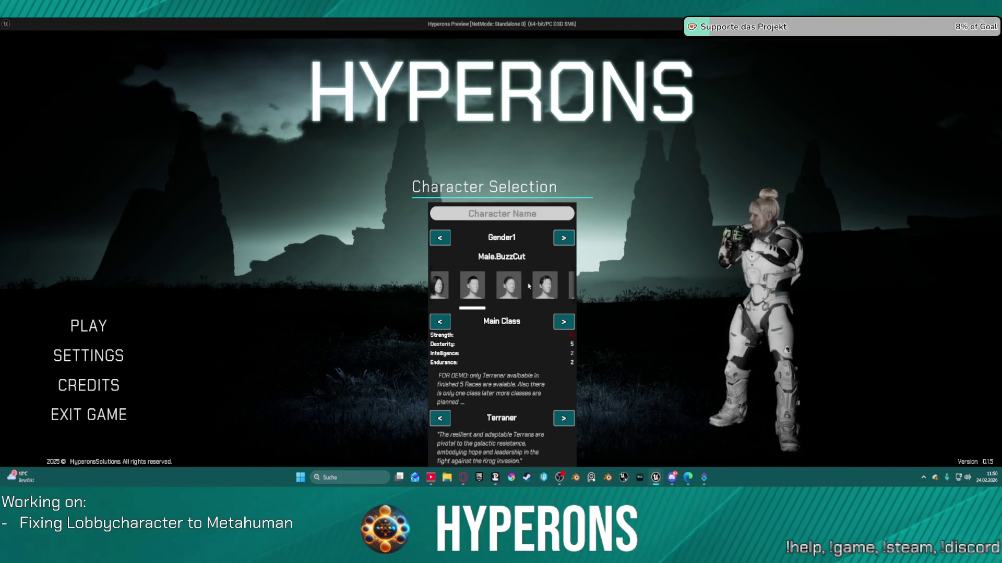
pyautogui.scroll(-1, 538, 286)
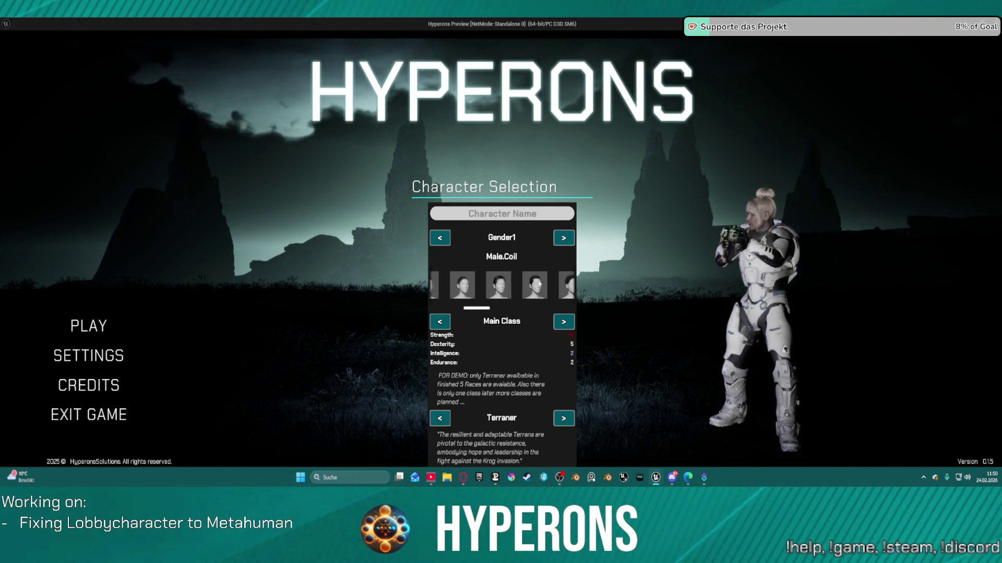
pyautogui.click(537, 283)
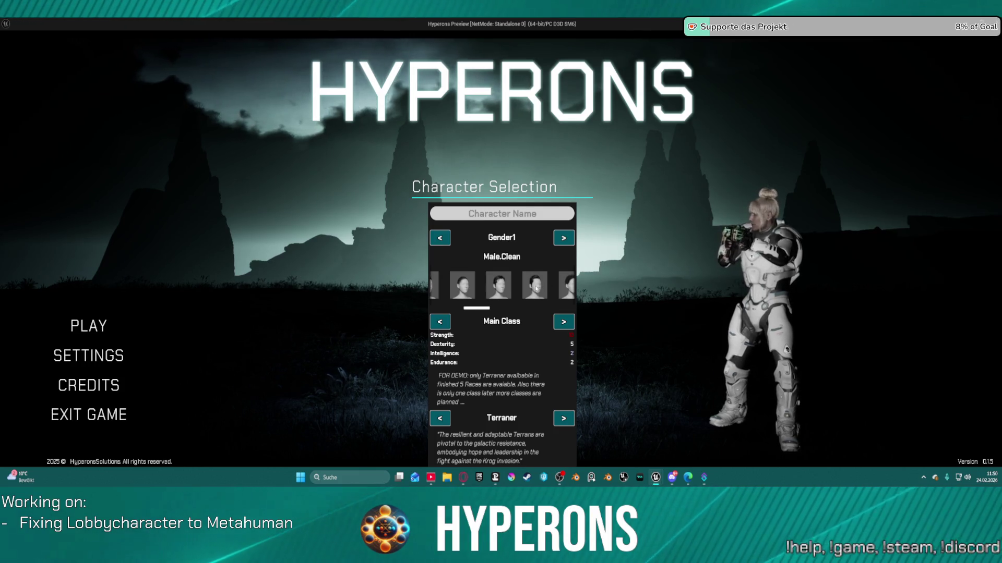
pyautogui.scroll(-1, 534, 282)
pyautogui.scroll(-1, 534, 283)
pyautogui.click(547, 284)
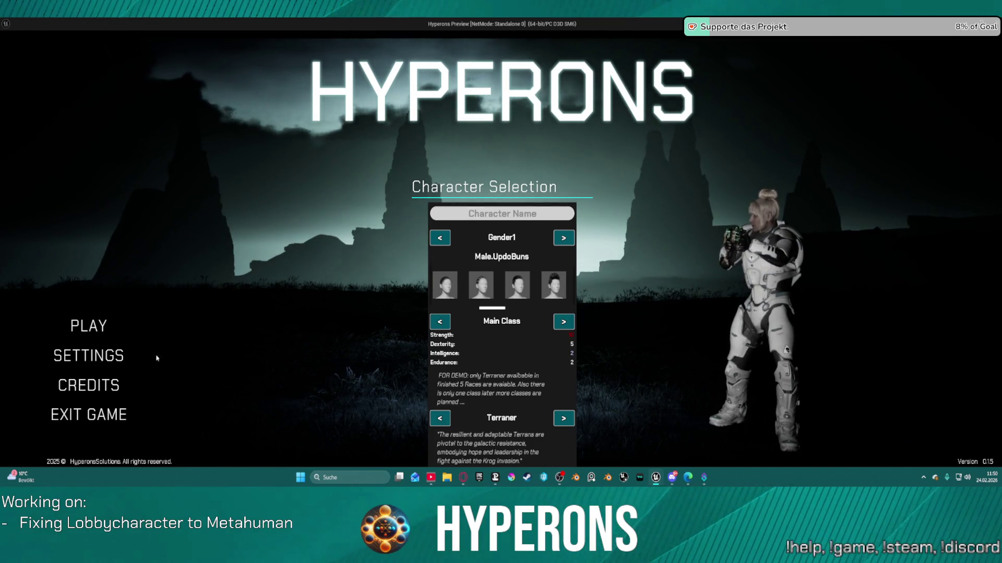
# Step: Restart the preview, select the saved mohawk character, and continue to location choice
pyautogui.press('Escape')
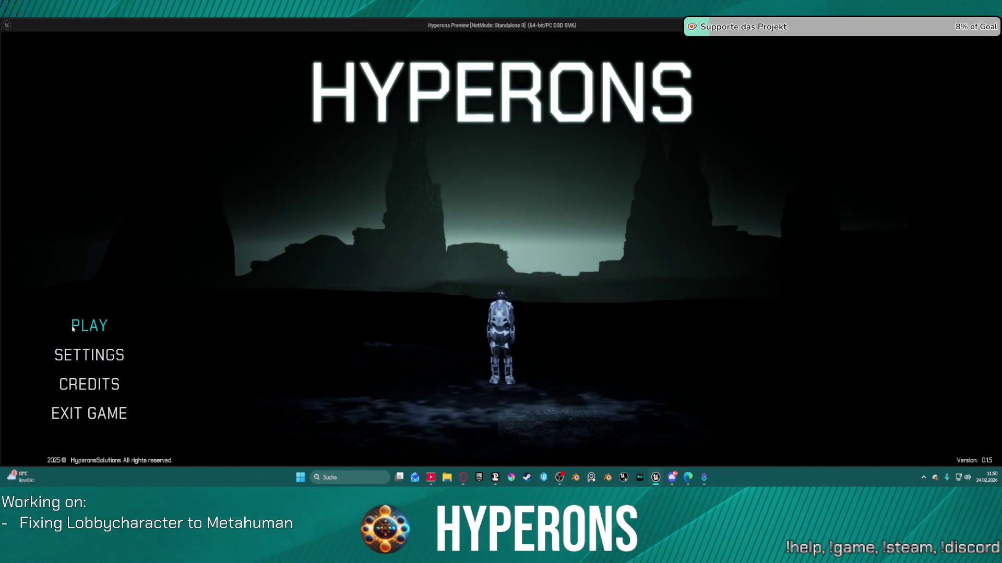
pyautogui.click(482, 263)
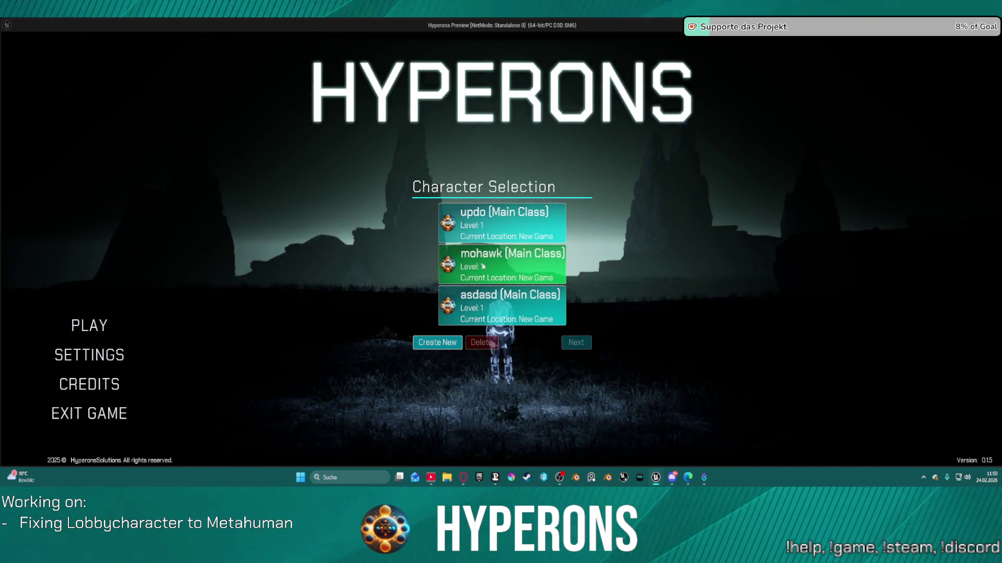
pyautogui.click(437, 342)
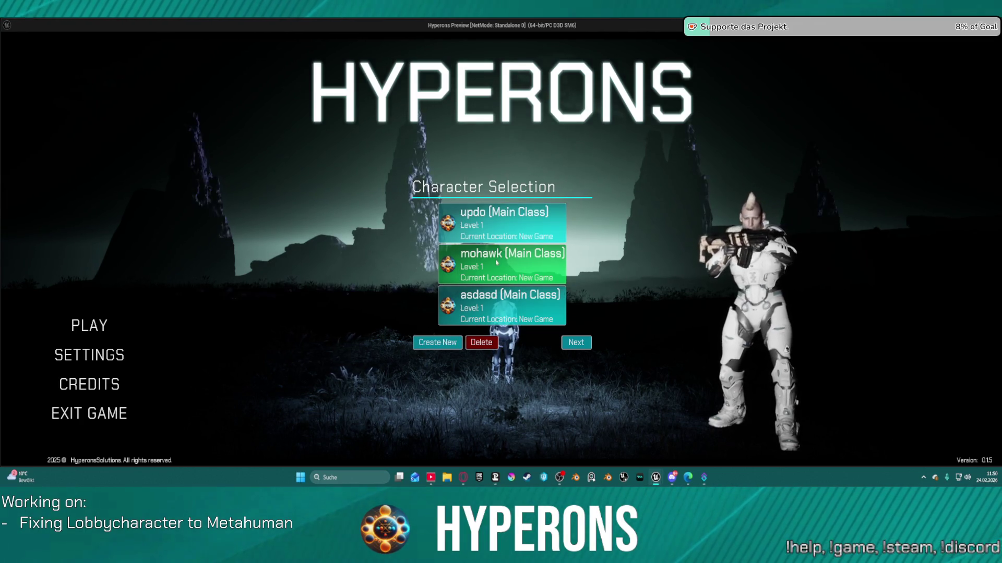
pyautogui.click(576, 342)
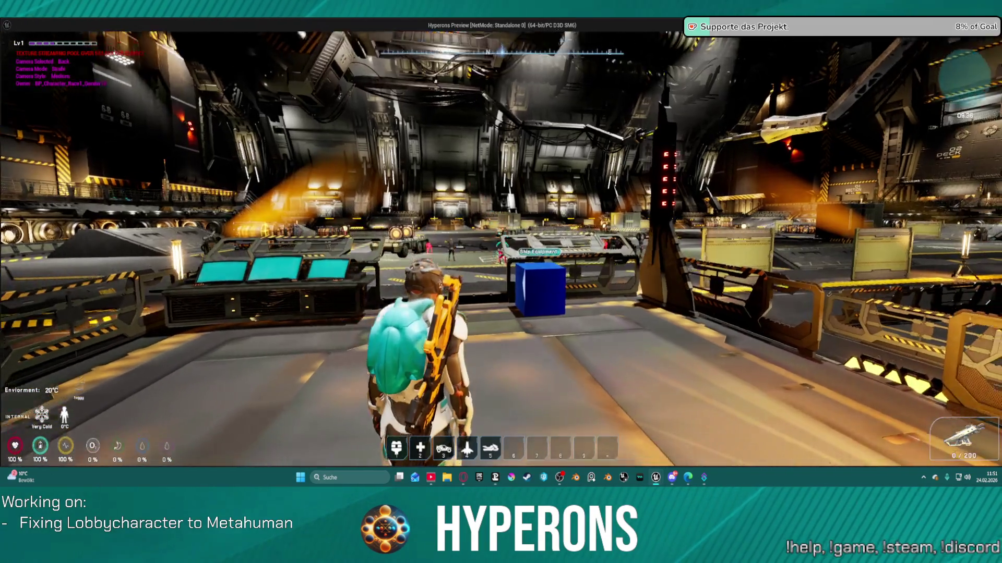
# Step: In the inventory's equipment view, remove the helmet to inspect the mohawk hair, then re-equip it
pyautogui.press('i')
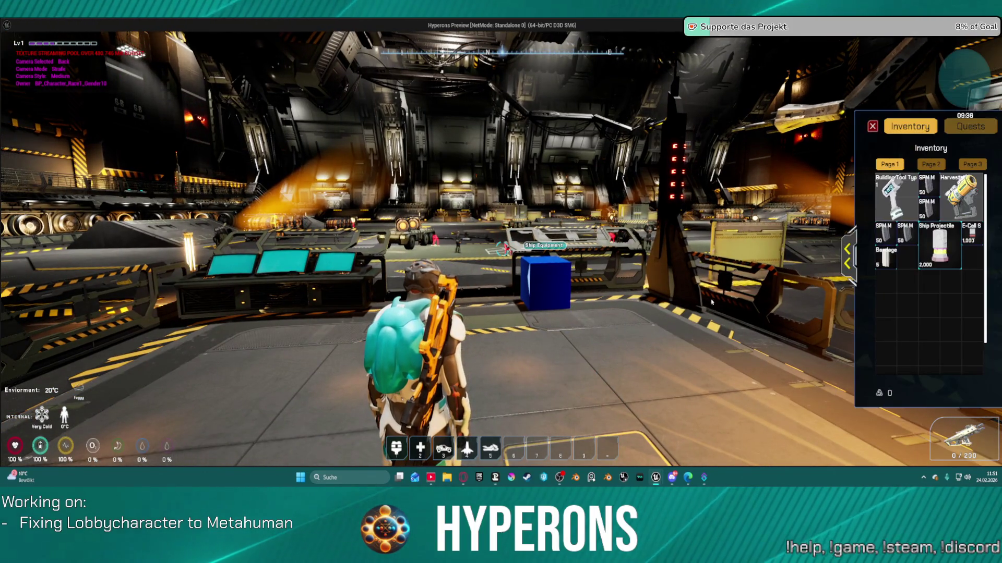
pyautogui.click(852, 249)
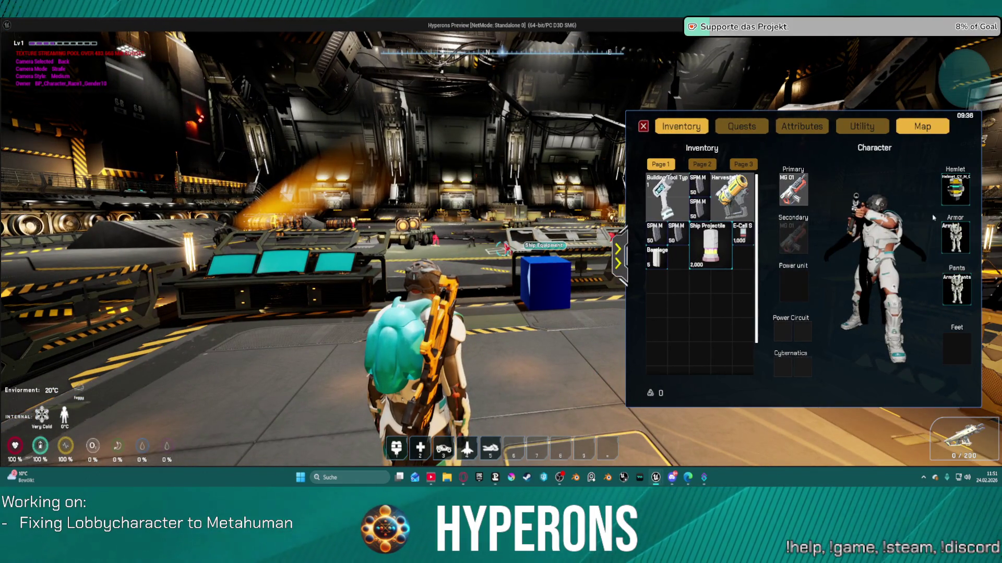
pyautogui.rightClick(965, 187)
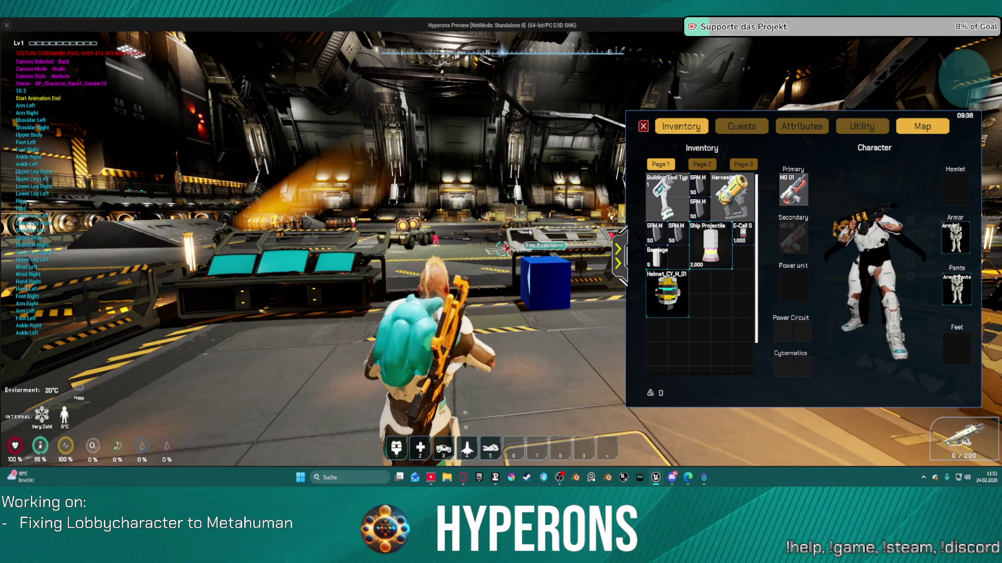
pyautogui.moveTo(494, 271); pyautogui.dragTo(618, 273)
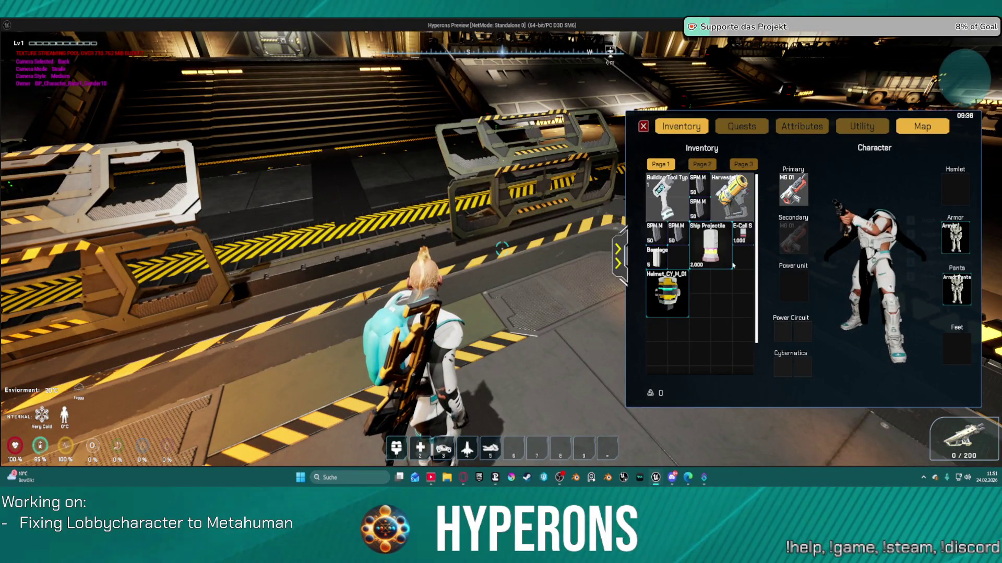
pyautogui.rightClick(686, 289)
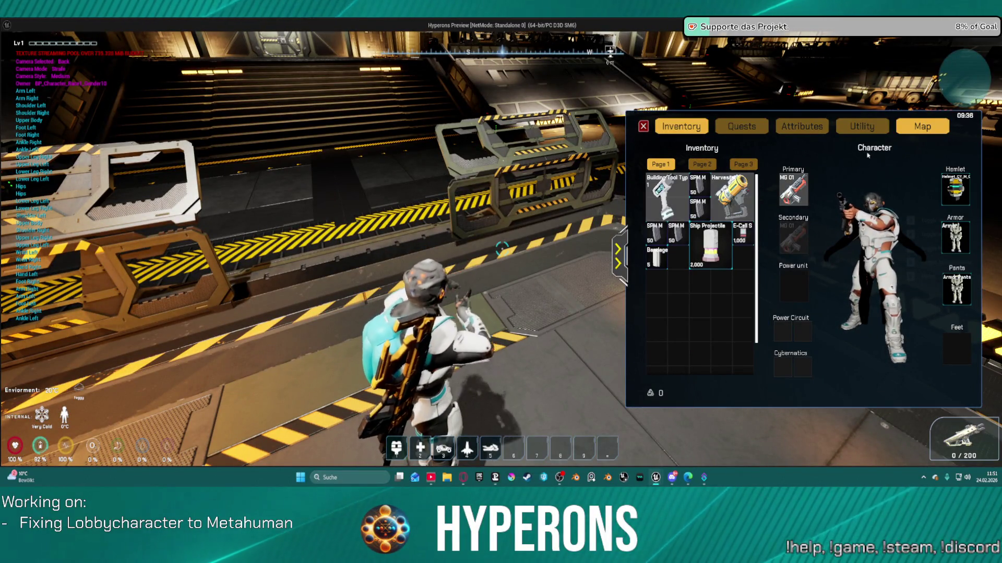
pyautogui.press('i')
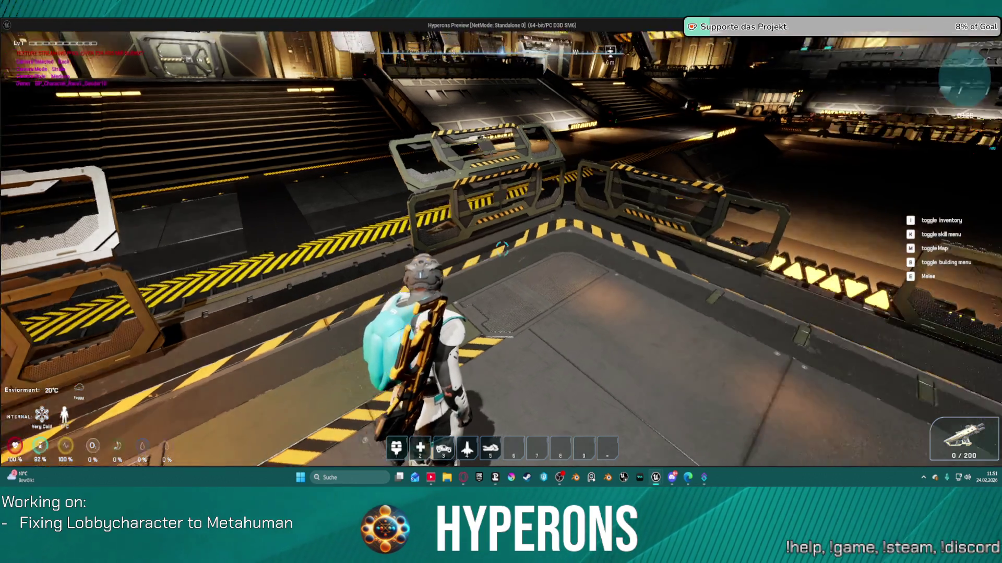
pyautogui.press('i')
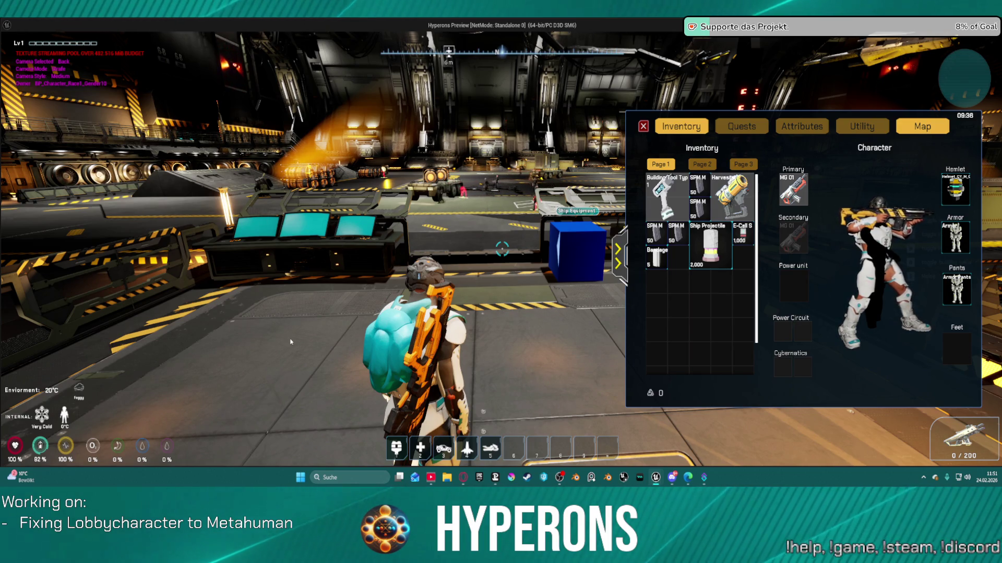
# Step: Close the inventory and walk across the hangar floor past the light stand
pyautogui.press('i')
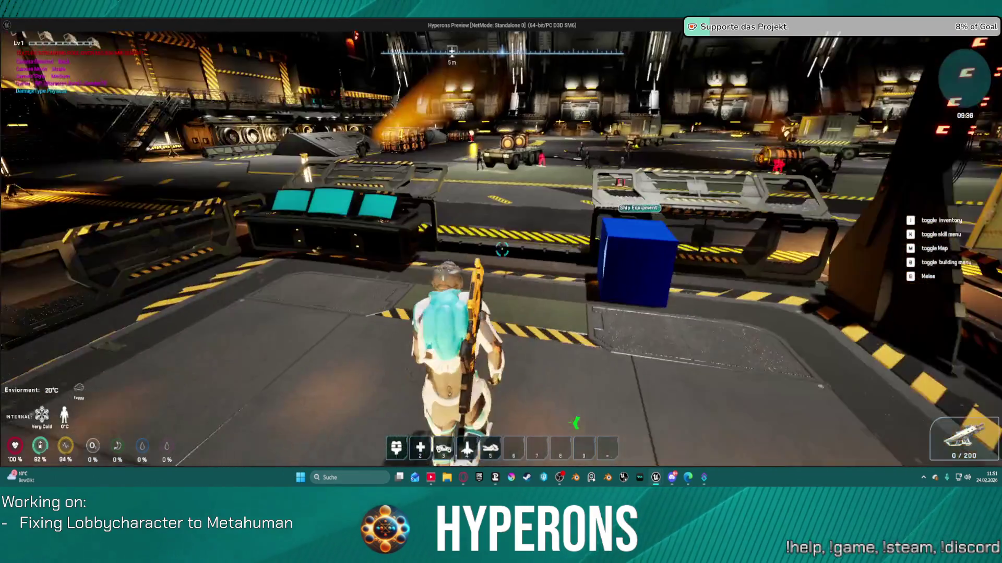
pyautogui.press('w')
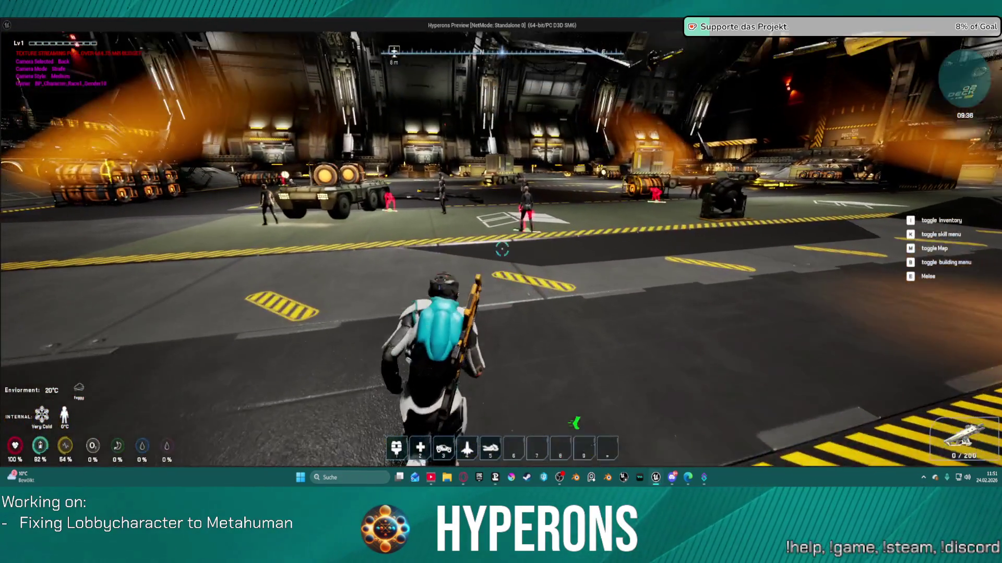
pyautogui.press('w')
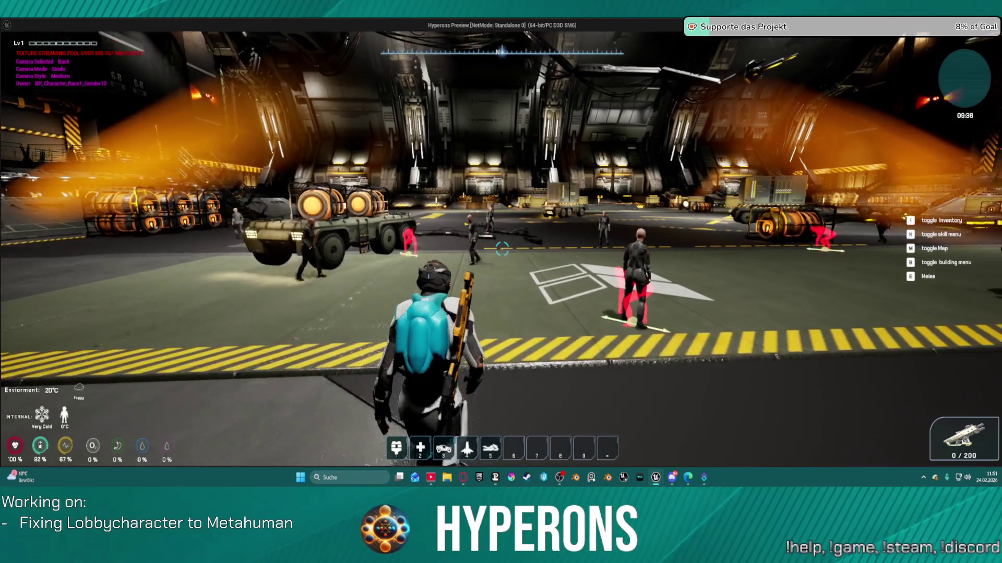
pyautogui.press('w')
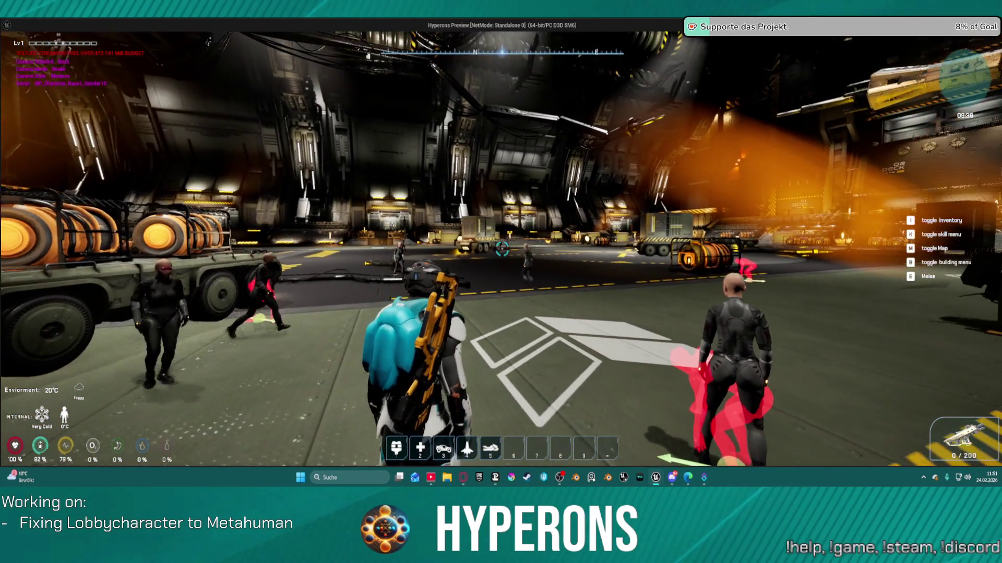
pyautogui.press('s')
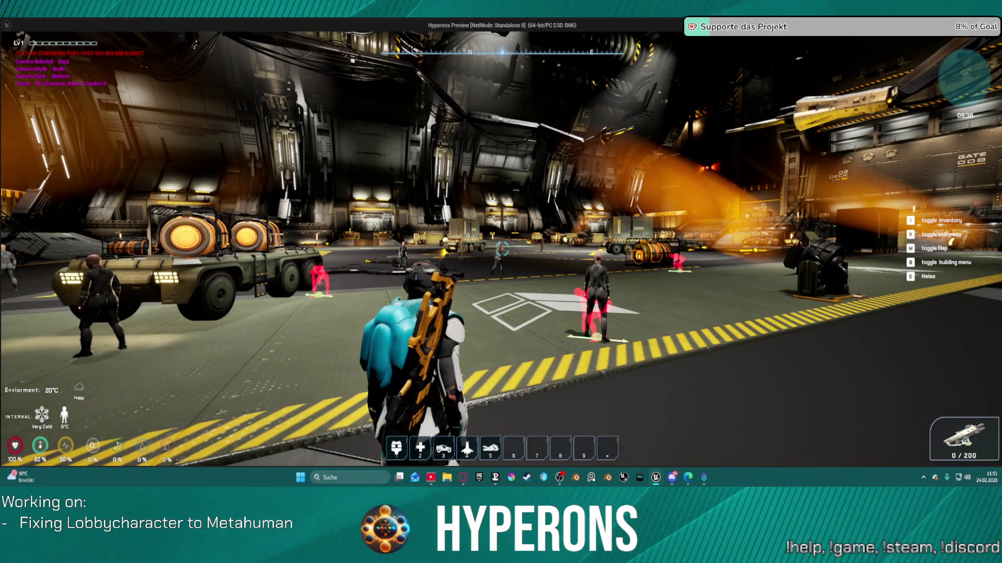
pyautogui.press('w')
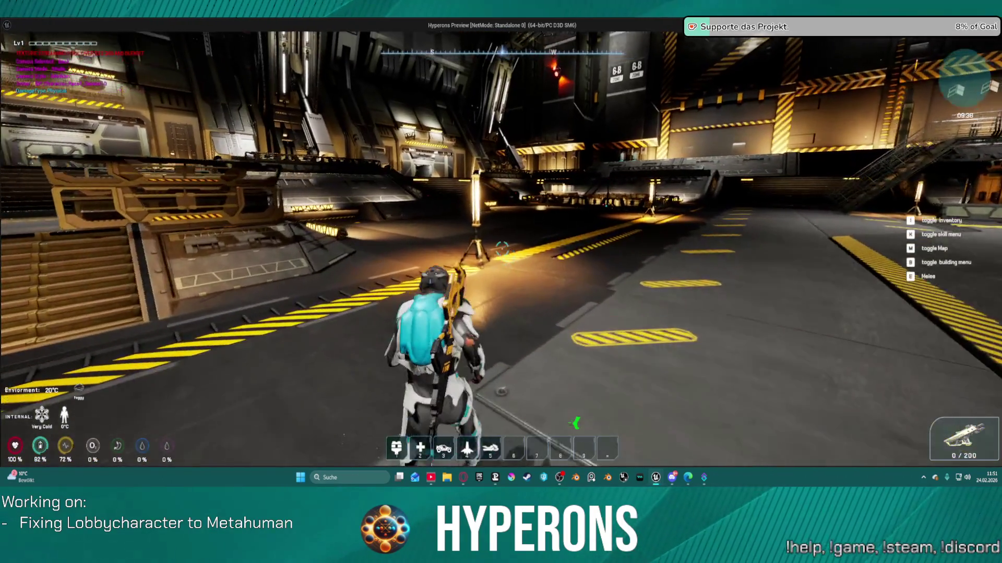
pyautogui.press('w')
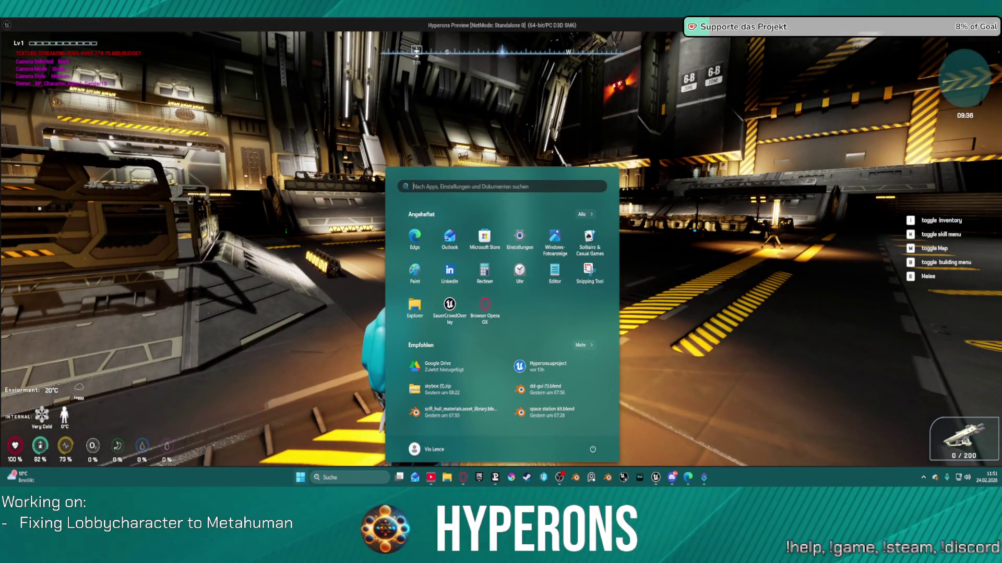
pyautogui.hotkey('alt', 'Tab')
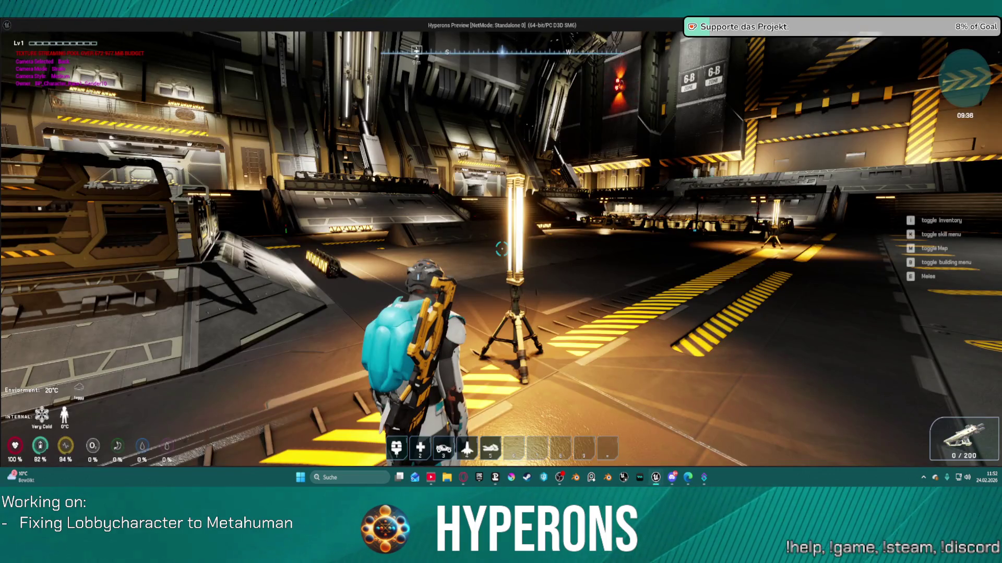
pyautogui.press('w')
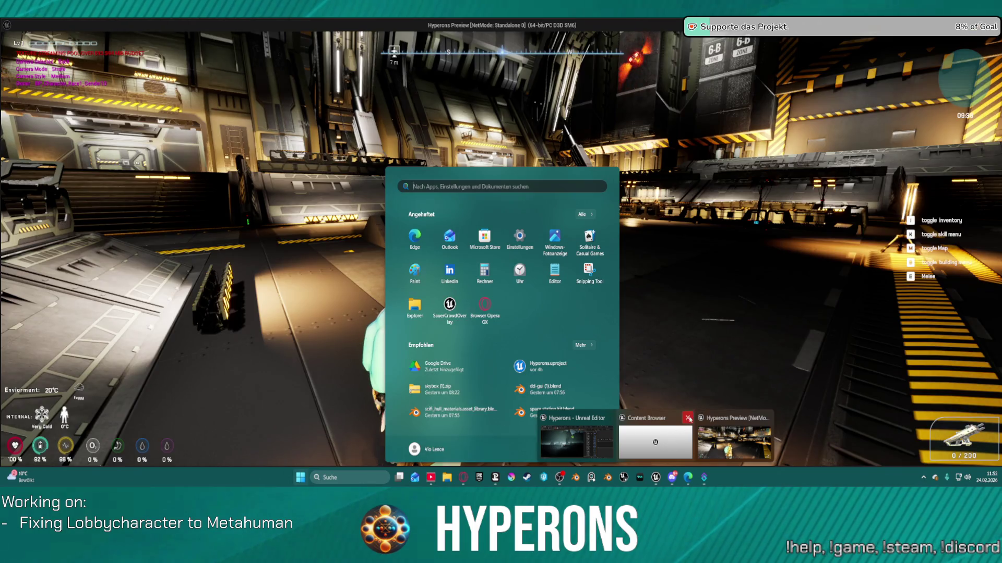
pyautogui.click(694, 327)
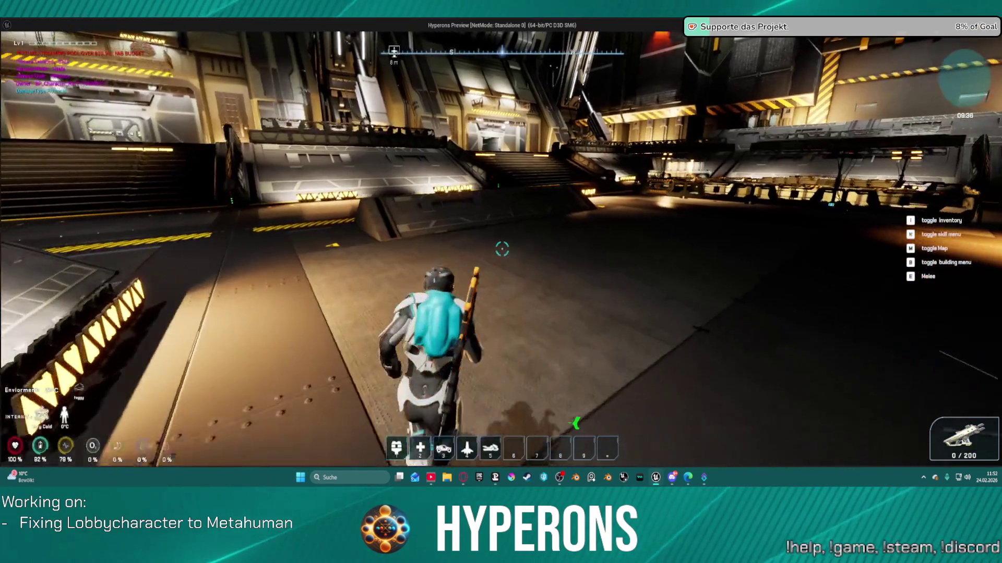
# Step: Drop to the lower floor, climb the staircase, and walk through the corridor into the elevator bay
pyautogui.press('w')
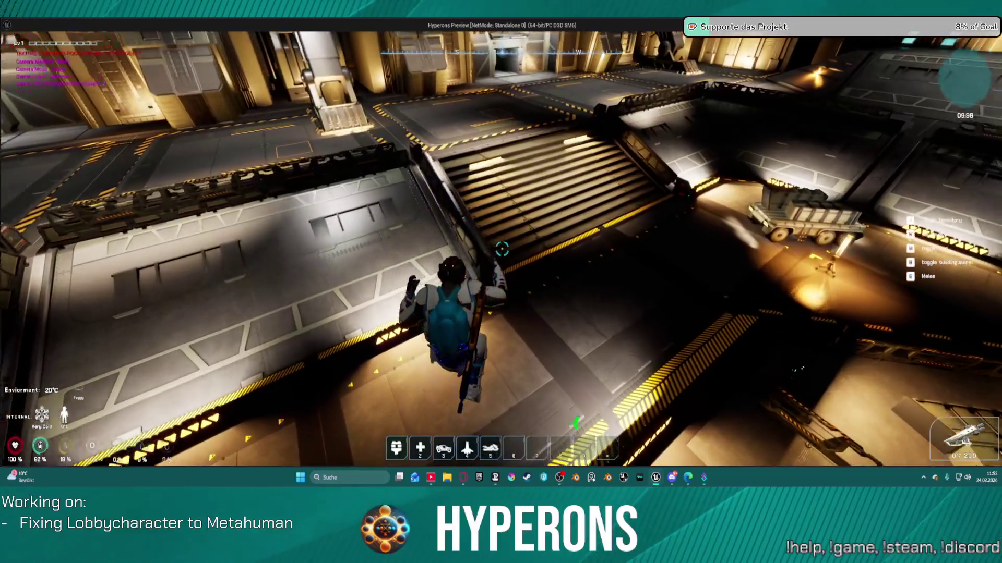
pyautogui.press('w')
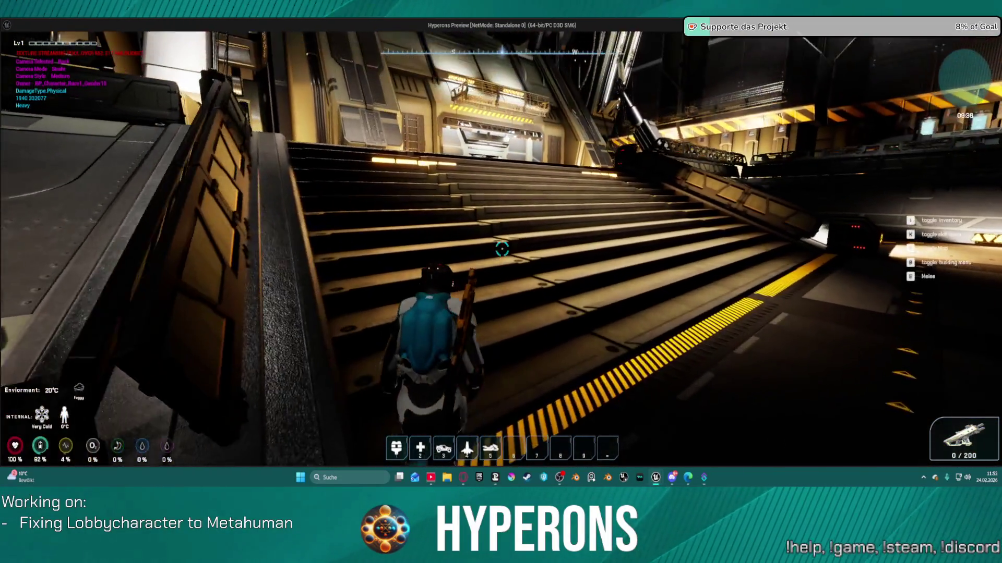
pyautogui.press('w')
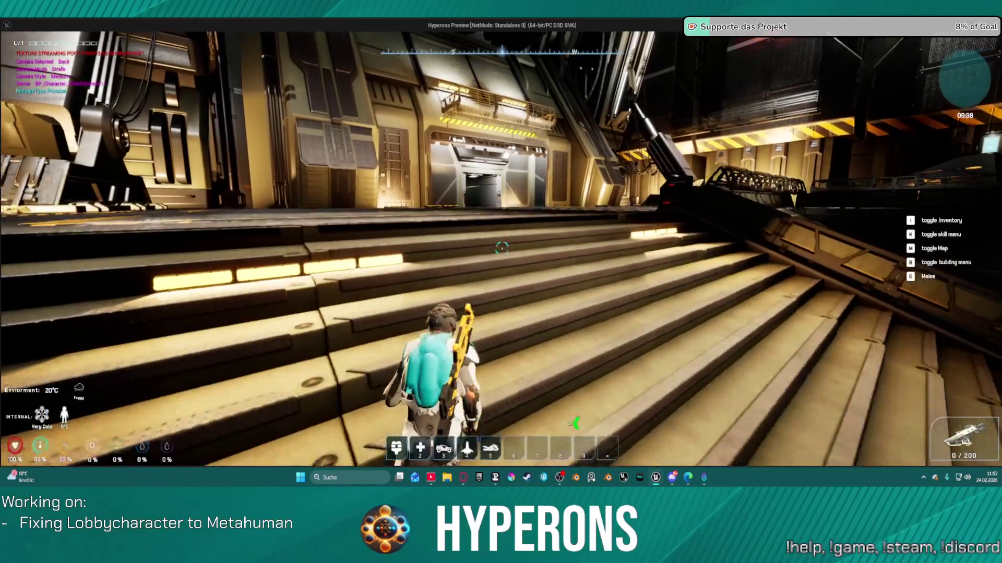
pyautogui.press('w')
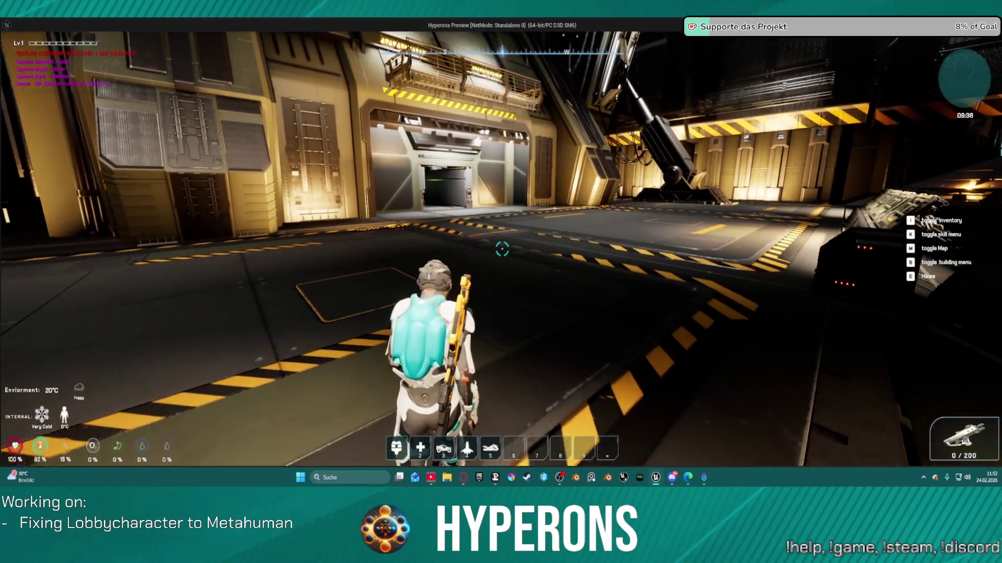
pyautogui.press('w')
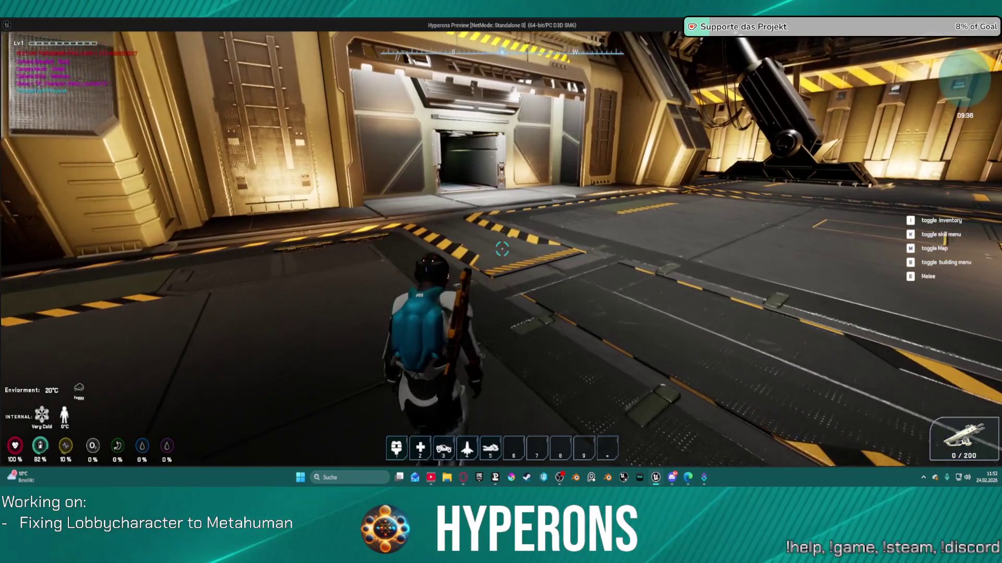
pyautogui.press('w')
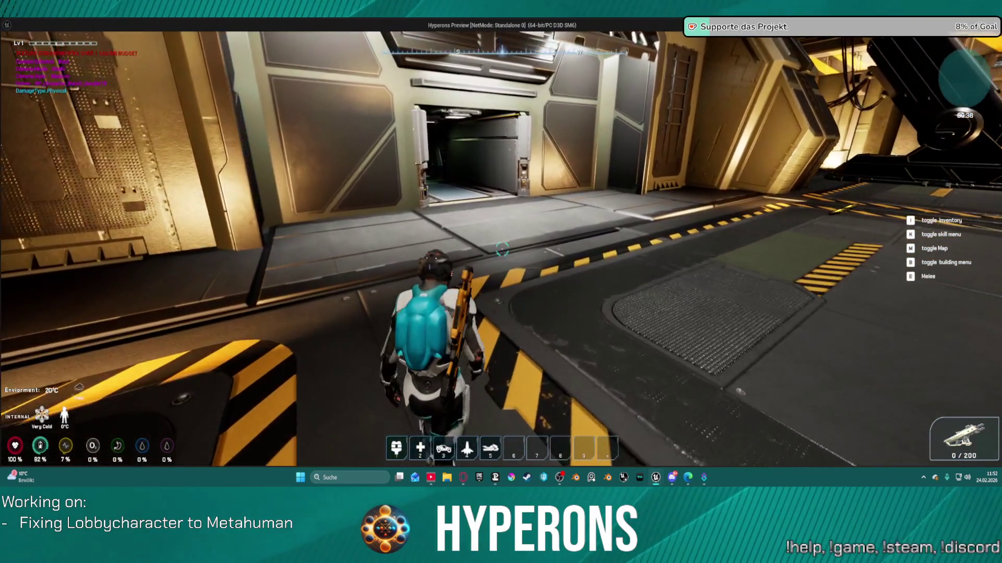
pyautogui.press('w')
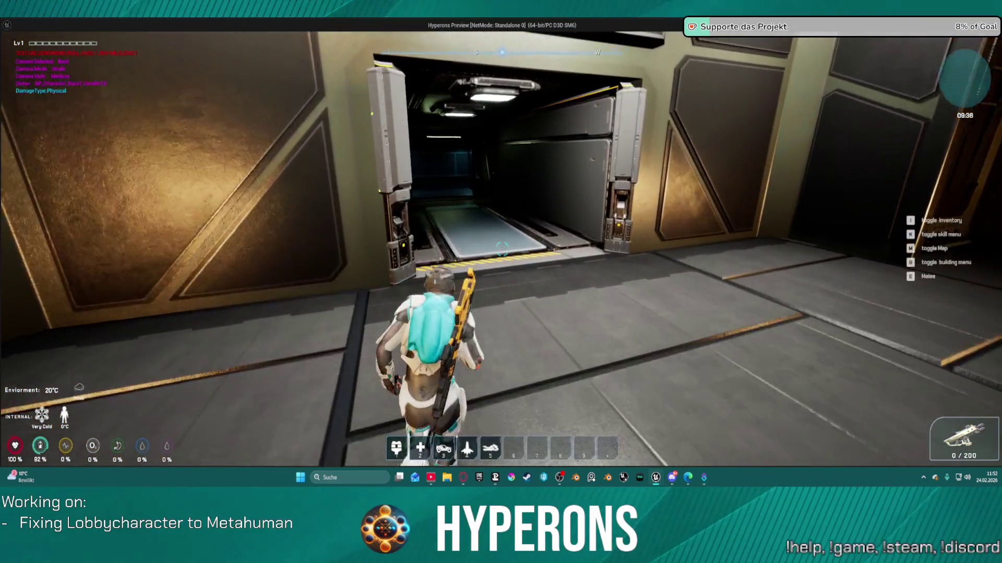
pyautogui.press('w')
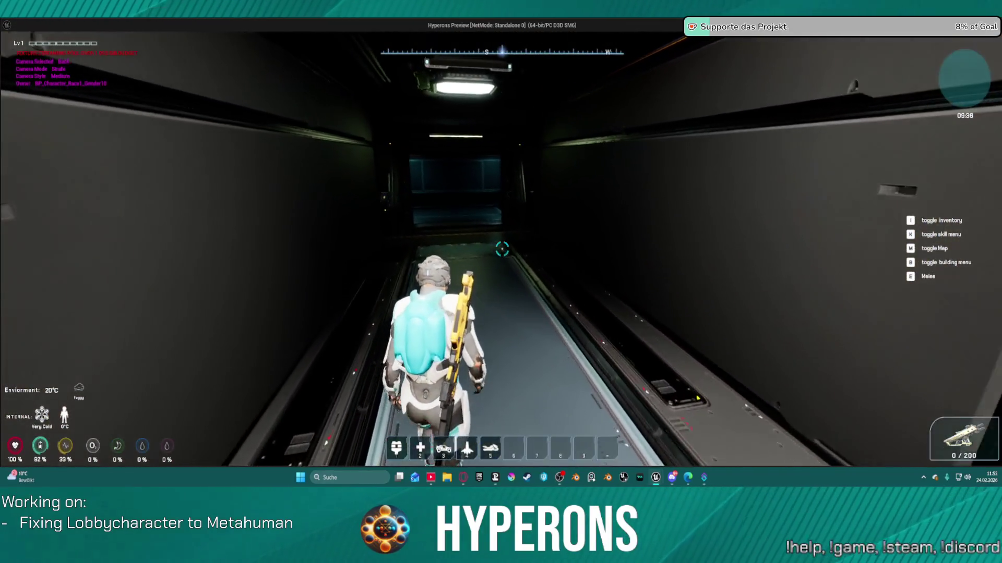
pyautogui.press('w')
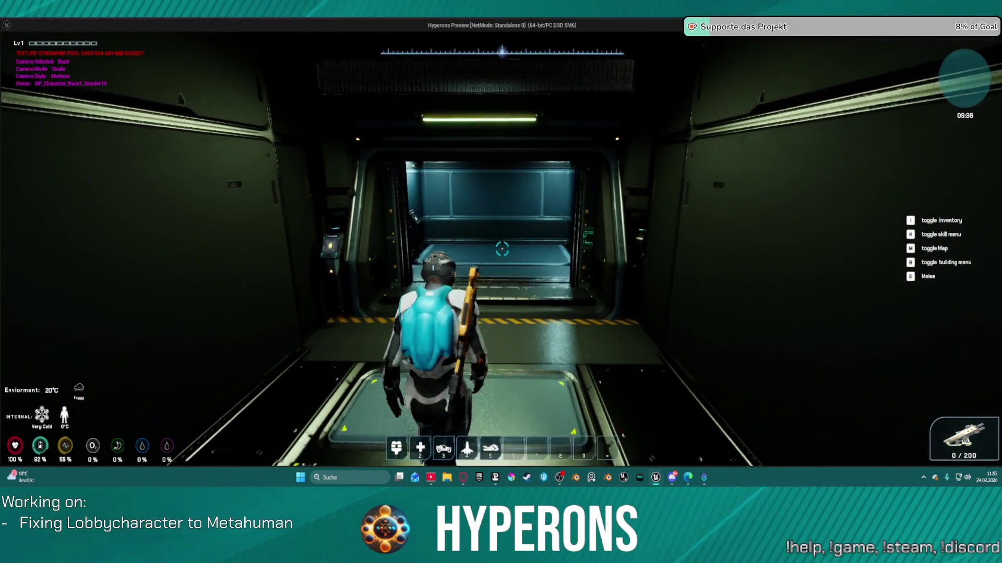
pyautogui.press('w')
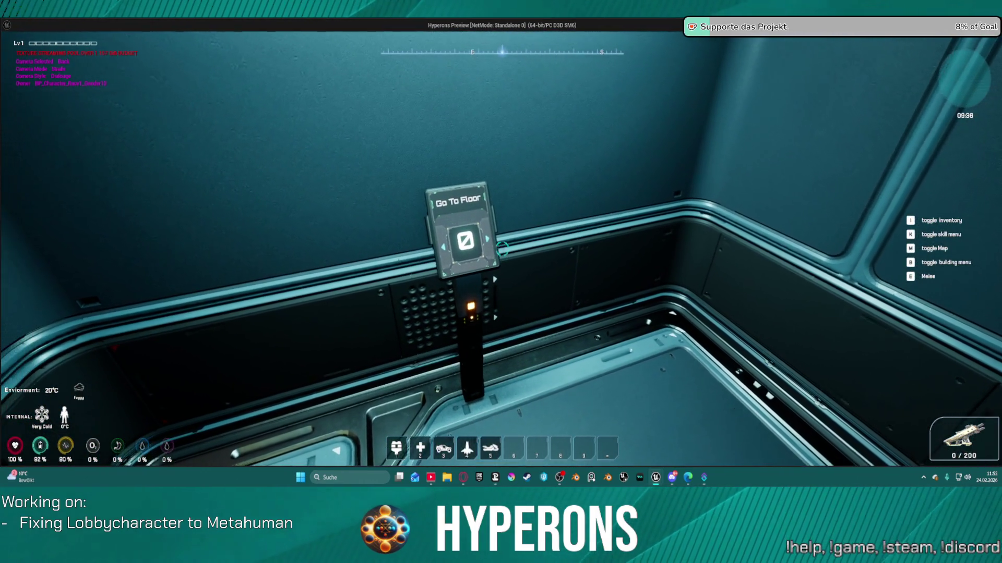
# Step: Take the elevator down, walk through the hangar to the red NPC, then stop the preview
pyautogui.press('e')
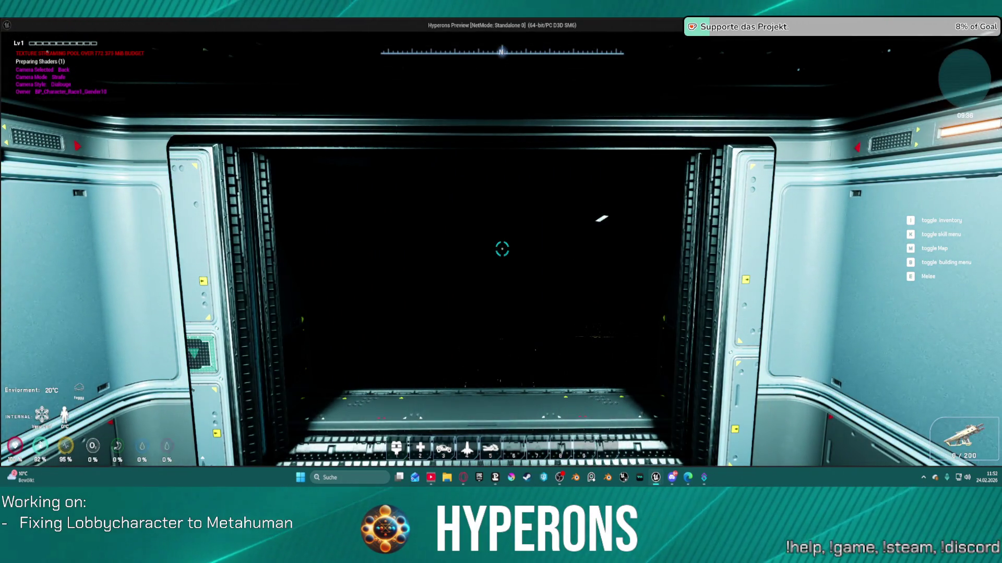
pyautogui.press('w')
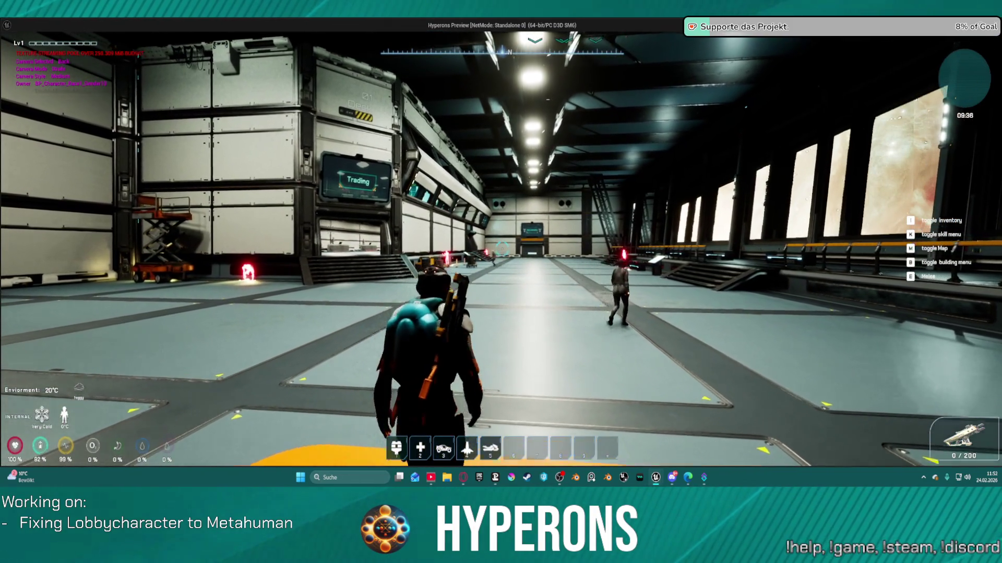
pyautogui.press('w')
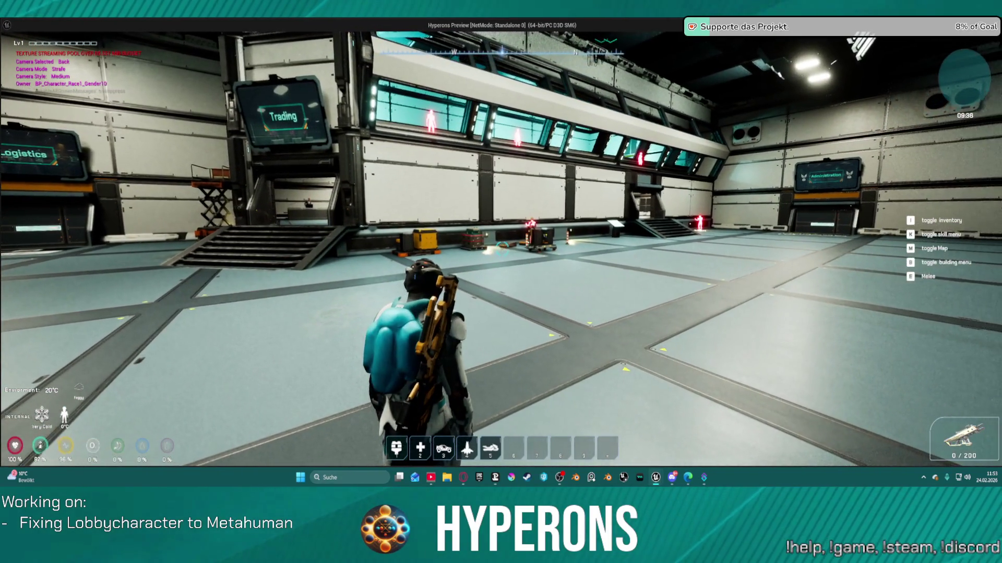
pyautogui.press('w')
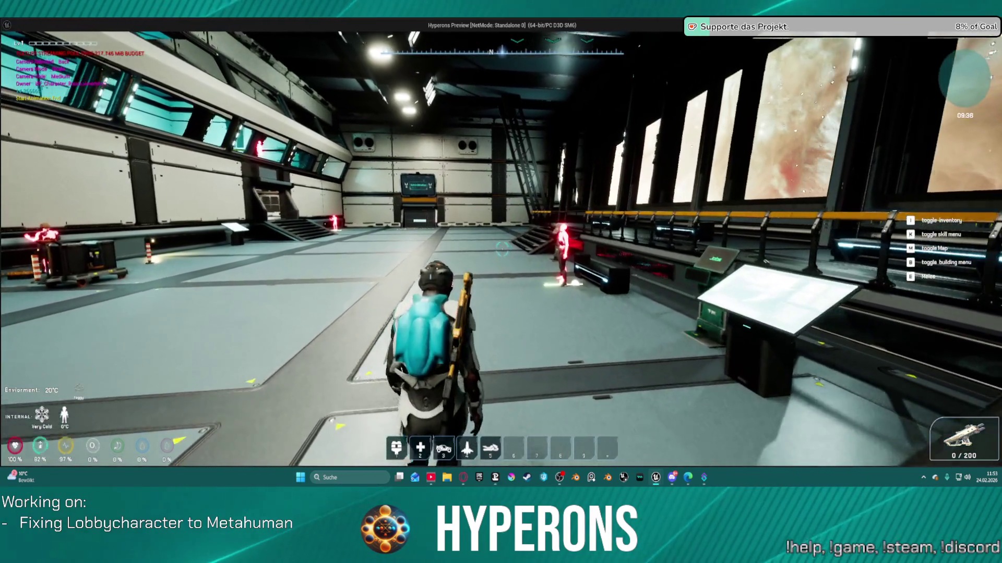
pyautogui.press('w')
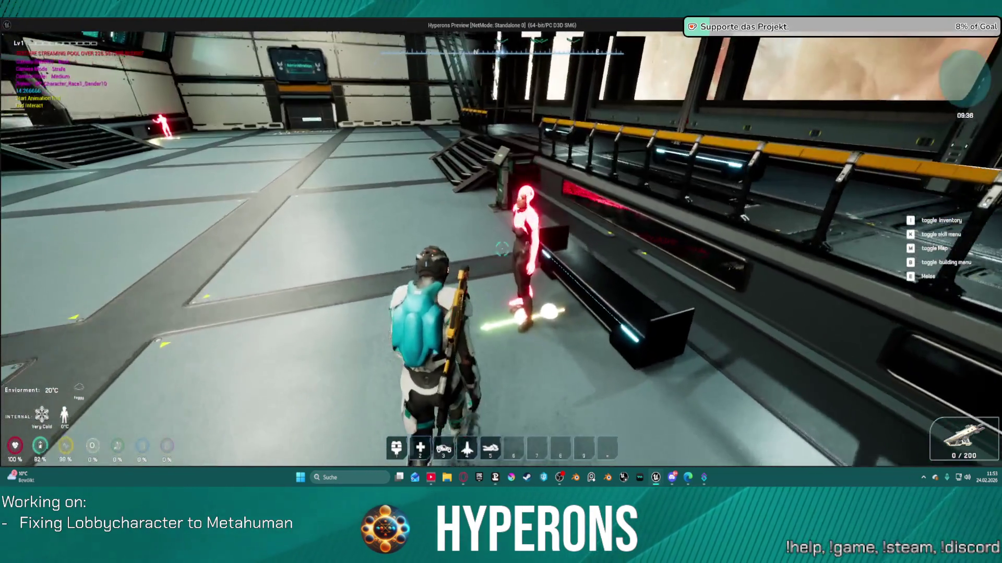
pyautogui.press('s')
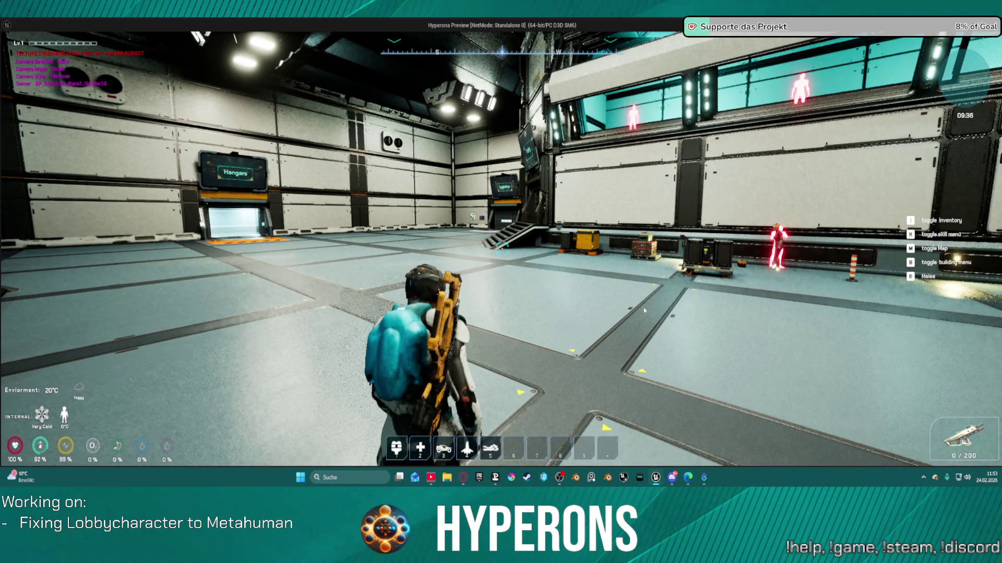
pyautogui.press('Escape')
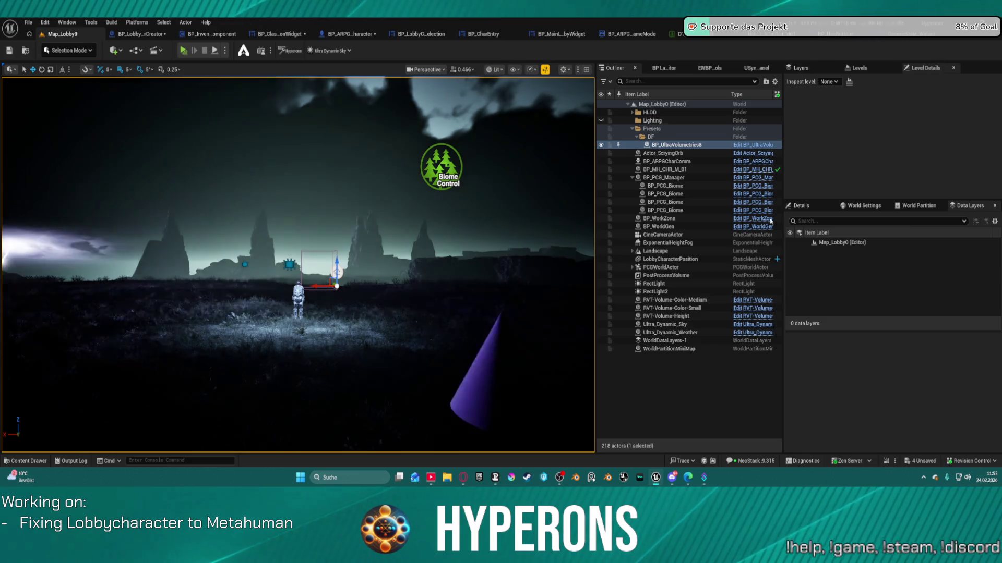
# Step: Save the level packages and rerun Obj Dump from console history while viewing the lobby character
pyautogui.hotkey('ctrl', 's')
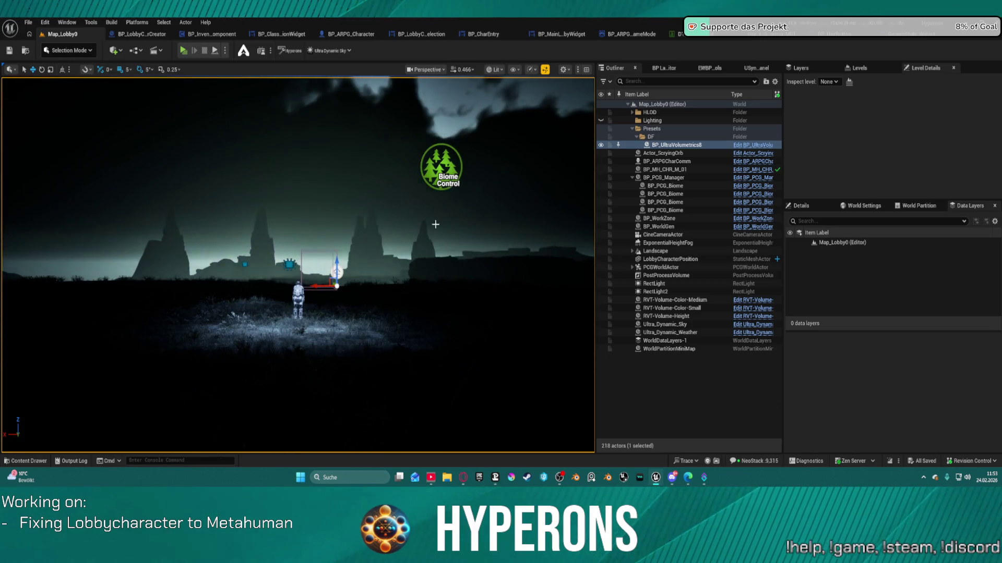
pyautogui.moveTo(435, 224)
pyautogui.mouseDown()
pyautogui.moveTo(313, 183)
pyautogui.moveTo(391, 156)
pyautogui.moveTo(376, 167)
pyautogui.moveTo(360, 133)
pyautogui.moveTo(370, 253)
pyautogui.mouseUp()
pyautogui.press('Up')
pyautogui.press('Up')
pyautogui.press('Up')
pyautogui.press('Up')
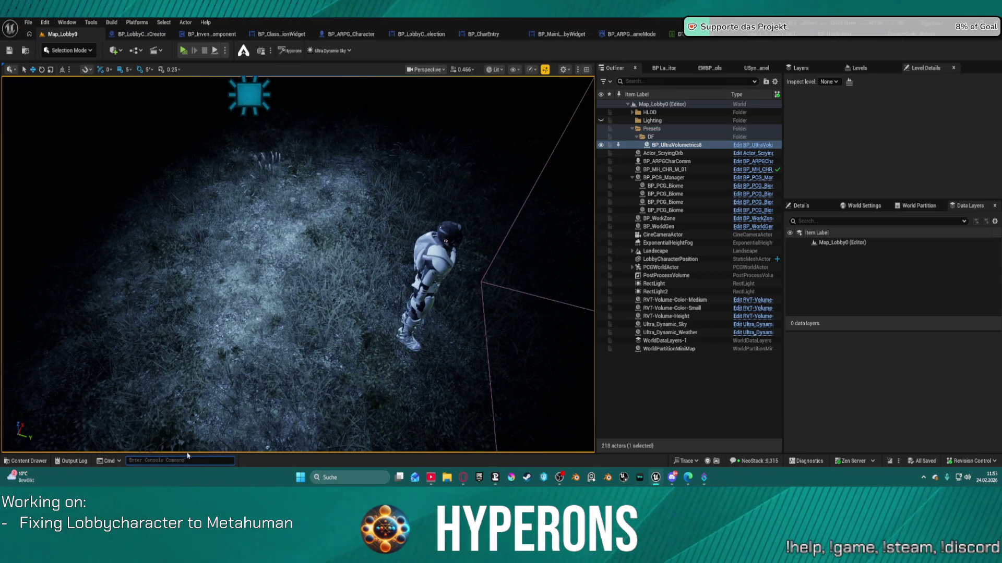
pyautogui.press('Up')
pyautogui.press('Up')
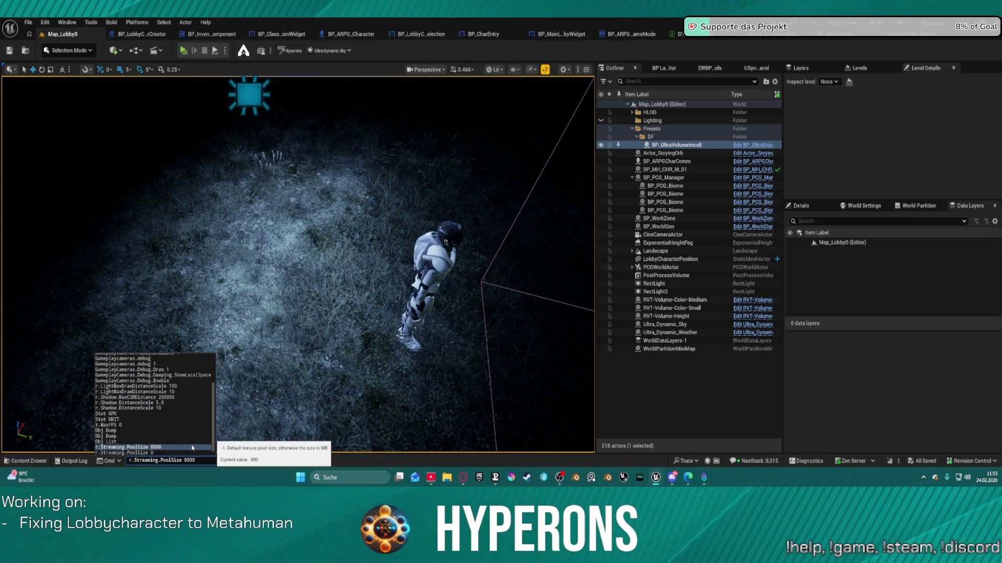
pyautogui.press('Up')
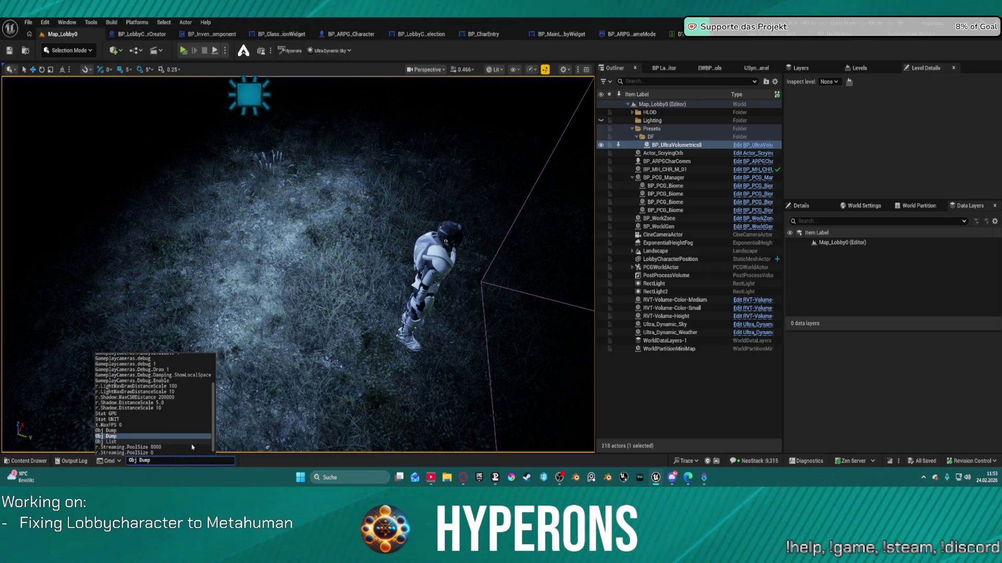
pyautogui.press('Return')
pyautogui.moveTo(197, 170); pyautogui.dragTo(198, 170)
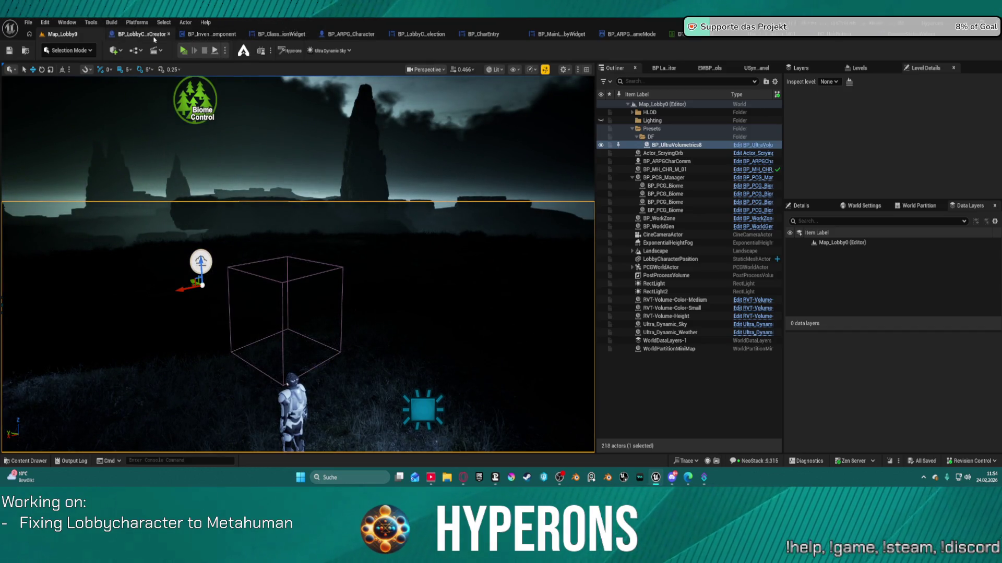
# Step: Open BP_LobbyCharacterCreator, then in the preview compare the mohawk and third saved characters' hair
pyautogui.click(154, 38)
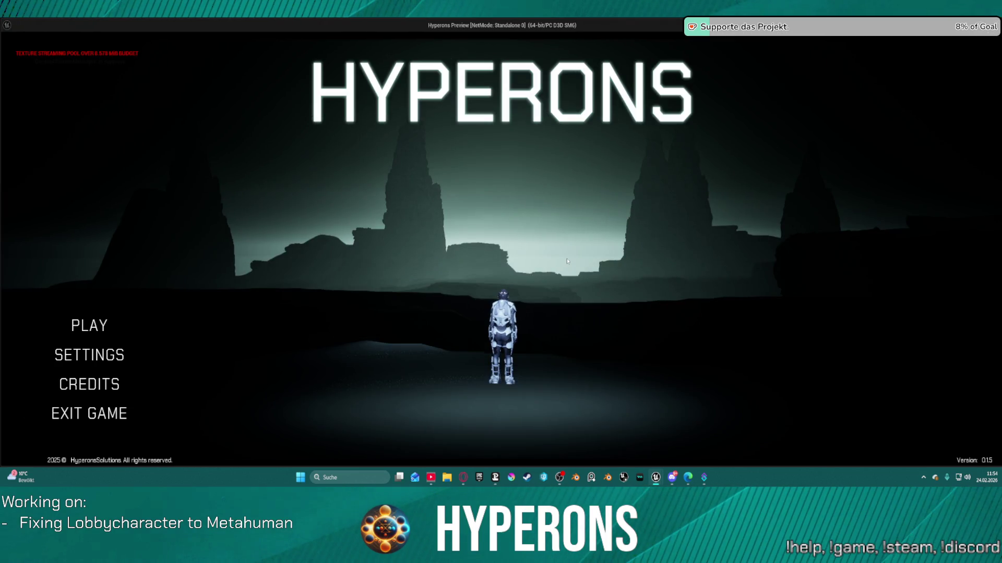
pyautogui.click(81, 331)
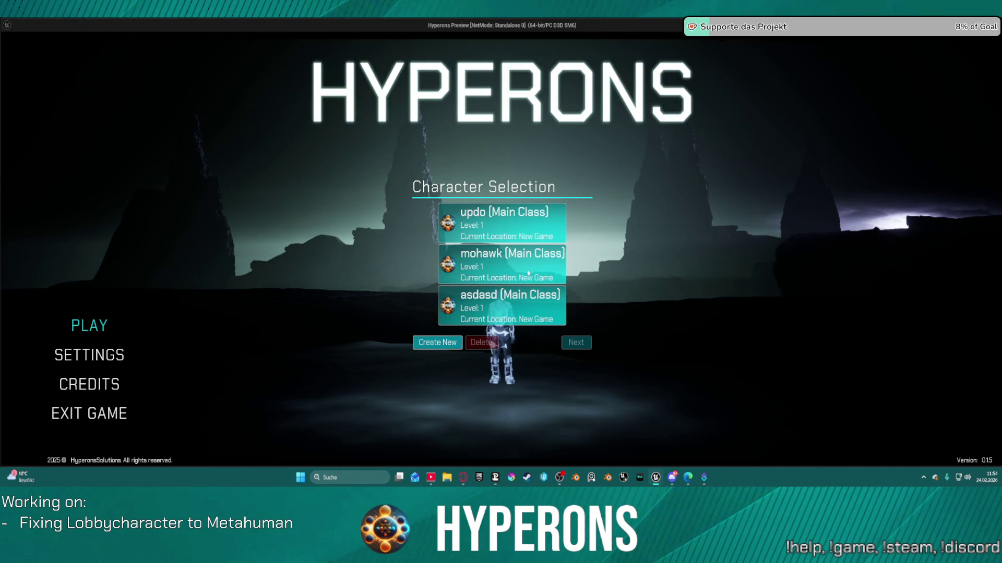
pyautogui.click(489, 260)
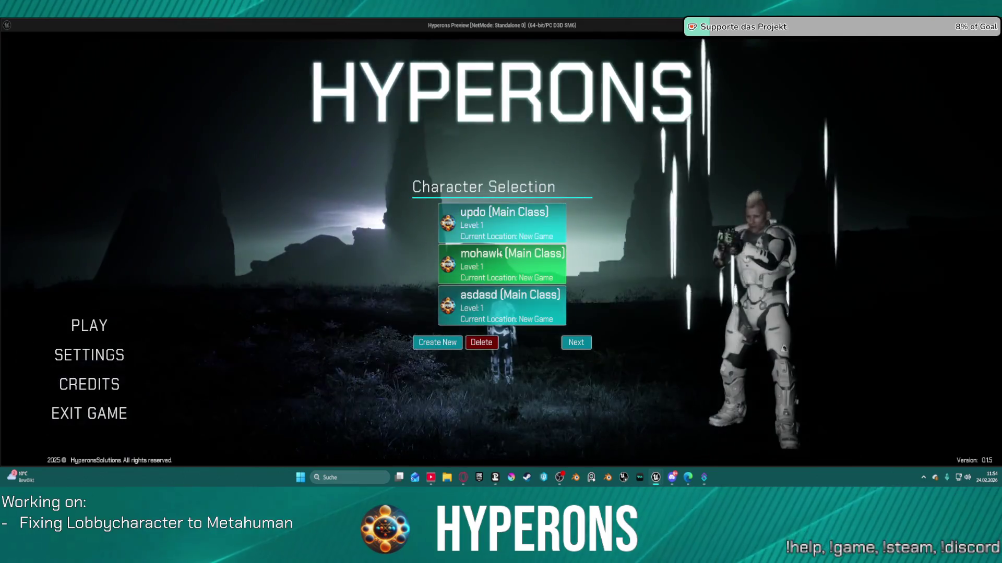
pyautogui.click(502, 319)
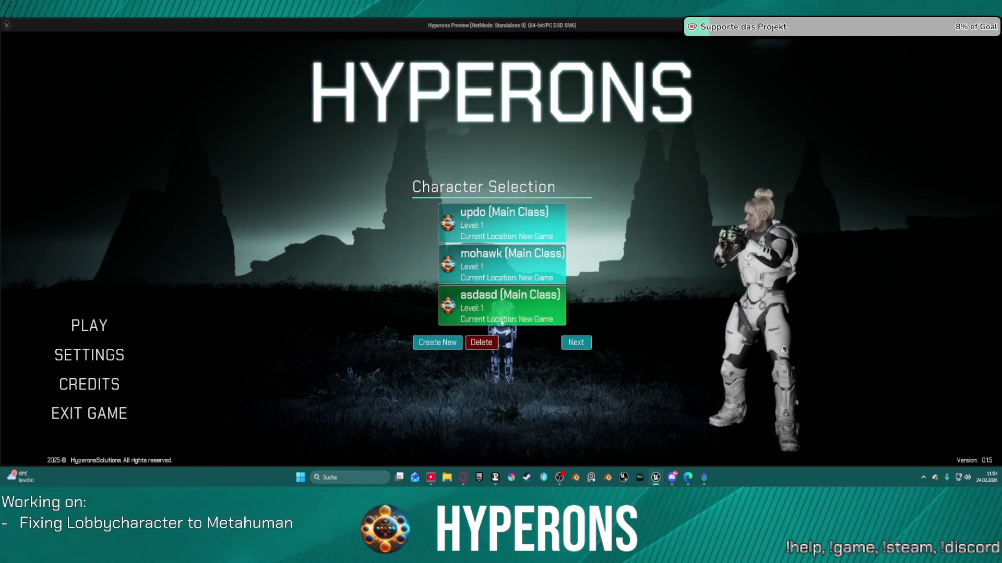
pyautogui.press('Escape')
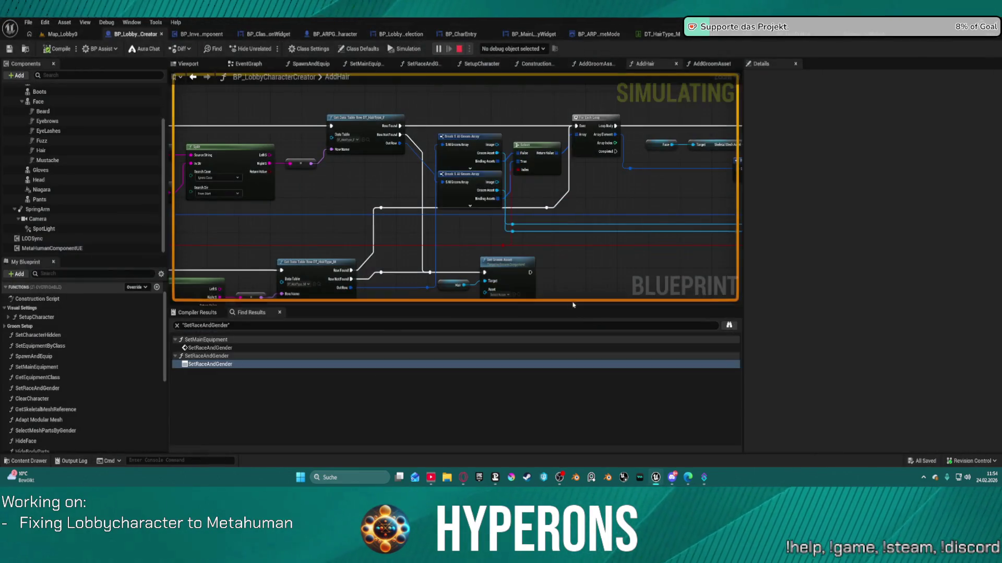
# Step: Pan the AddHair graph to review its string nodes, groom array and Set Groom Asset nodes
pyautogui.moveTo(585, 217)
pyautogui.mouseDown()
pyautogui.moveTo(901, 123)
pyautogui.moveTo(868, 138)
pyautogui.mouseUp()
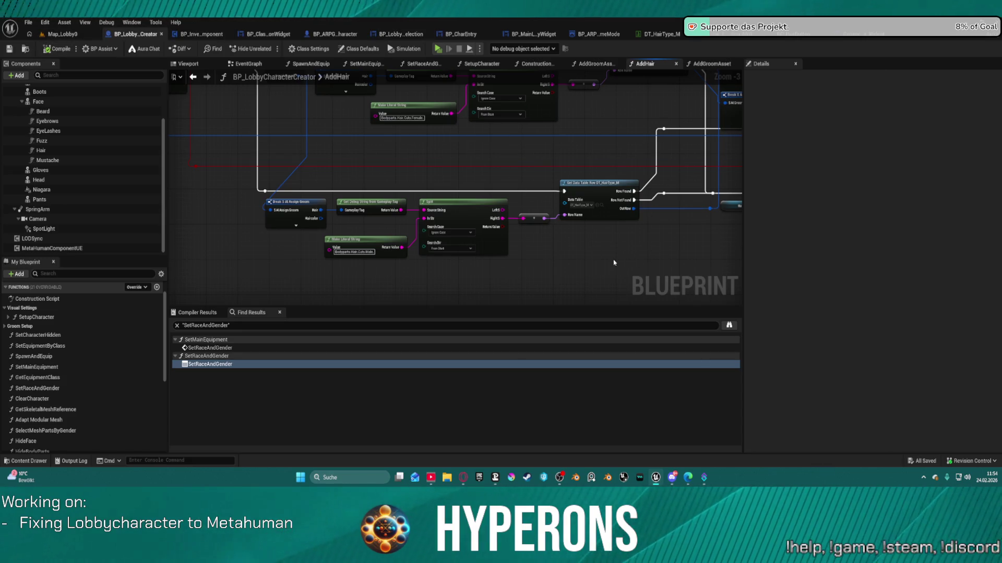
pyautogui.moveTo(639, 276)
pyautogui.mouseDown()
pyautogui.moveTo(565, 273)
pyautogui.moveTo(452, 314)
pyautogui.mouseUp()
pyautogui.scroll(-5, 5, 370)
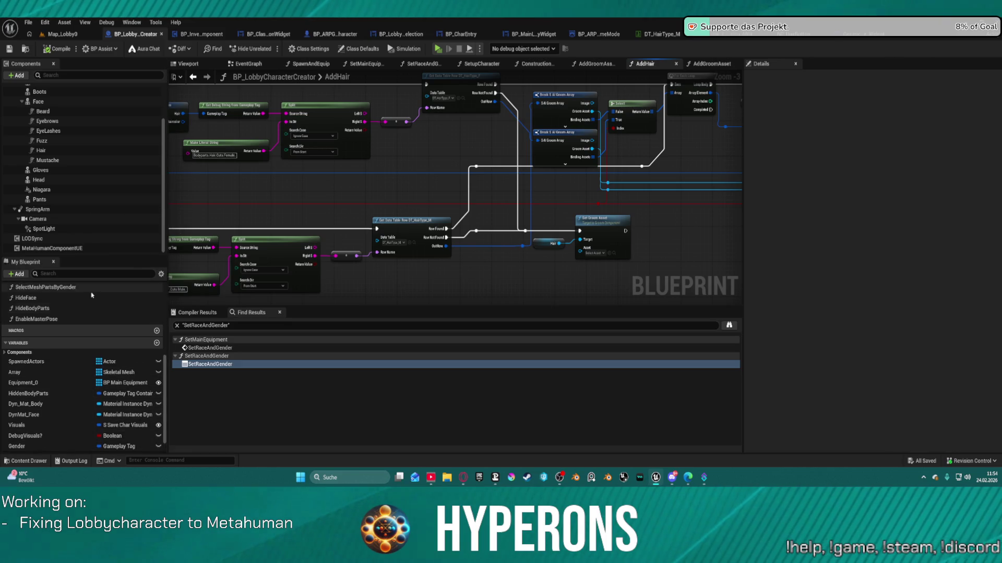
pyautogui.scroll(2, 101, 337)
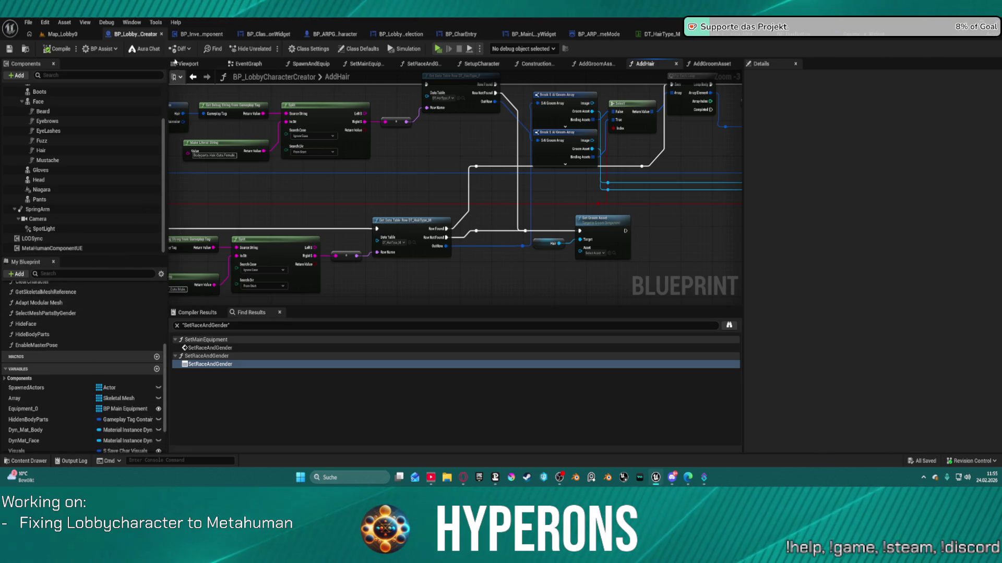
# Step: Review the hair button creation, tag container, Set Image and Groom, and Add Child nodes in AddHairSelectionButtons
pyautogui.click(199, 37)
pyautogui.click(263, 35)
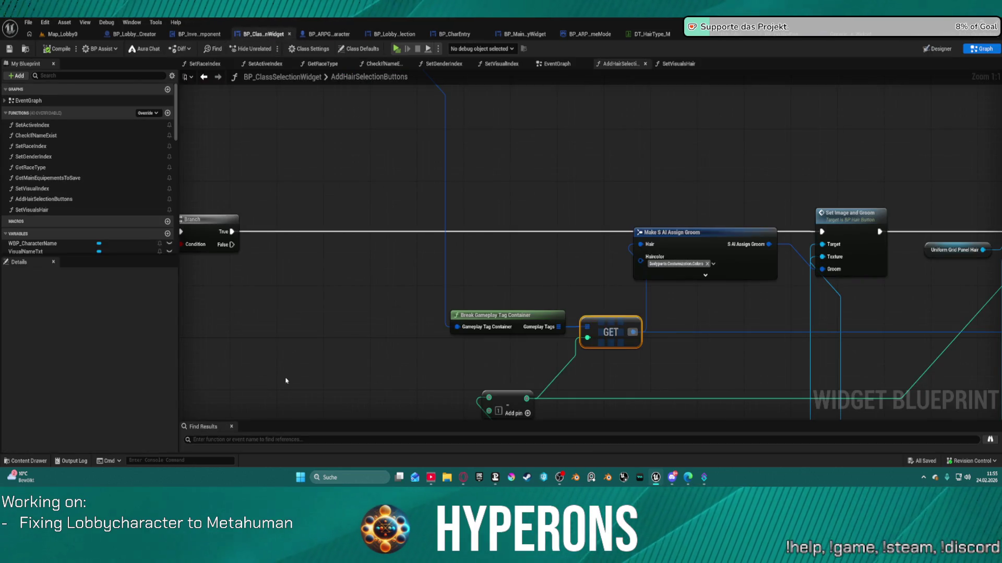
pyautogui.scroll(-6, 131, 240)
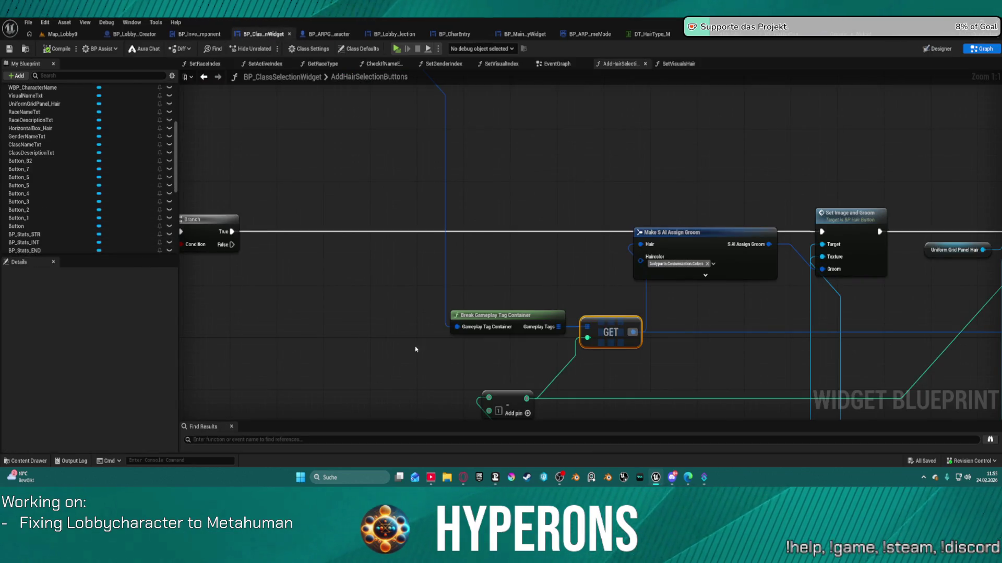
pyautogui.moveTo(462, 163); pyautogui.dragTo(991, 131)
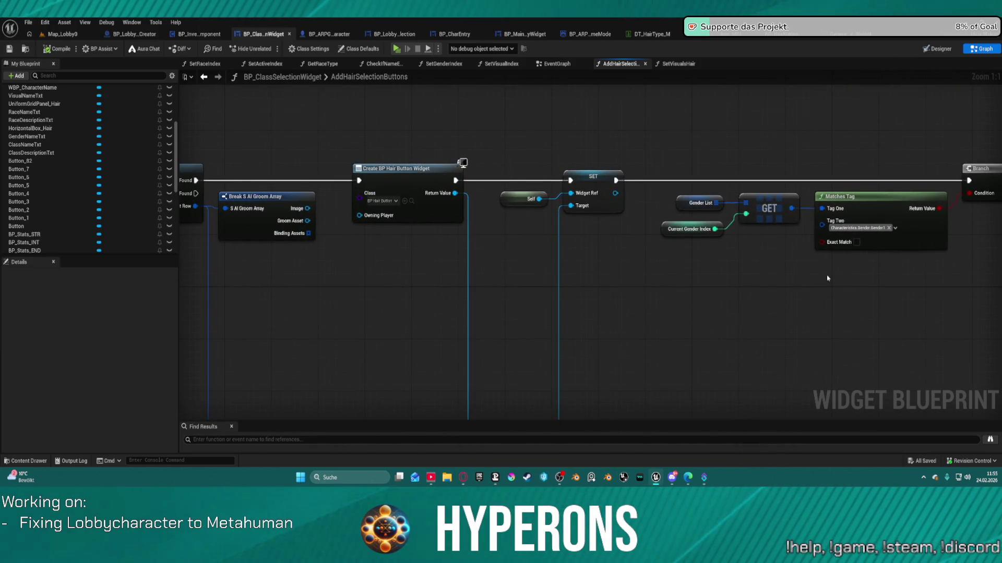
pyautogui.moveTo(633, 251); pyautogui.dragTo(355, 204)
pyautogui.moveTo(502, 273)
pyautogui.mouseDown()
pyautogui.moveTo(572, 208)
pyautogui.moveTo(614, 211)
pyautogui.mouseUp()
pyautogui.hotkey('ctrl', 'Tab')
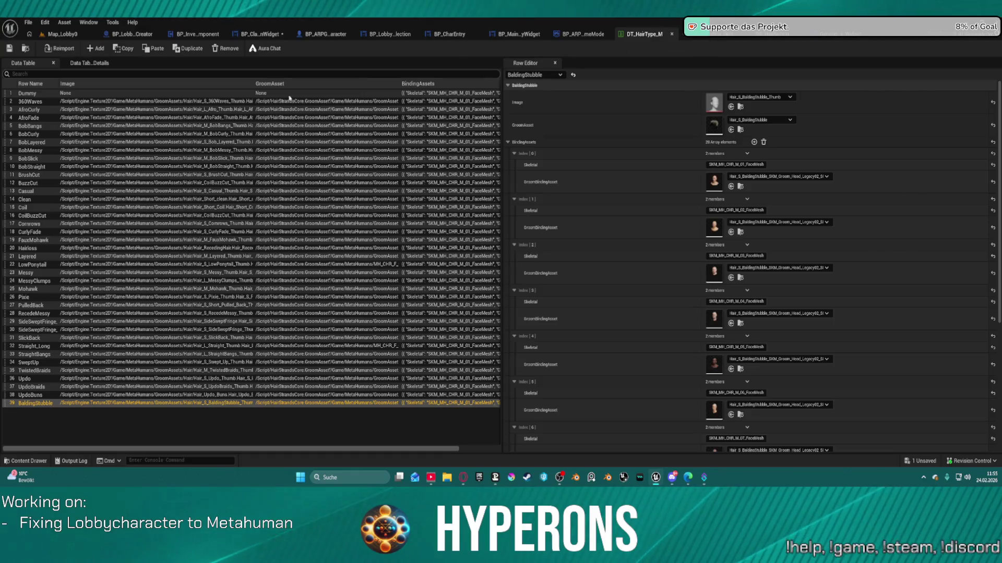
# Step: Compare the DT_HairType_M rows, starting at Dummy, against the AddHairSelectionButtons tag list, then close the table
pyautogui.click(32, 93)
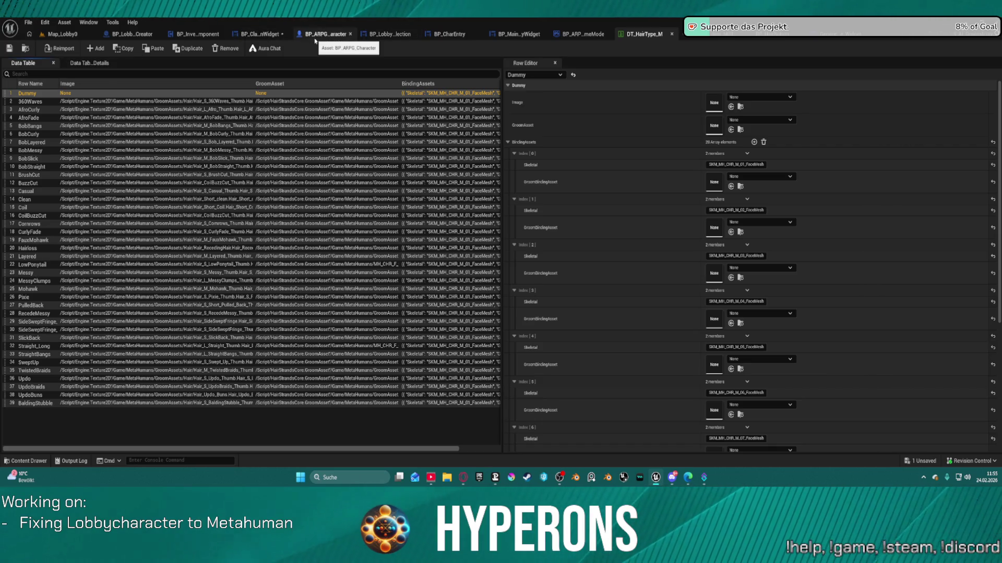
pyautogui.click(842, 36)
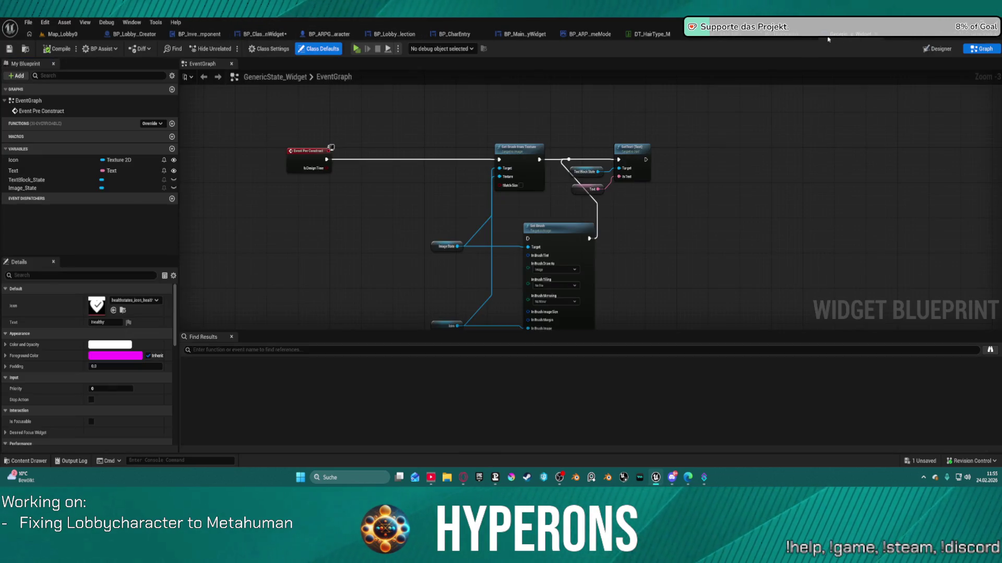
pyautogui.click(240, 35)
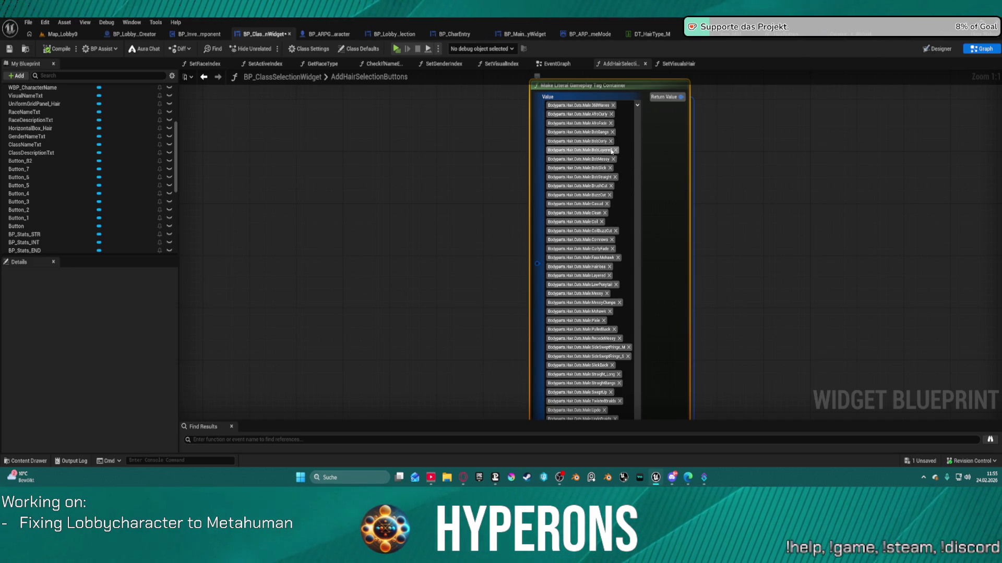
pyautogui.click(655, 35)
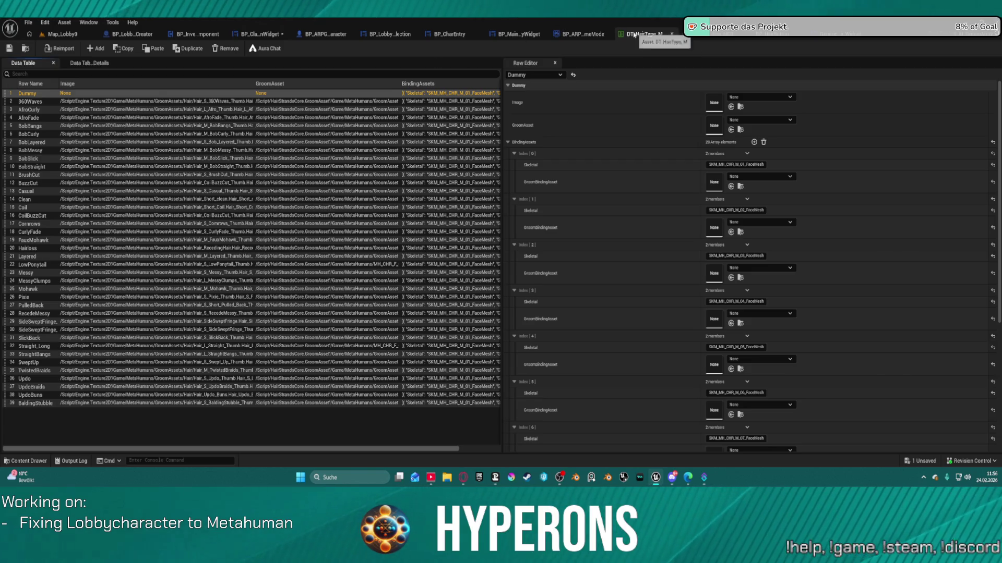
pyautogui.click(260, 35)
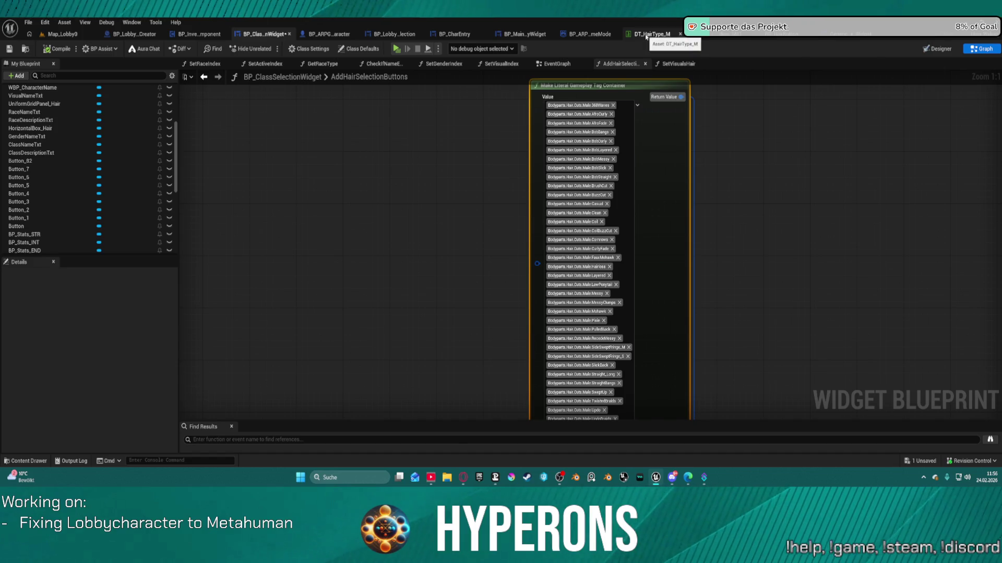
pyautogui.click(646, 35)
pyautogui.click(671, 34)
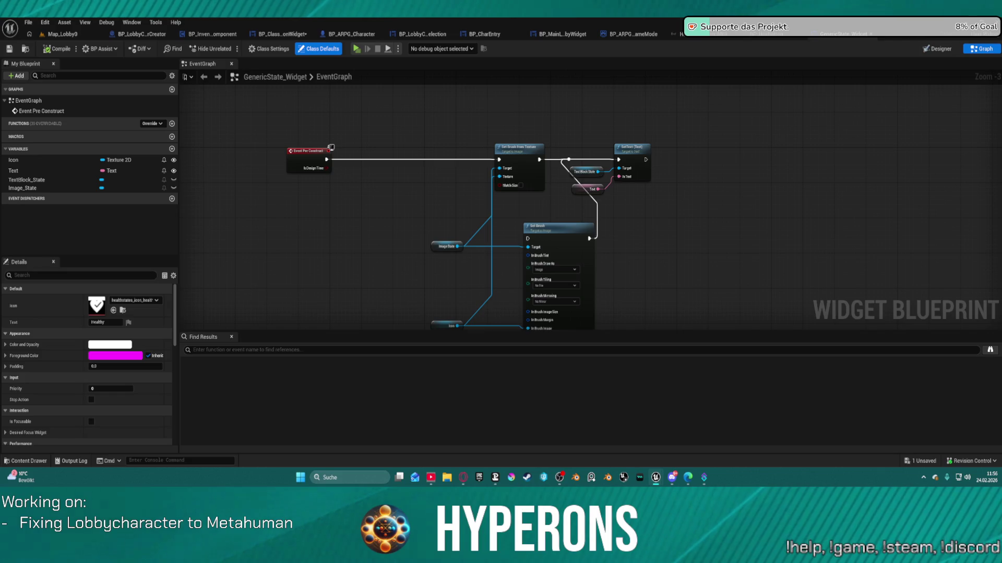
pyautogui.click(143, 35)
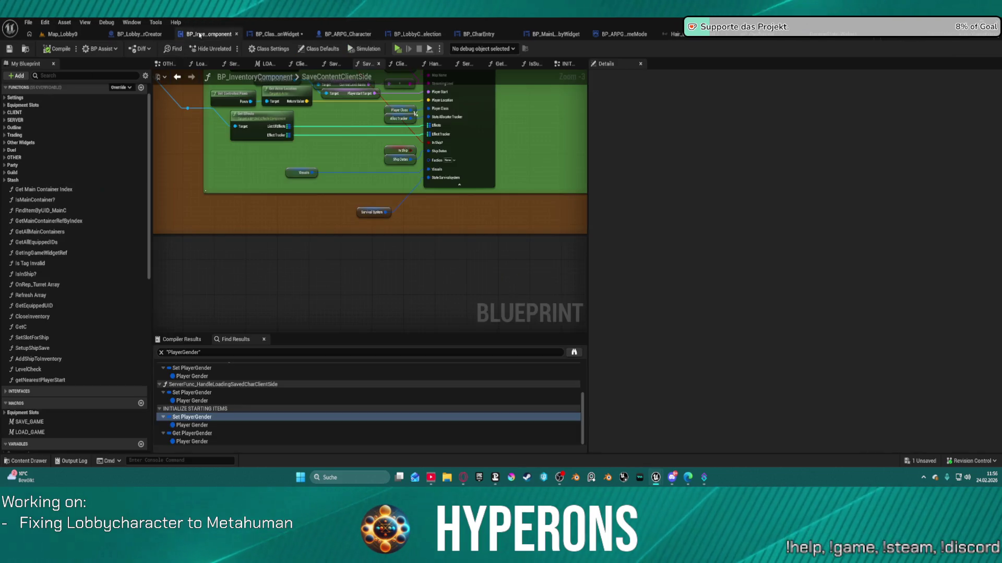
# Step: Inspect the male hair-cut tags in the Make Literal Gameplay Tag Container, closing the picker unchanged
pyautogui.click(272, 35)
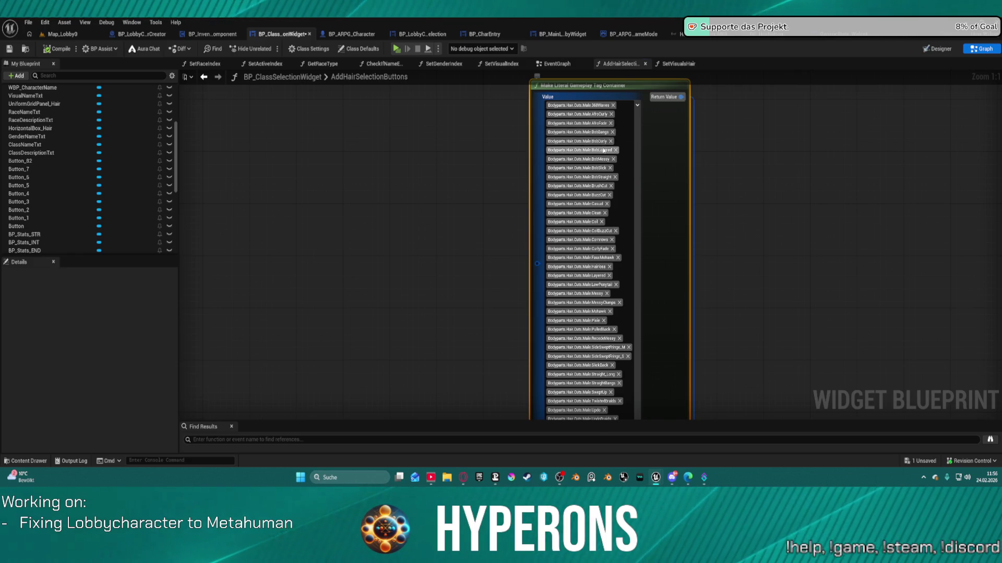
pyautogui.click(602, 151)
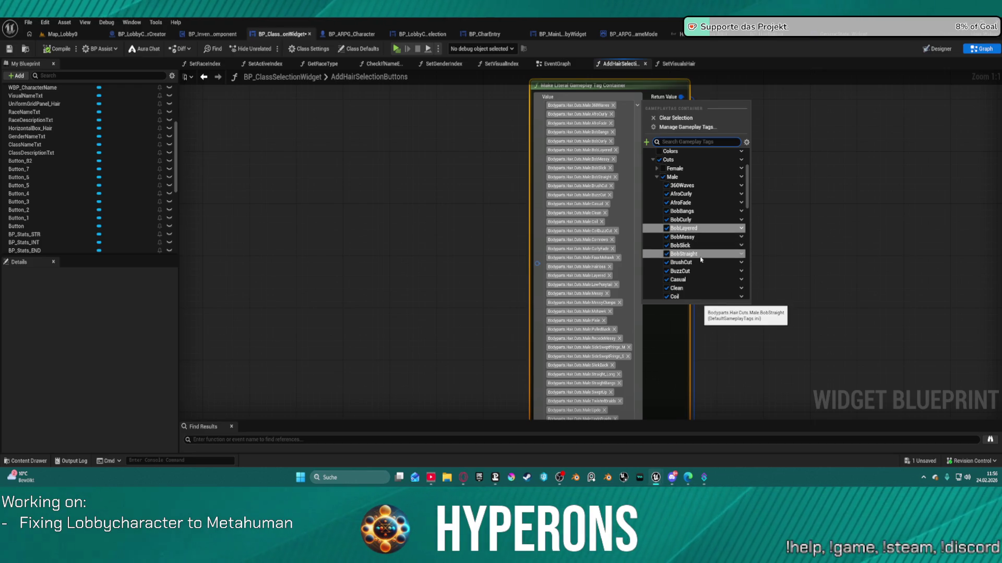
pyautogui.click(839, 185)
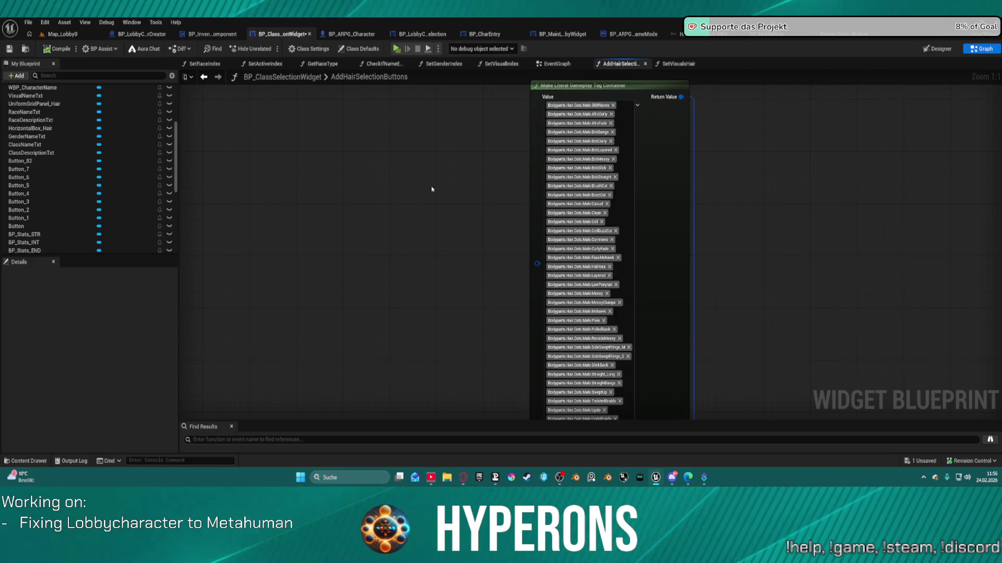
pyautogui.scroll(-4, 792, 197)
pyautogui.scroll(3, 566, 215)
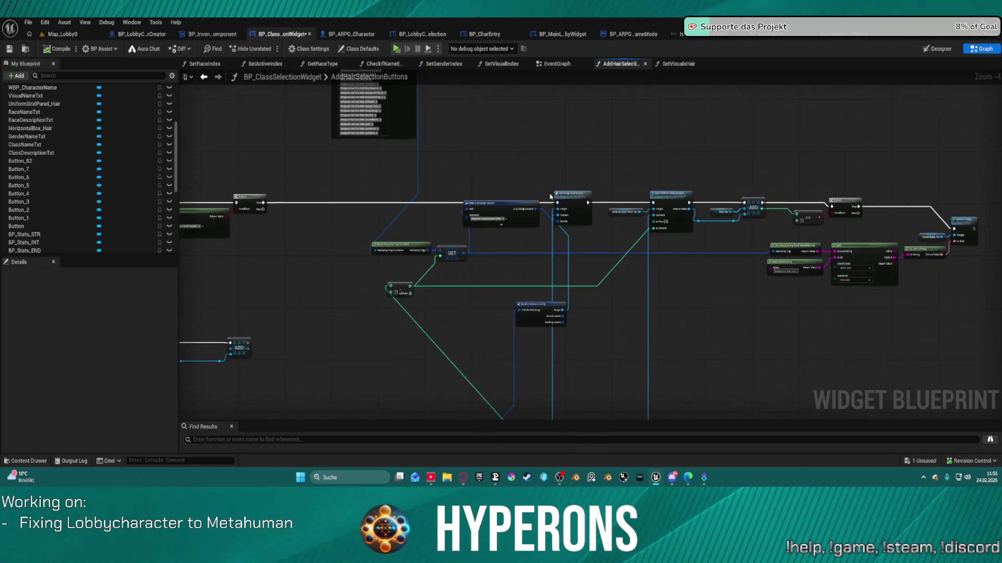
# Step: Move the Make S AI Assign Groom node aside and delete the reroute node on the green wire
pyautogui.moveTo(497, 238)
pyautogui.mouseDown()
pyautogui.moveTo(508, 314)
pyautogui.moveTo(535, 336)
pyautogui.moveTo(681, 367)
pyautogui.moveTo(739, 367)
pyautogui.mouseUp()
pyautogui.moveTo(643, 110)
pyautogui.mouseDown()
pyautogui.moveTo(564, 234)
pyautogui.moveTo(659, 286)
pyautogui.moveTo(902, 249)
pyautogui.mouseUp()
pyautogui.click(678, 264)
pyautogui.moveTo(678, 264)
pyautogui.mouseDown()
pyautogui.moveTo(626, 313)
pyautogui.moveTo(562, 219)
pyautogui.moveTo(510, 194)
pyautogui.moveTo(660, 261)
pyautogui.mouseUp()
pyautogui.press('Delete')
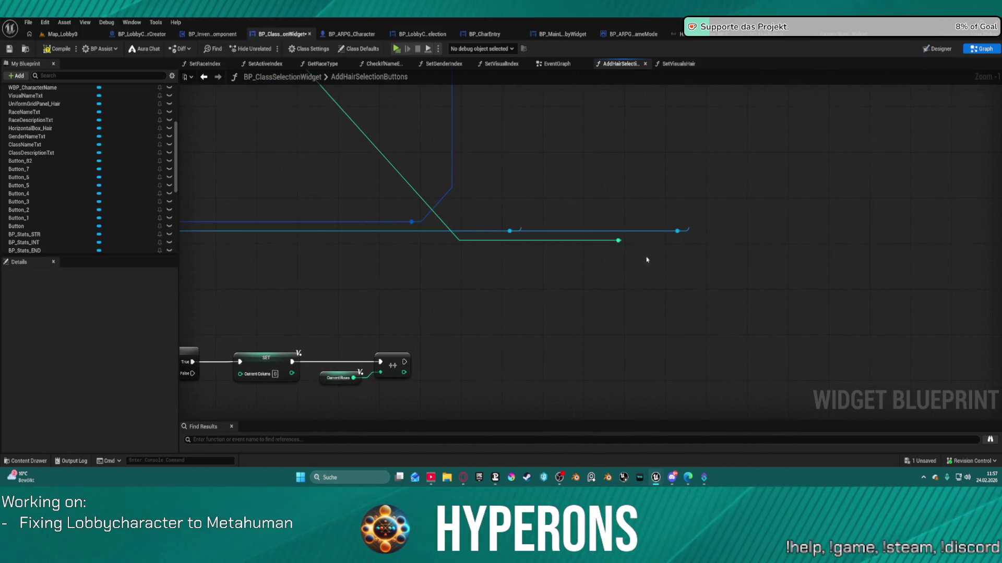
pyautogui.scroll(-3, 527, 178)
pyautogui.scroll(2, 631, 210)
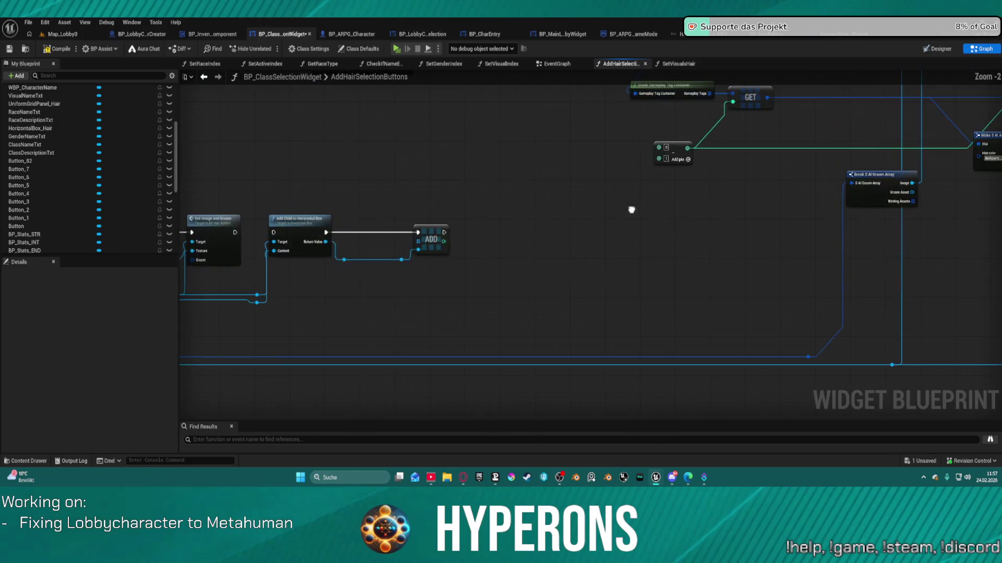
# Step: Connect the For Each Loop's Array Index to the SET CurrentIndex node
pyautogui.moveTo(381, 246); pyautogui.dragTo(816, 259)
pyautogui.moveTo(386, 191)
pyautogui.mouseDown()
pyautogui.moveTo(558, 218)
pyautogui.moveTo(496, 219)
pyautogui.moveTo(425, 182)
pyautogui.mouseUp()
pyautogui.click(461, 185)
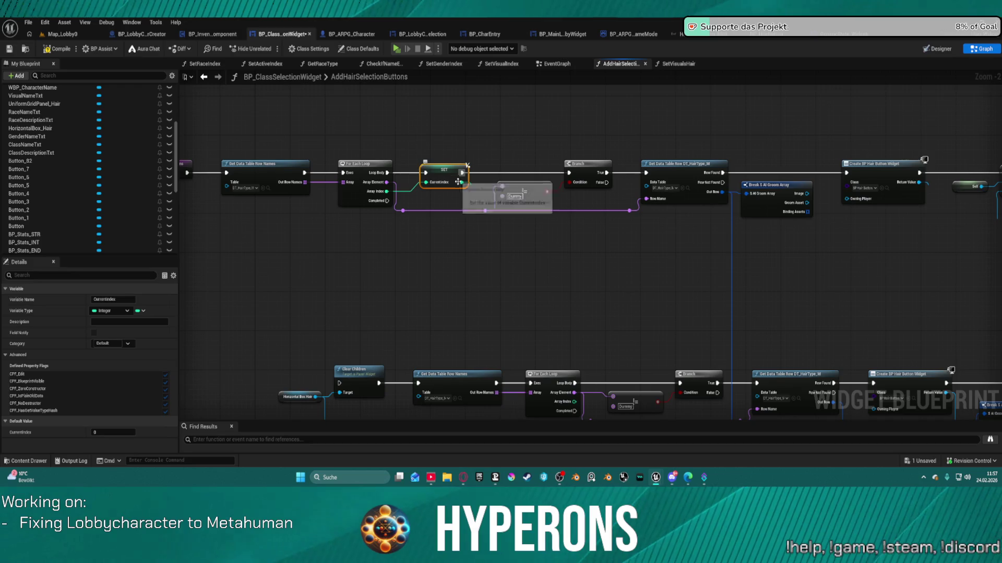
# Step: Wire the Self node's output into the small index GET node
pyautogui.moveTo(913, 250); pyautogui.dragTo(394, 251)
pyautogui.moveTo(463, 186)
pyautogui.mouseDown()
pyautogui.moveTo(839, 222)
pyautogui.moveTo(730, 209)
pyautogui.moveTo(484, 234)
pyautogui.moveTo(454, 265)
pyautogui.moveTo(856, 293)
pyautogui.moveTo(981, 276)
pyautogui.moveTo(691, 279)
pyautogui.moveTo(662, 302)
pyautogui.mouseUp()
pyautogui.moveTo(818, 288)
pyautogui.mouseDown()
pyautogui.moveTo(346, 258)
pyautogui.moveTo(633, 94)
pyautogui.moveTo(619, 200)
pyautogui.mouseUp()
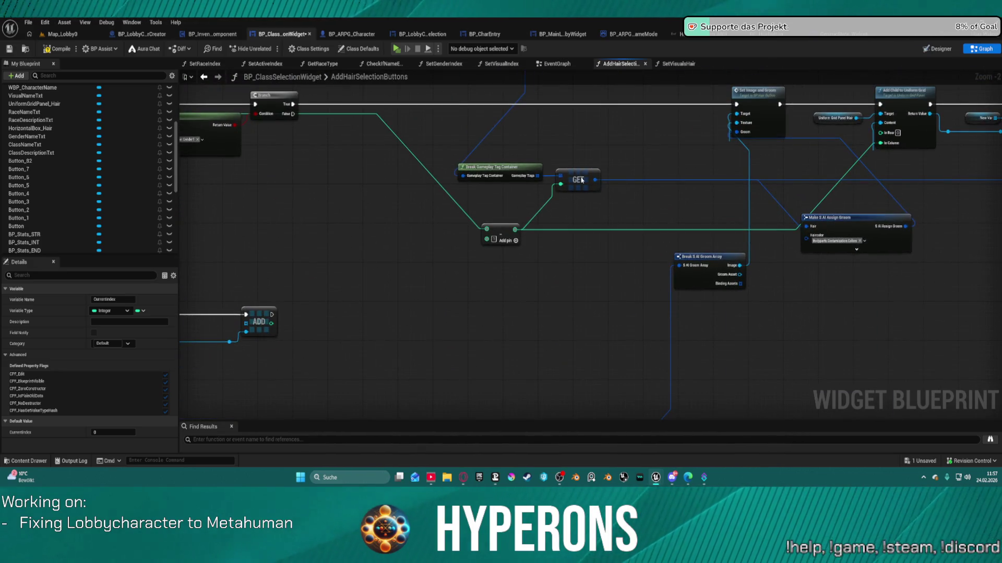
pyautogui.click(582, 180)
pyautogui.scroll(-2, 626, 208)
pyautogui.scroll(2, 653, 221)
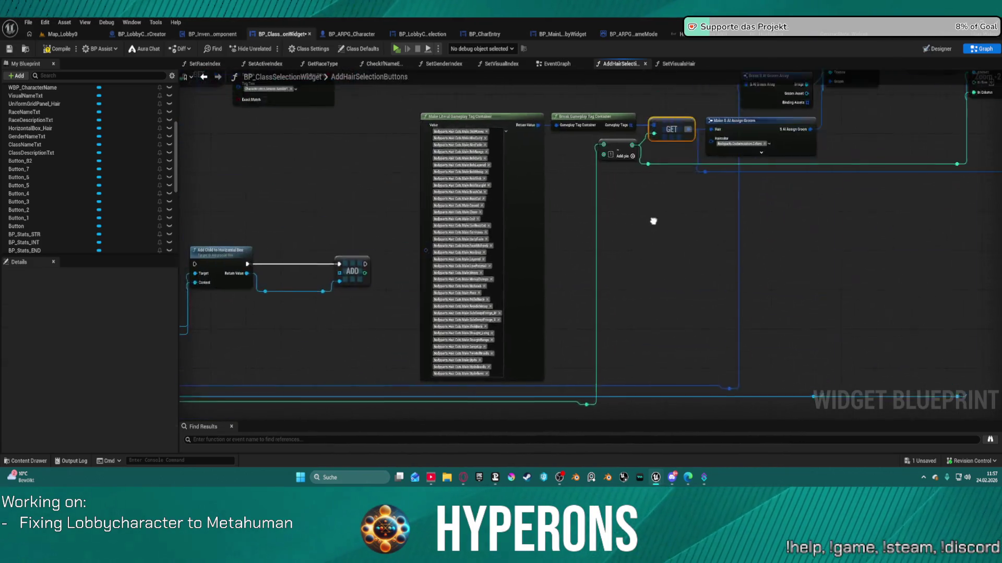
pyautogui.scroll(-4, 653, 221)
pyautogui.scroll(4, 369, 224)
pyautogui.moveTo(364, 257)
pyautogui.mouseDown()
pyautogui.moveTo(727, 226)
pyautogui.moveTo(711, 206)
pyautogui.moveTo(615, 280)
pyautogui.moveTo(344, 299)
pyautogui.moveTo(179, 284)
pyautogui.moveTo(3, 299)
pyautogui.mouseUp()
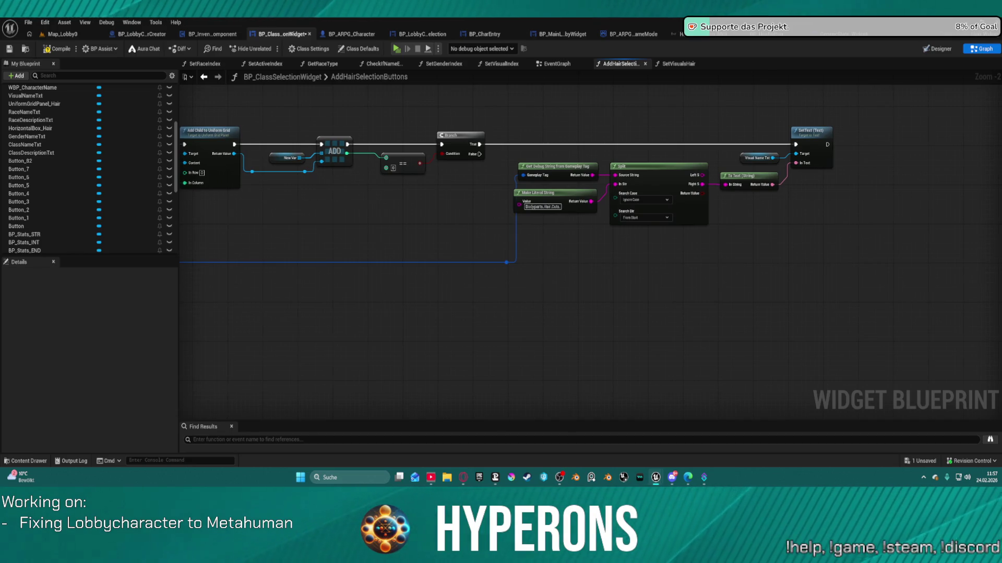
pyautogui.moveTo(574, 313); pyautogui.dragTo(630, 310)
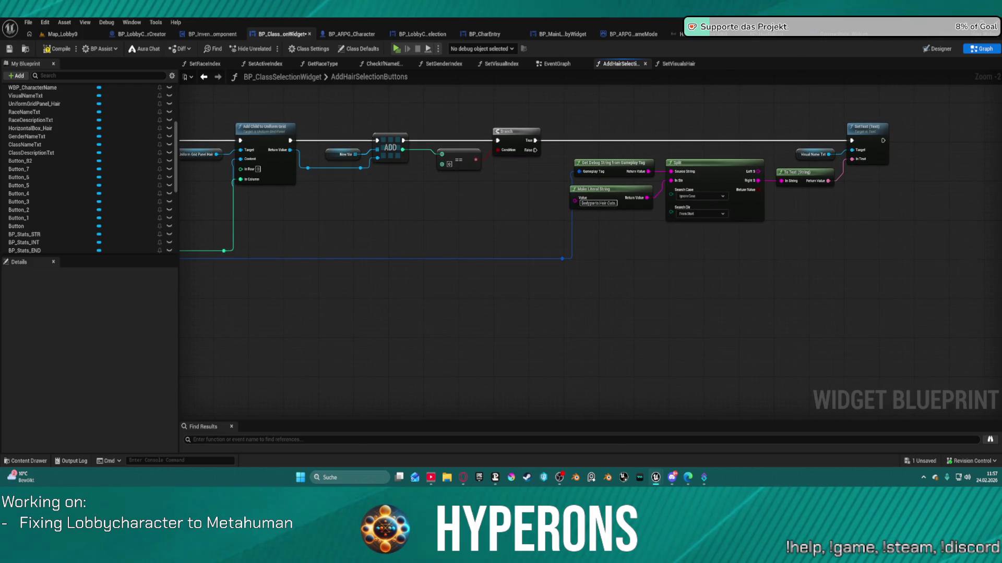
pyautogui.moveTo(574, 313)
pyautogui.mouseDown()
pyautogui.moveTo(717, 304)
pyautogui.moveTo(571, 318)
pyautogui.moveTo(539, 345)
pyautogui.moveTo(600, 342)
pyautogui.mouseUp()
pyautogui.moveTo(185, 312)
pyautogui.mouseDown()
pyautogui.moveTo(521, 304)
pyautogui.moveTo(471, 329)
pyautogui.moveTo(63, 307)
pyautogui.mouseUp()
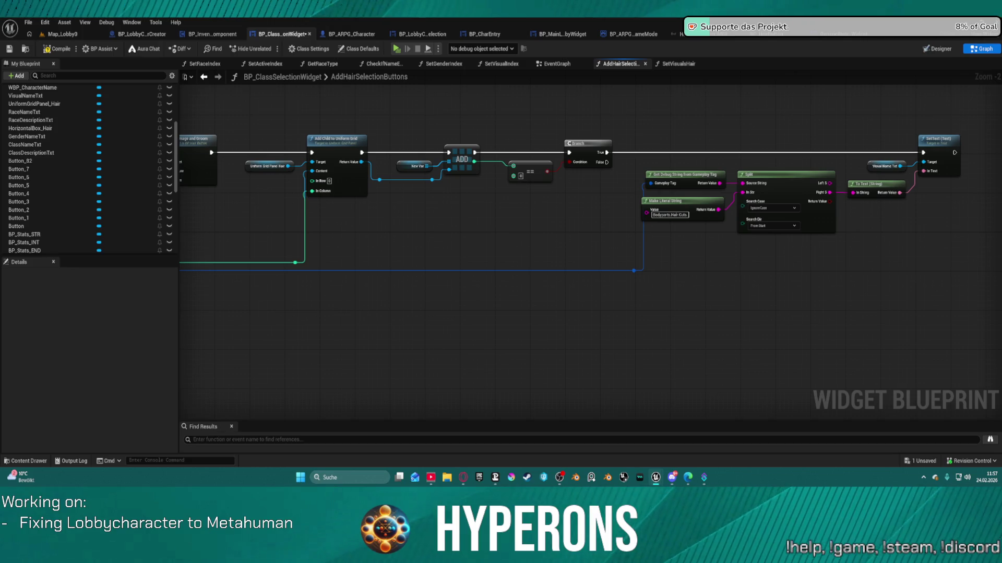
pyautogui.moveTo(164, 307)
pyautogui.mouseDown()
pyautogui.moveTo(292, 289)
pyautogui.moveTo(183, 303)
pyautogui.mouseUp()
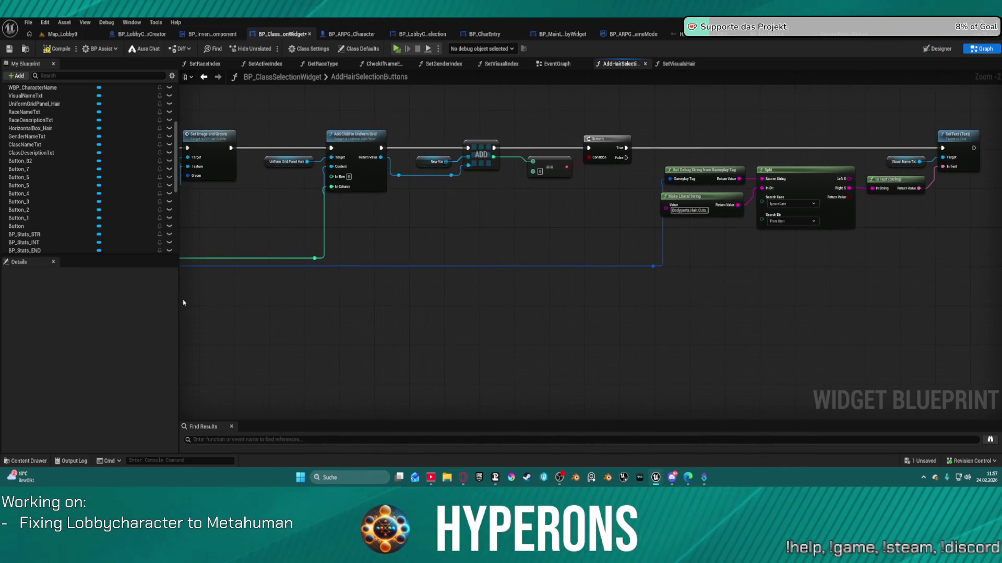
pyautogui.click(539, 176)
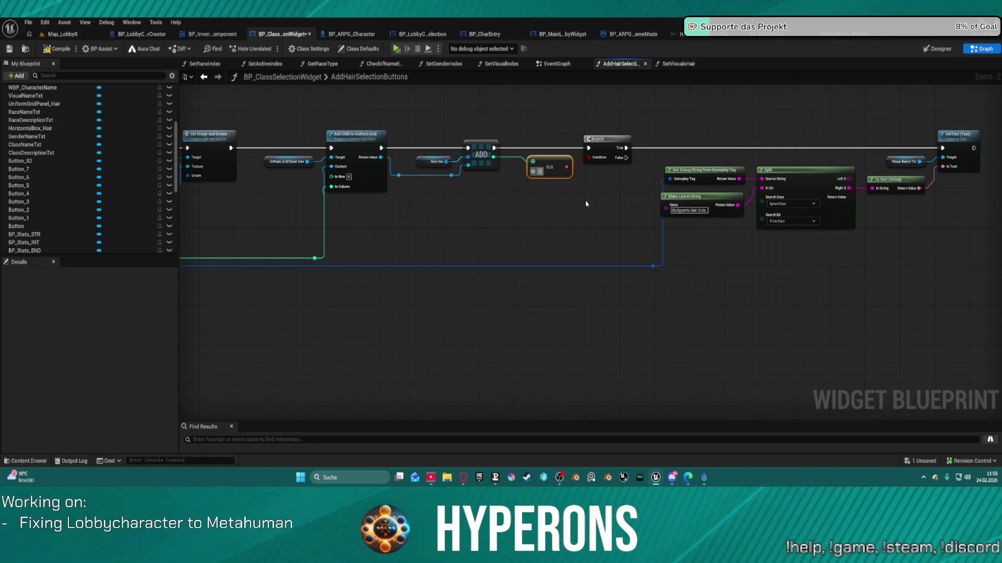
pyautogui.press('Home')
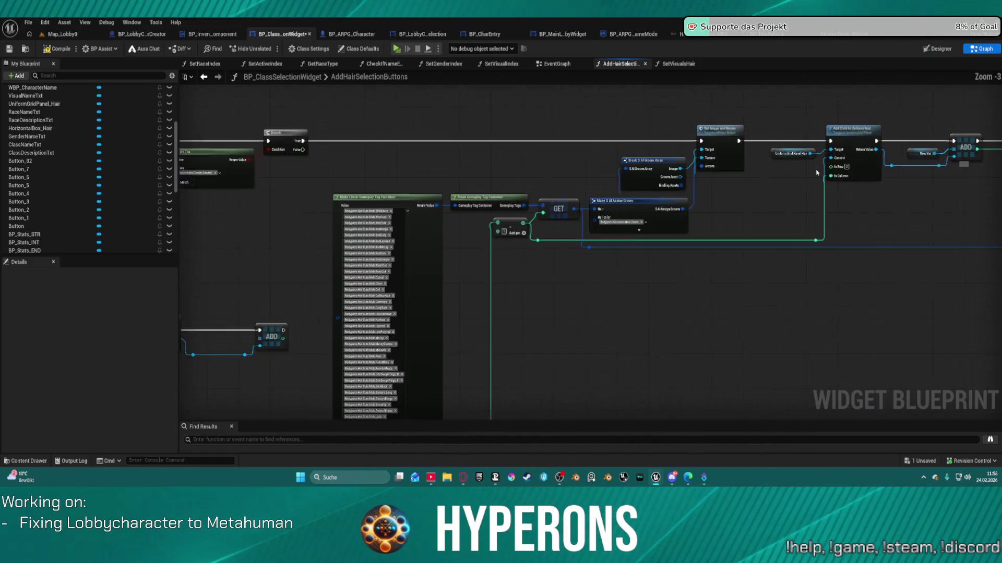
# Step: Rewire the exec flow so Branch True runs Set Image and Groom, then Add Child
pyautogui.scroll(1, 816, 173)
pyautogui.moveTo(750, 181)
pyautogui.mouseDown()
pyautogui.moveTo(599, 166)
pyautogui.moveTo(656, 184)
pyautogui.mouseUp()
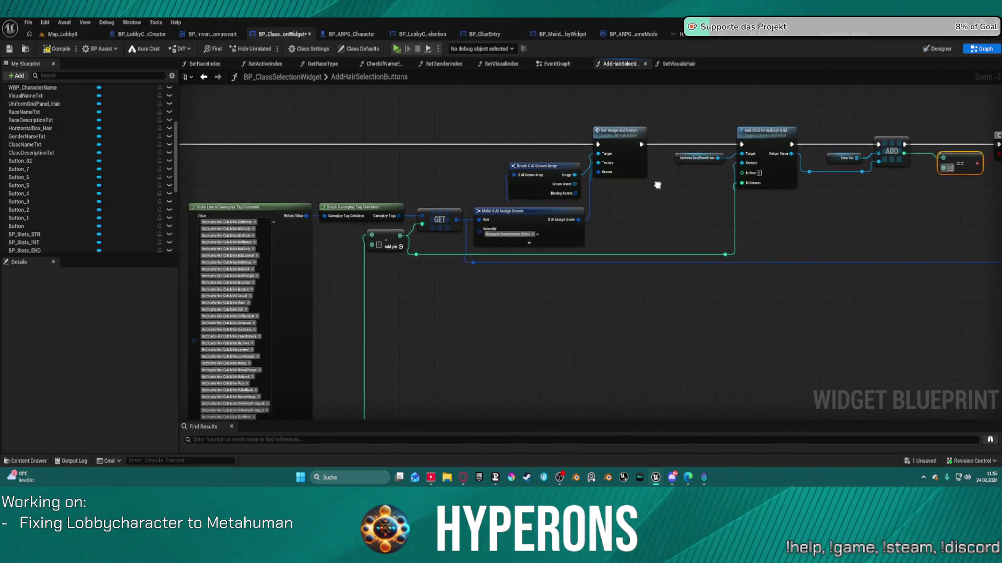
pyautogui.click(597, 148)
pyautogui.keyDown('alt'); pyautogui.click(677, 145); pyautogui.keyUp('alt')
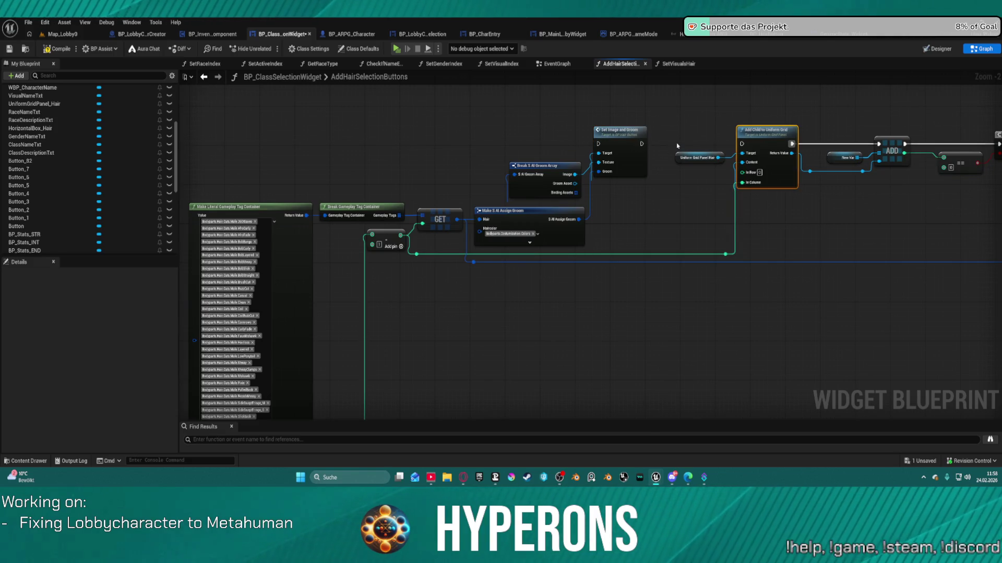
pyautogui.moveTo(743, 144)
pyautogui.mouseDown()
pyautogui.moveTo(229, 135)
pyautogui.moveTo(836, 144)
pyautogui.mouseUp()
pyautogui.click(423, 136)
pyautogui.moveTo(881, 143)
pyautogui.mouseDown()
pyautogui.moveTo(918, 145)
pyautogui.moveTo(886, 144)
pyautogui.mouseUp()
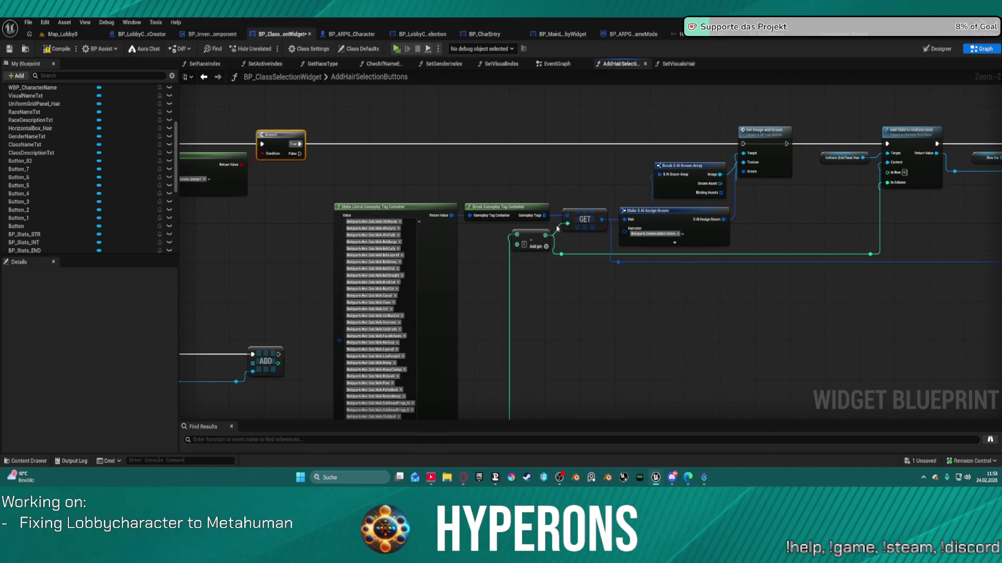
pyautogui.moveTo(569, 220)
pyautogui.mouseDown()
pyautogui.moveTo(981, 167)
pyautogui.moveTo(642, 147)
pyautogui.moveTo(331, 196)
pyautogui.moveTo(82, 213)
pyautogui.moveTo(360, 206)
pyautogui.moveTo(472, 180)
pyautogui.moveTo(408, 184)
pyautogui.mouseUp()
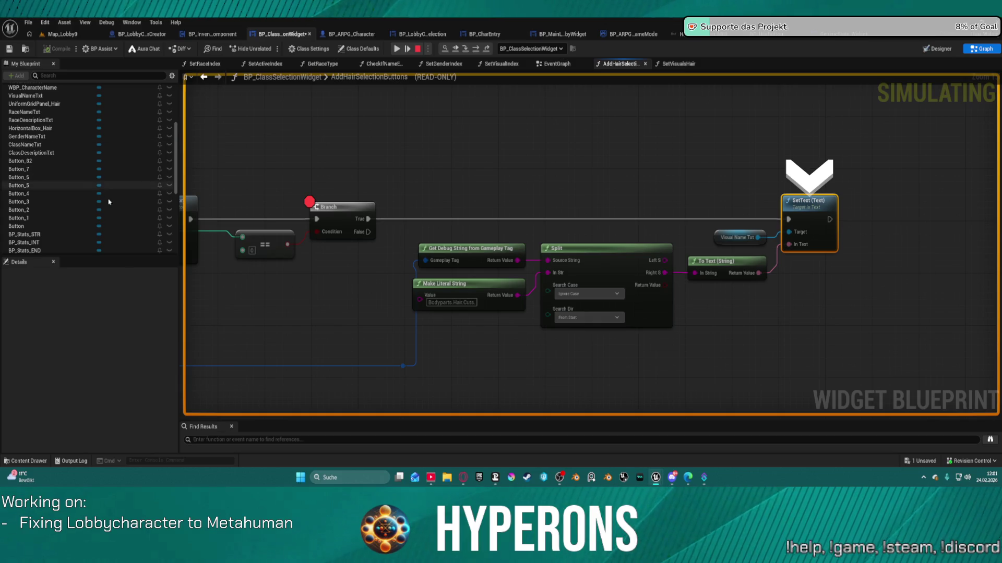
# Step: End the paused simulation with the toolbar Stop button
pyautogui.scroll(-5, 78, 193)
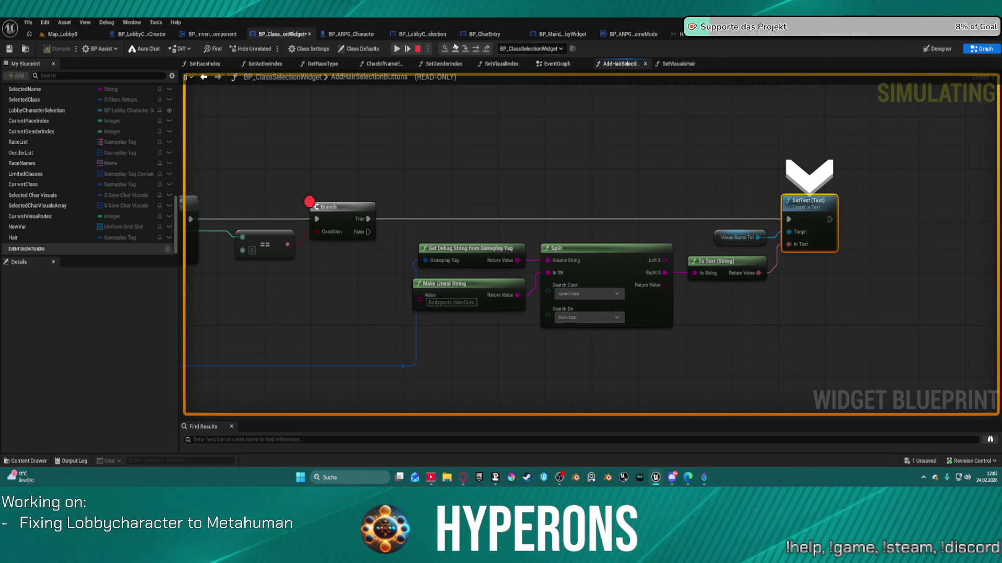
pyautogui.click(418, 49)
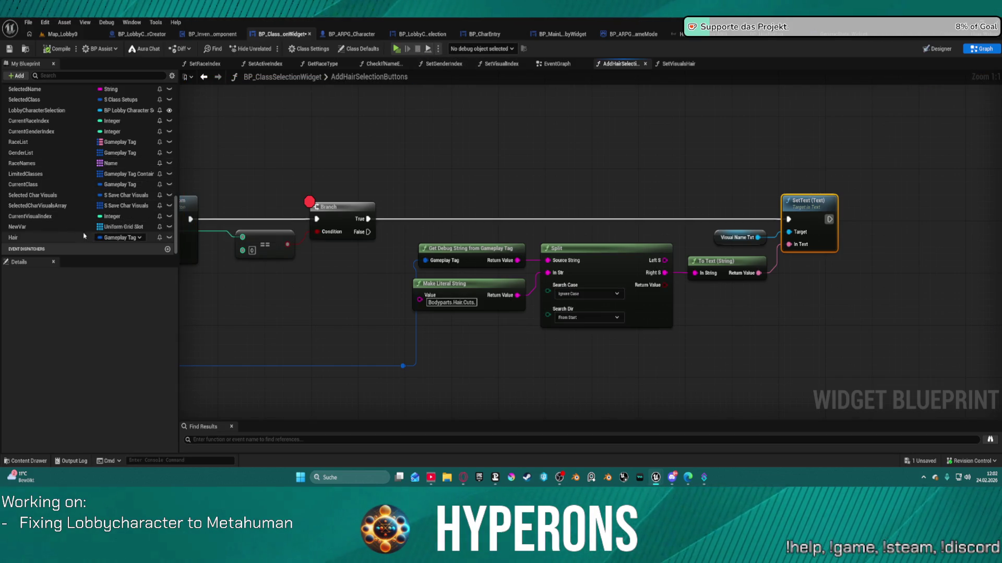
# Step: From the widget's EventGraph, check Current Visual Index and open the SetVisualIndex function
pyautogui.click(558, 64)
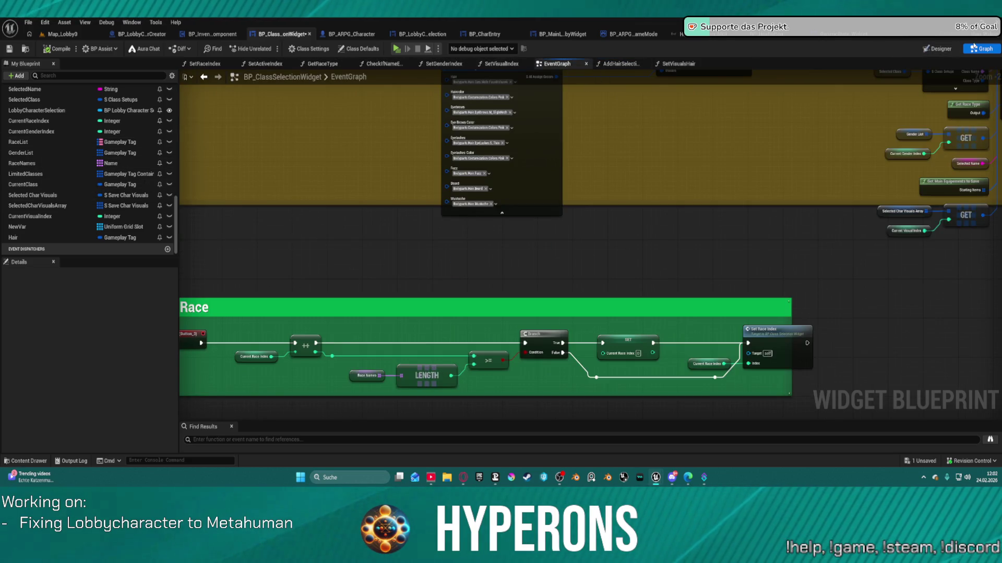
pyautogui.click(934, 50)
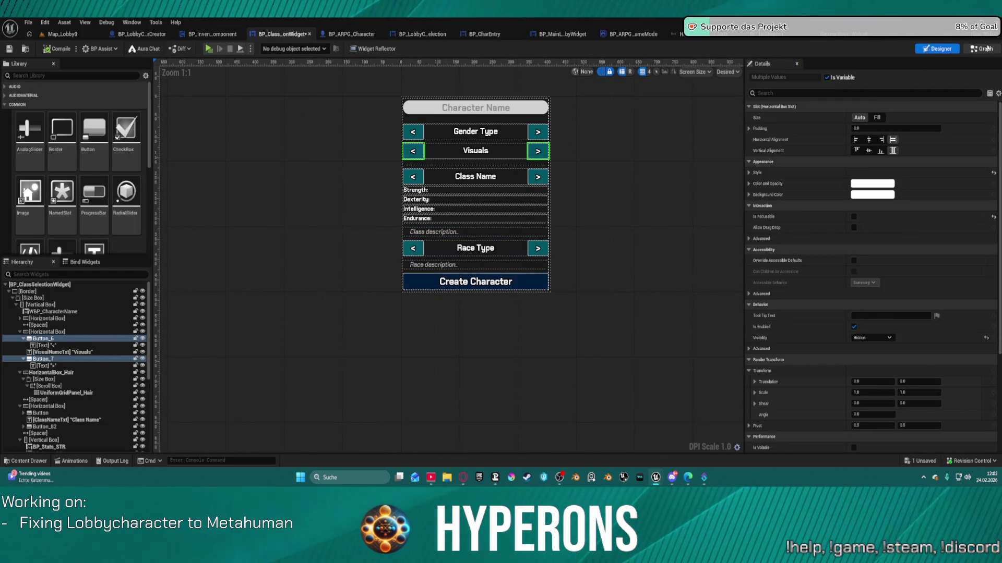
pyautogui.doubleClick(415, 177)
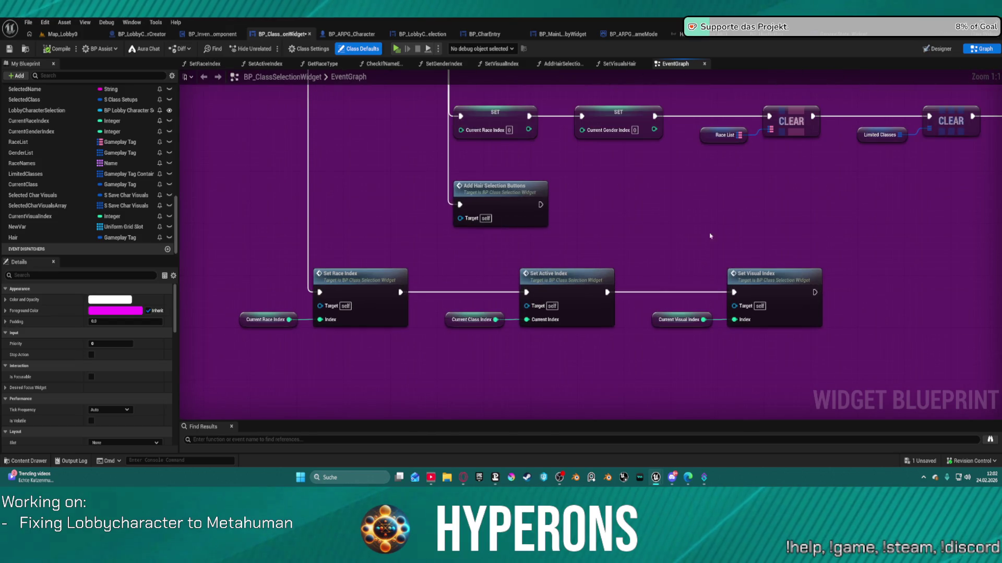
pyautogui.click(676, 319)
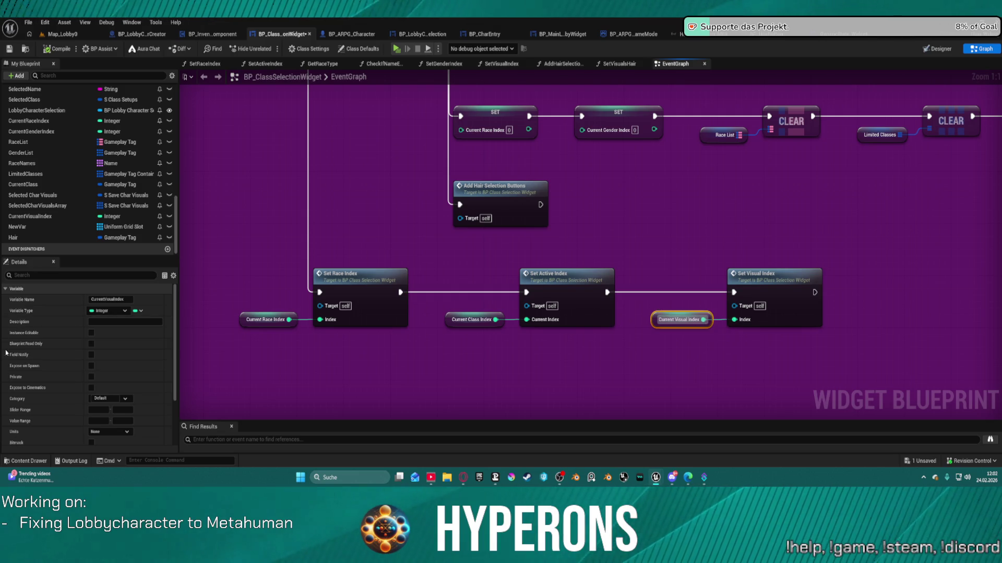
pyautogui.scroll(-5, 66, 375)
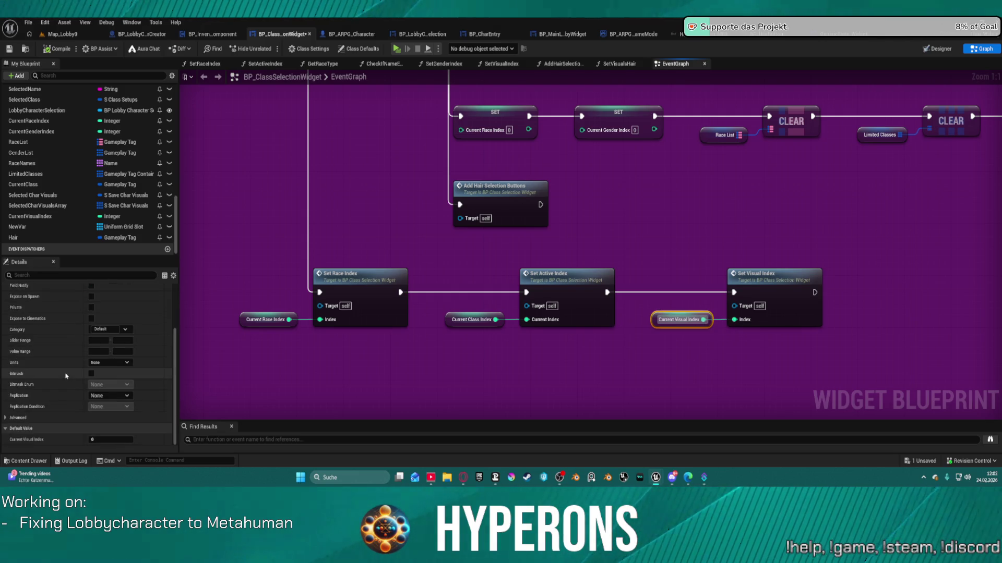
pyautogui.doubleClick(763, 284)
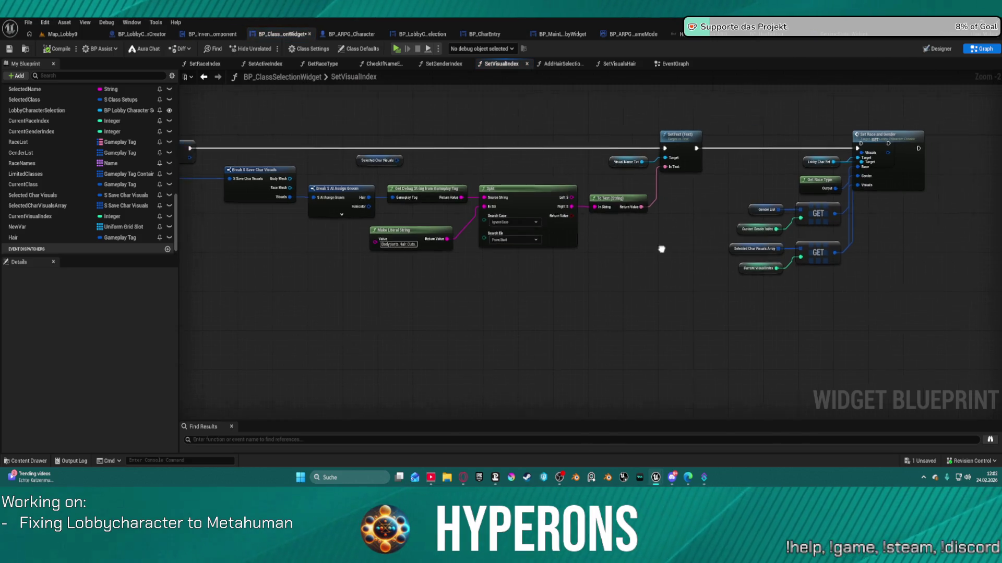
# Step: Set the first Selected Char Visuals Array entry's Hair tag to Hair.Cuts.Male.AfroCurly instead of Updo
pyautogui.scroll(2, 618, 246)
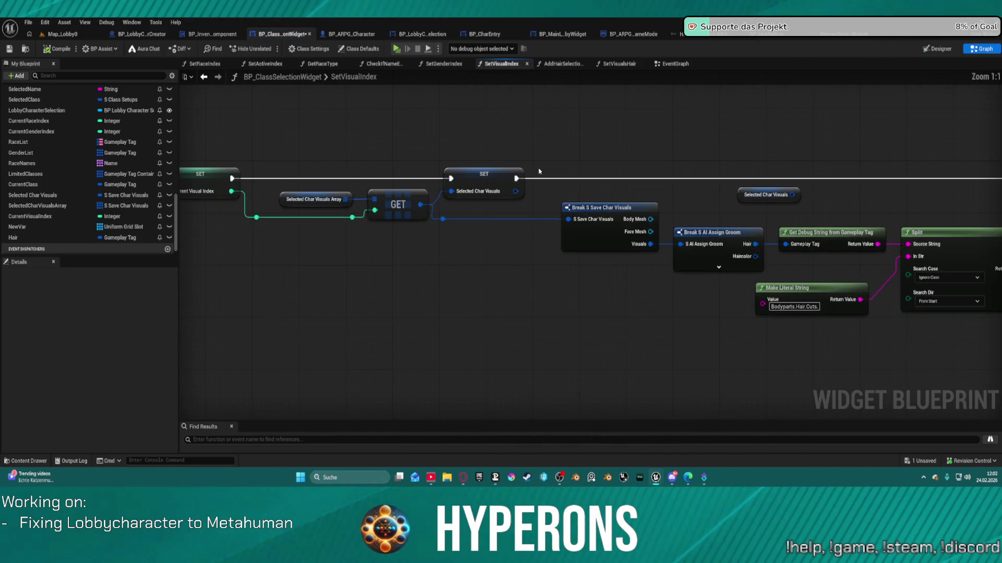
pyautogui.click(313, 200)
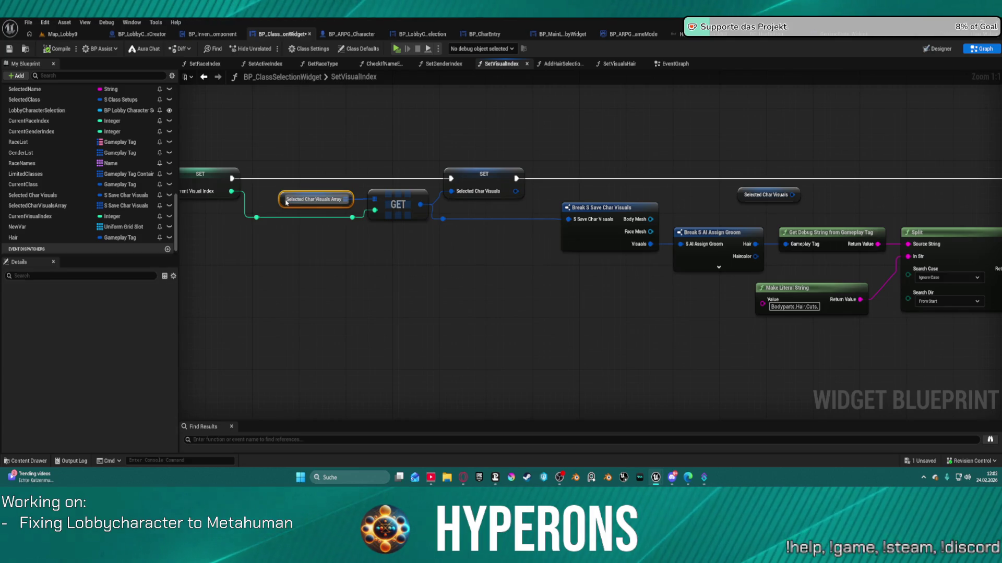
pyautogui.scroll(-2, 120, 351)
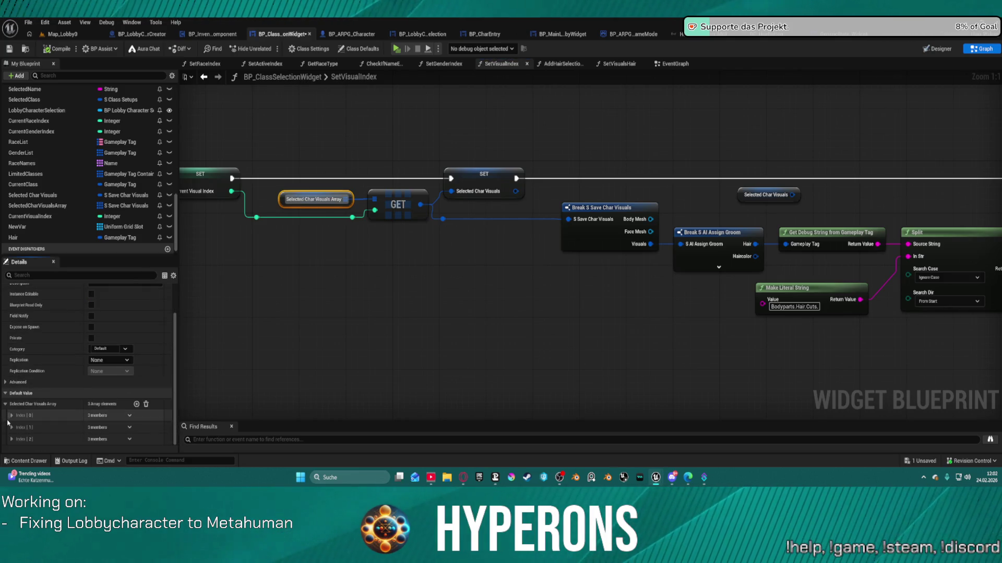
pyautogui.click(11, 416)
pyautogui.scroll(-2, 25, 420)
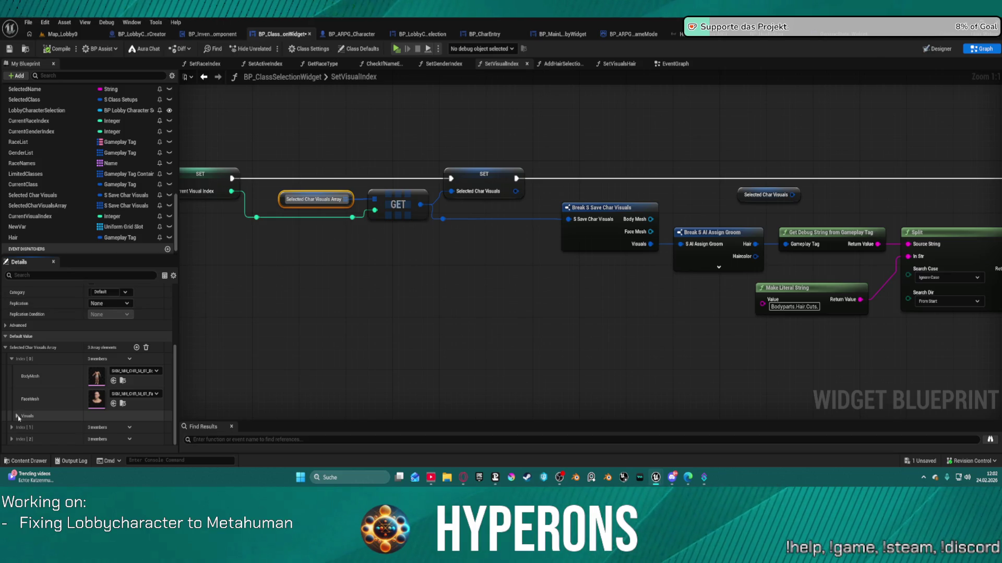
pyautogui.click(17, 416)
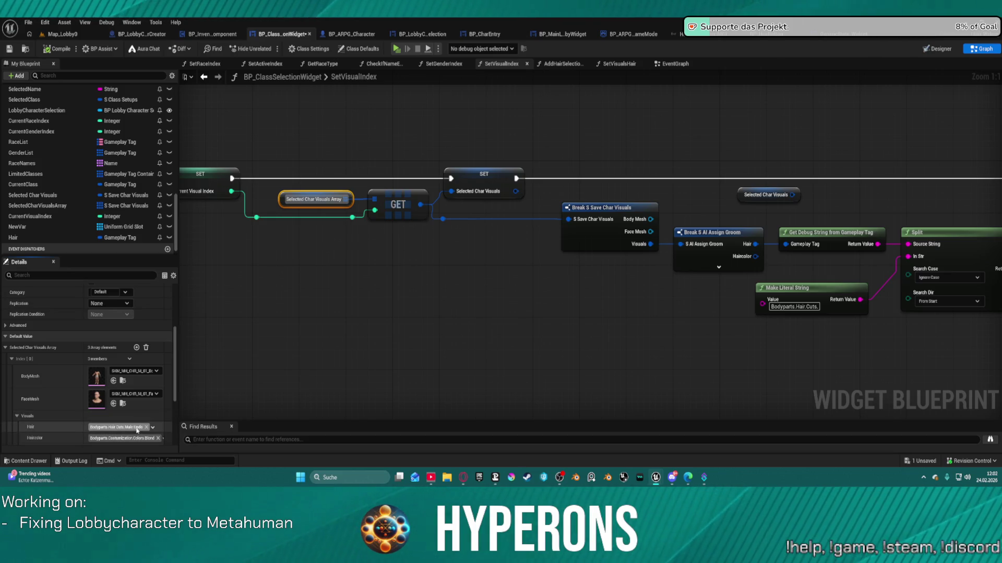
pyautogui.scroll(-1, 179, 409)
pyautogui.scroll(-1, 139, 397)
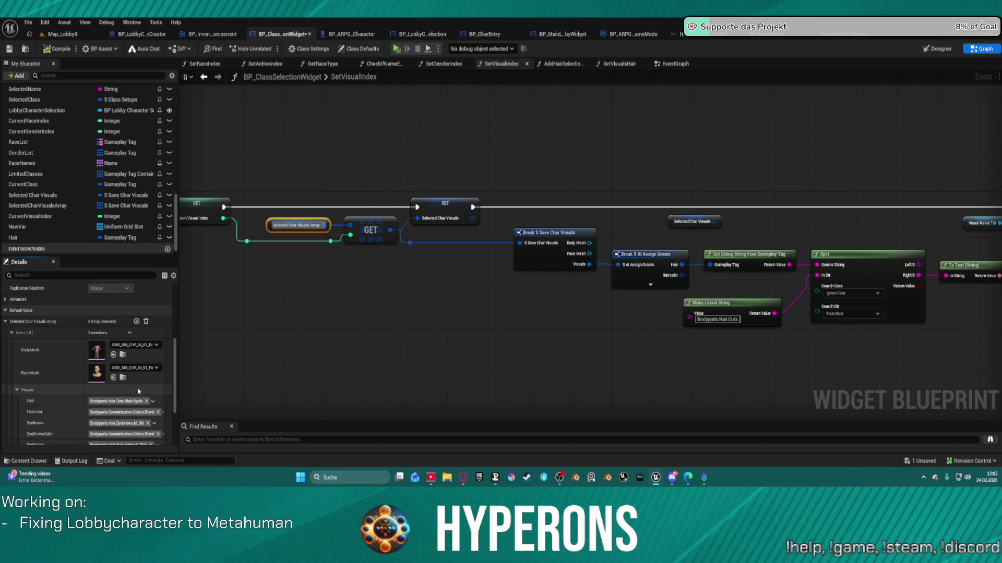
pyautogui.click(153, 401)
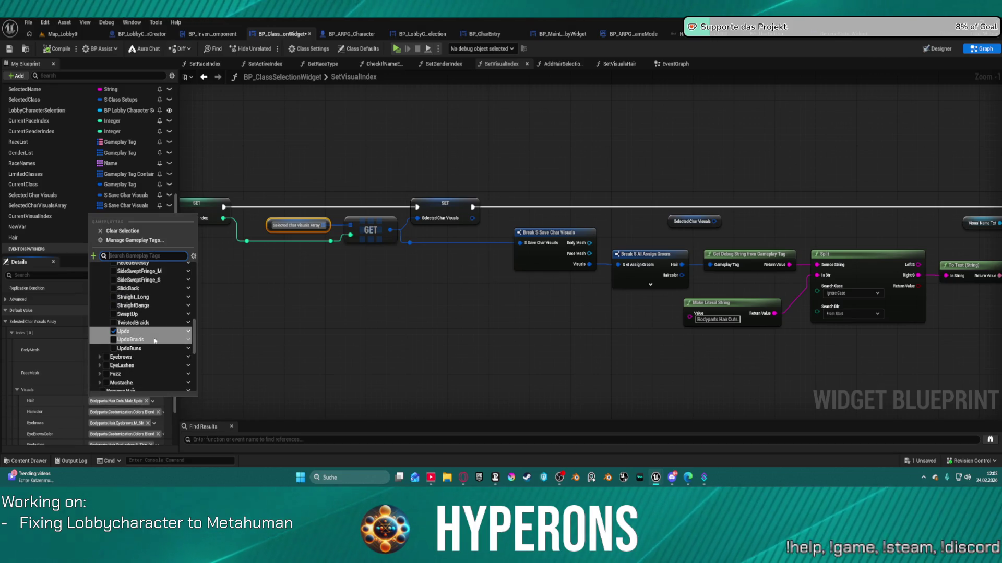
pyautogui.scroll(10, 154, 341)
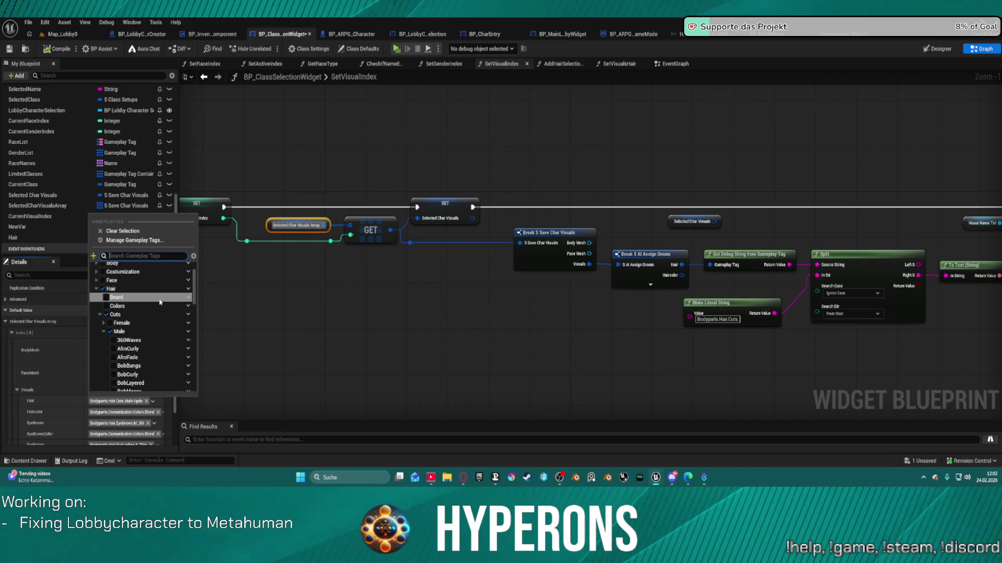
pyautogui.click(155, 348)
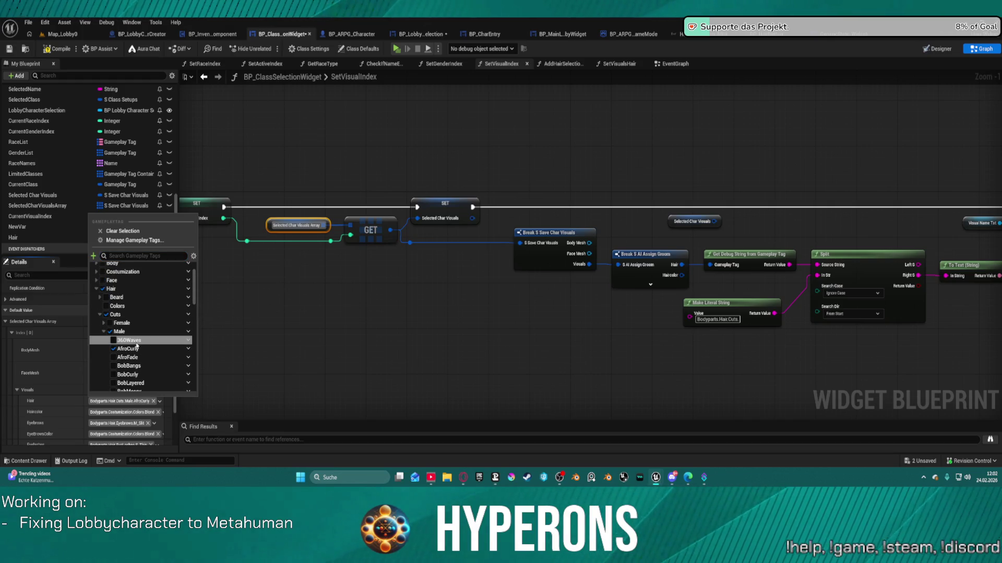
pyautogui.click(476, 327)
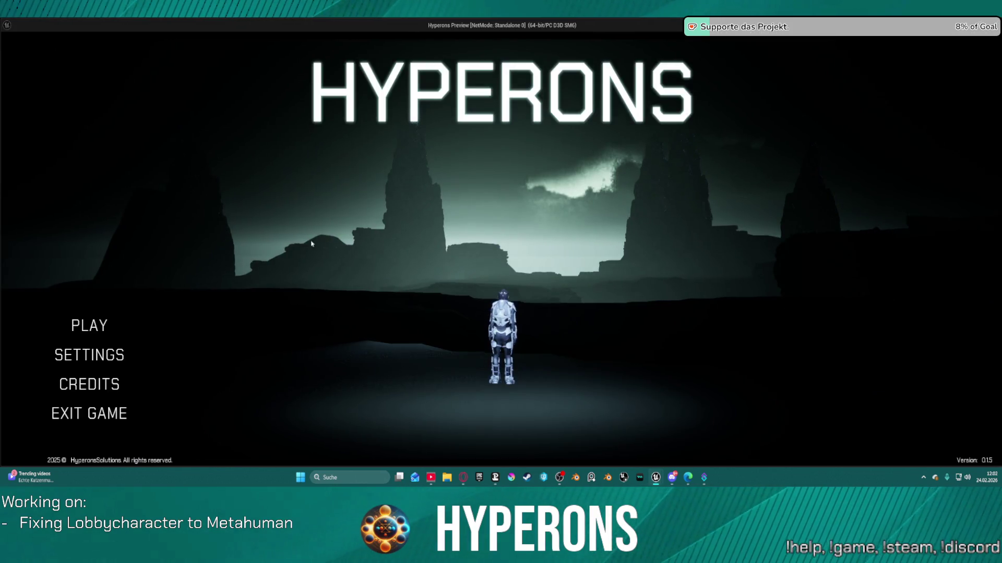
# Step: Enter character selection in the game, resume past the Branch breakpoint to the hair thumbnails, then exit
pyautogui.click(88, 325)
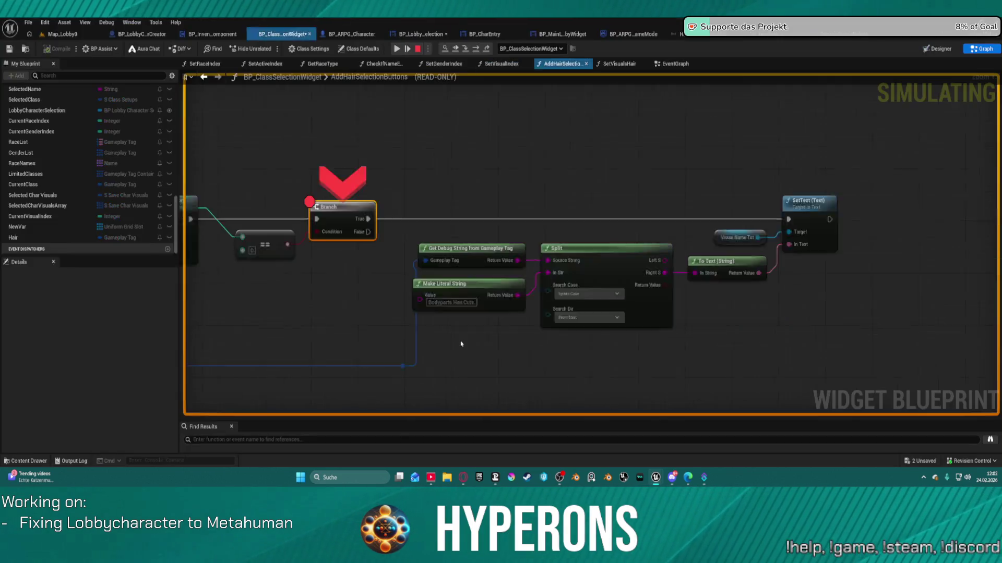
pyautogui.click(403, 48)
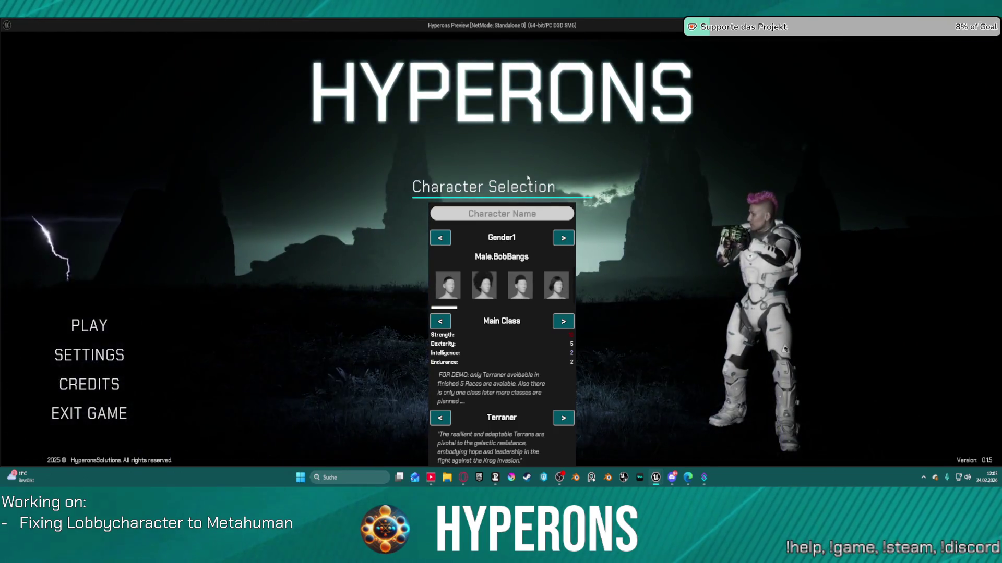
pyautogui.press('Escape')
pyautogui.rightClick(593, 235)
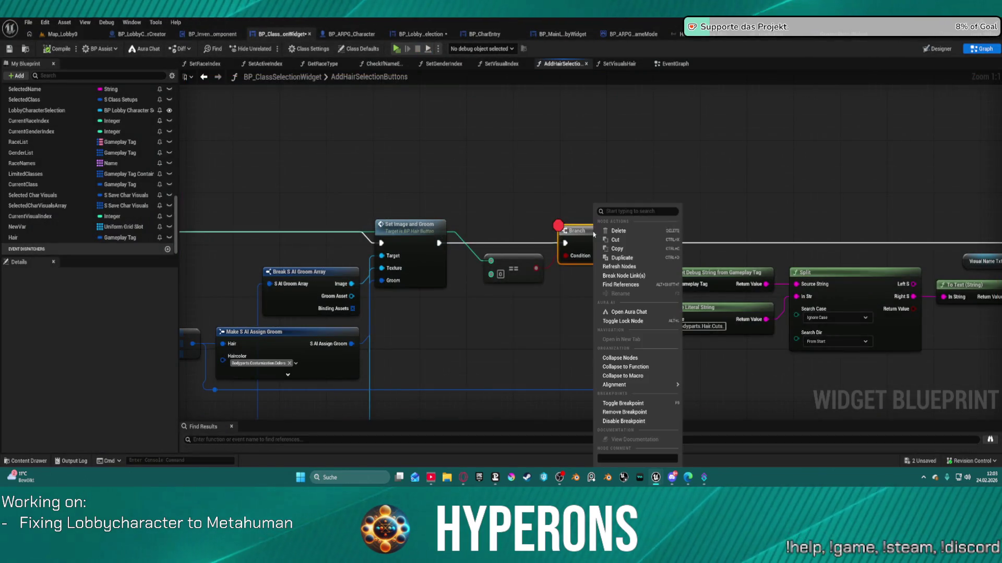
# Step: Remove the Branch breakpoint and try repositioning Set Image and Groom, undoing the last move
pyautogui.click(625, 412)
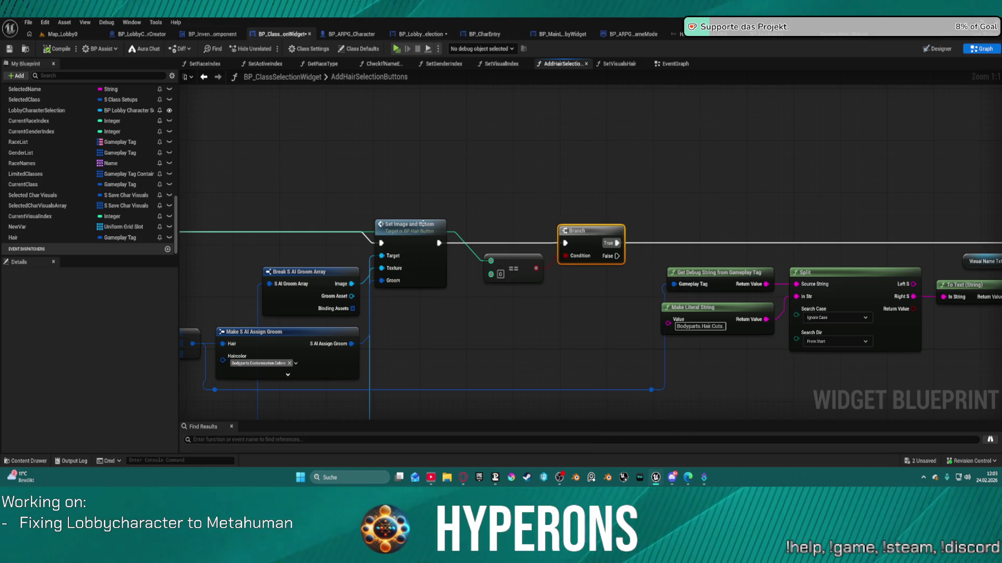
pyautogui.moveTo(432, 236); pyautogui.dragTo(437, 275)
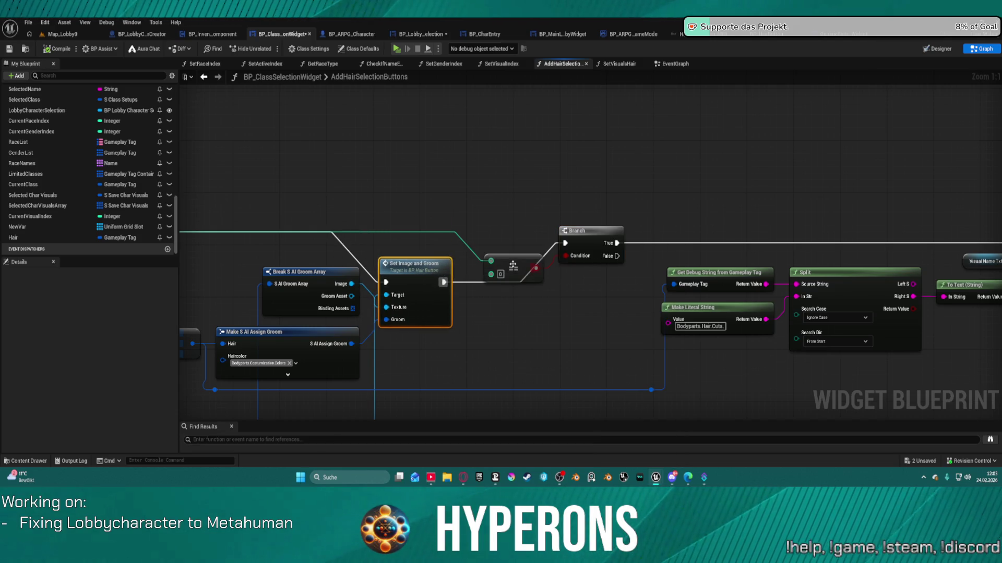
pyautogui.moveTo(514, 266); pyautogui.dragTo(491, 219)
pyautogui.hotkey('ctrl', 'z')
pyautogui.hotkey('ctrl', 'z')
# Step: Zoom out over the function and select the Set Image and Groom node
pyautogui.moveTo(627, 275)
pyautogui.mouseDown()
pyautogui.moveTo(536, 290)
pyautogui.moveTo(412, 261)
pyautogui.moveTo(454, 240)
pyautogui.moveTo(672, 224)
pyautogui.moveTo(588, 240)
pyautogui.mouseUp()
pyautogui.scroll(-1, 412, 262)
pyautogui.scroll(-1, 412, 260)
pyautogui.scroll(-1, 672, 224)
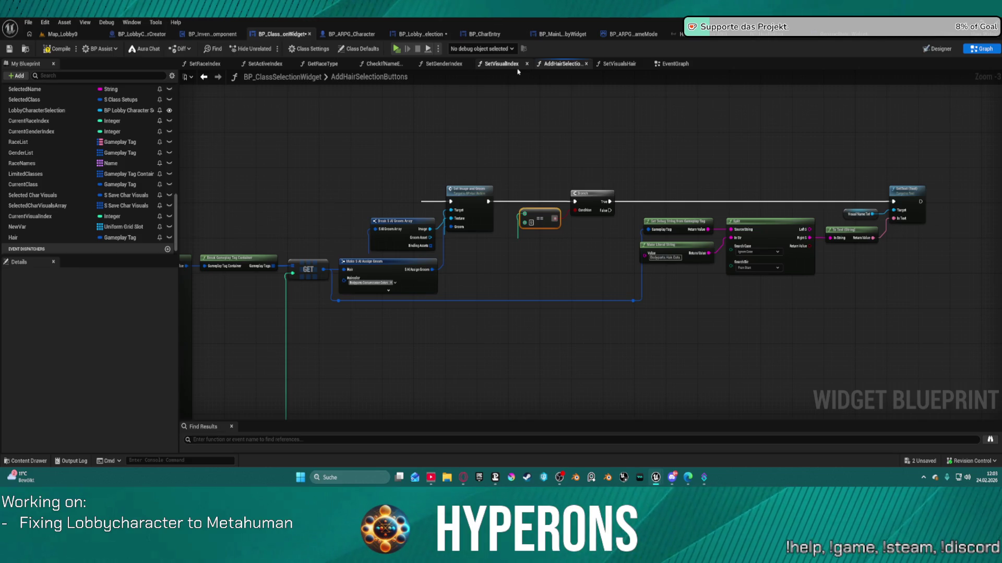
pyautogui.click(543, 200)
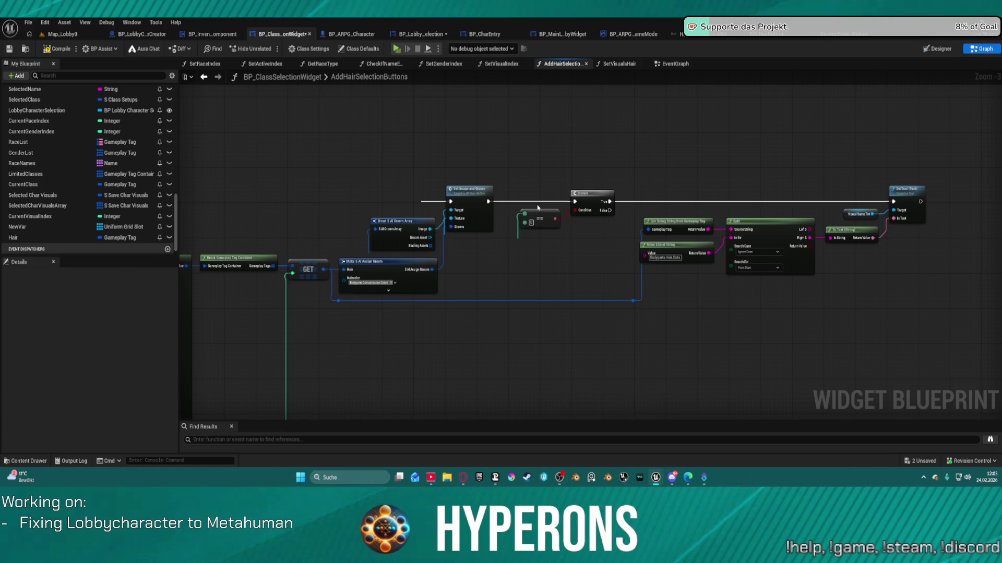
pyautogui.keyDown('alt'); pyautogui.click(536, 203); pyautogui.keyUp('alt')
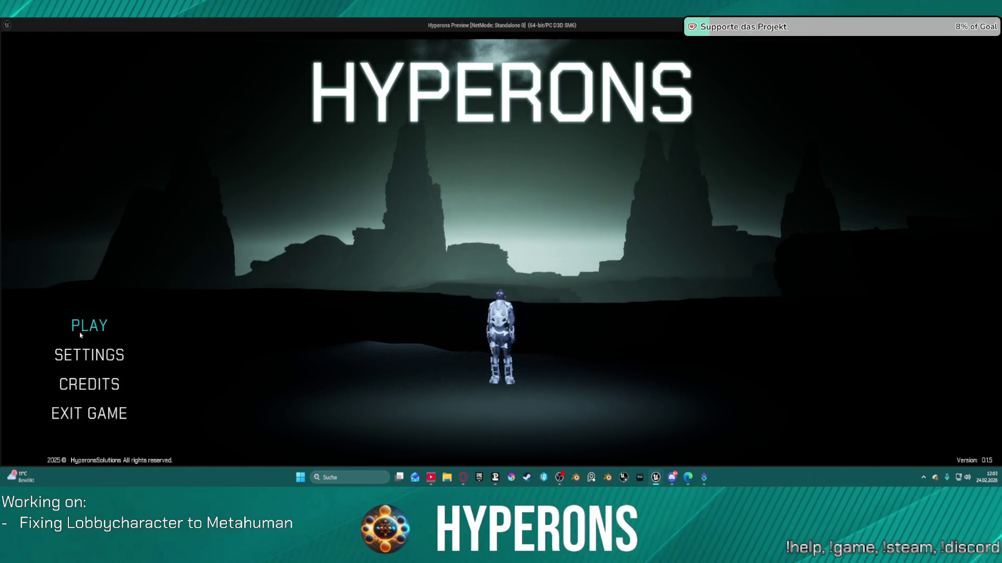
pyautogui.click(89, 325)
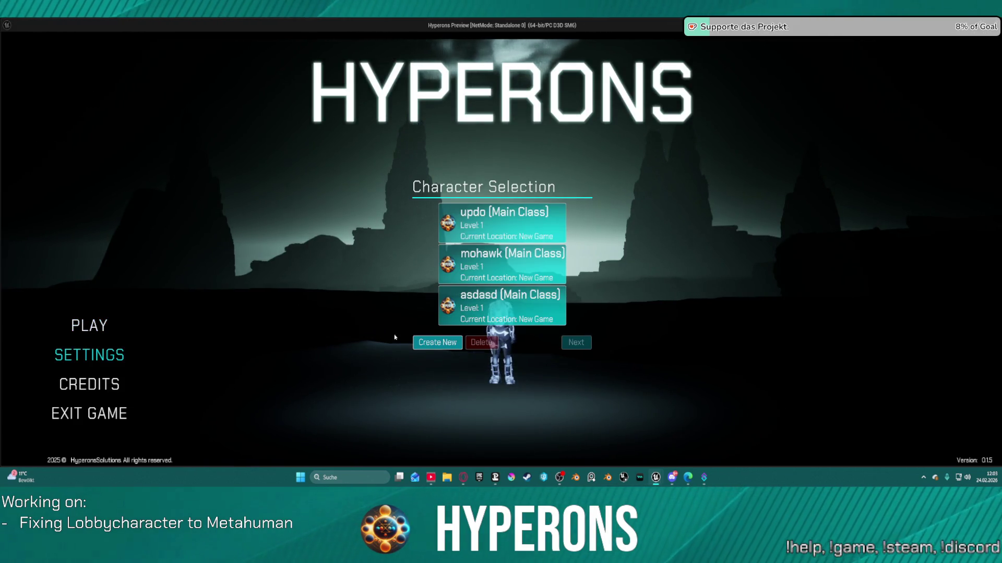
pyautogui.click(436, 343)
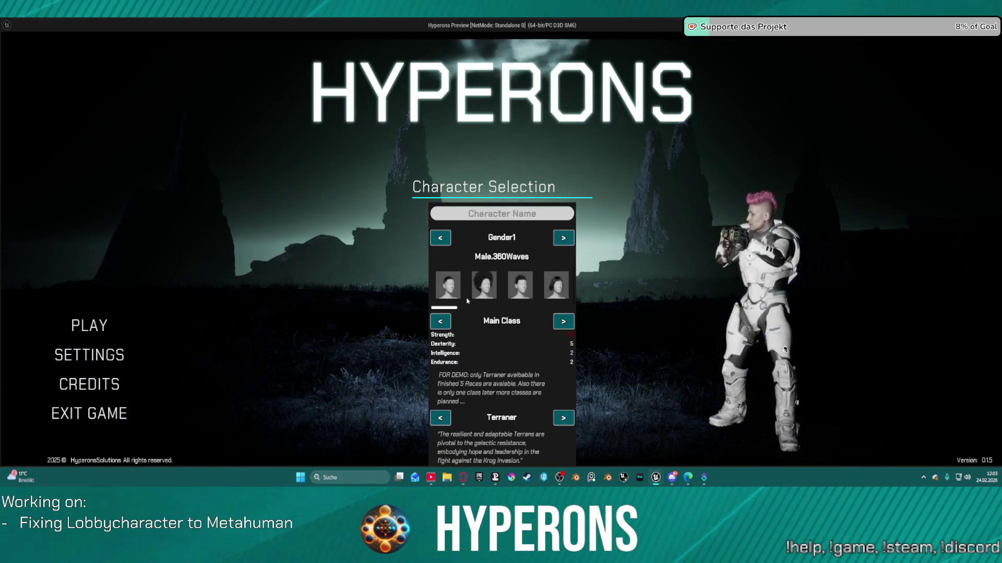
pyautogui.click(556, 286)
pyautogui.click(556, 286)
pyautogui.press('Escape')
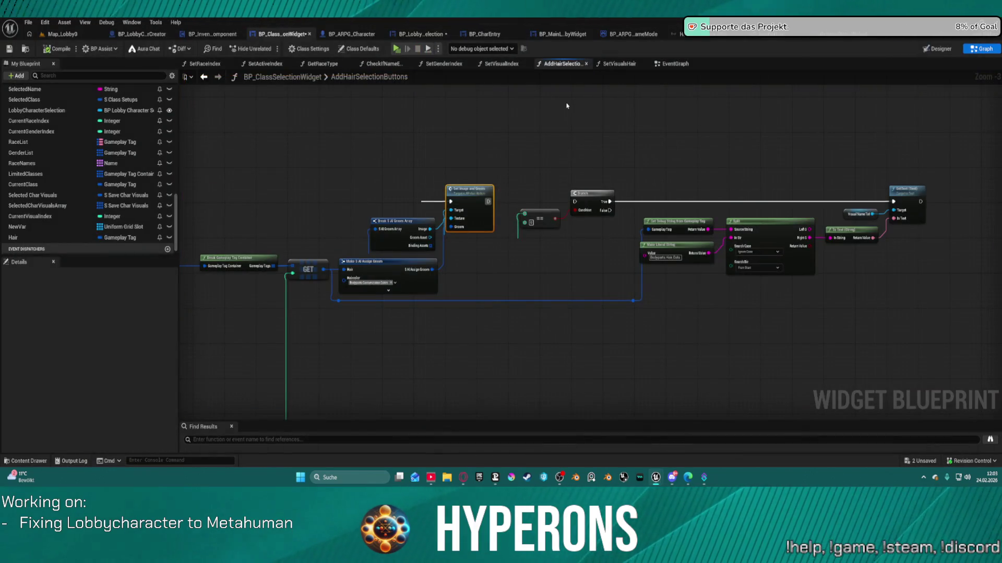
# Step: Go from the SetVisualsHair graph to BP_HairButton's EventGraph, centred on the top node chain
pyautogui.click(619, 64)
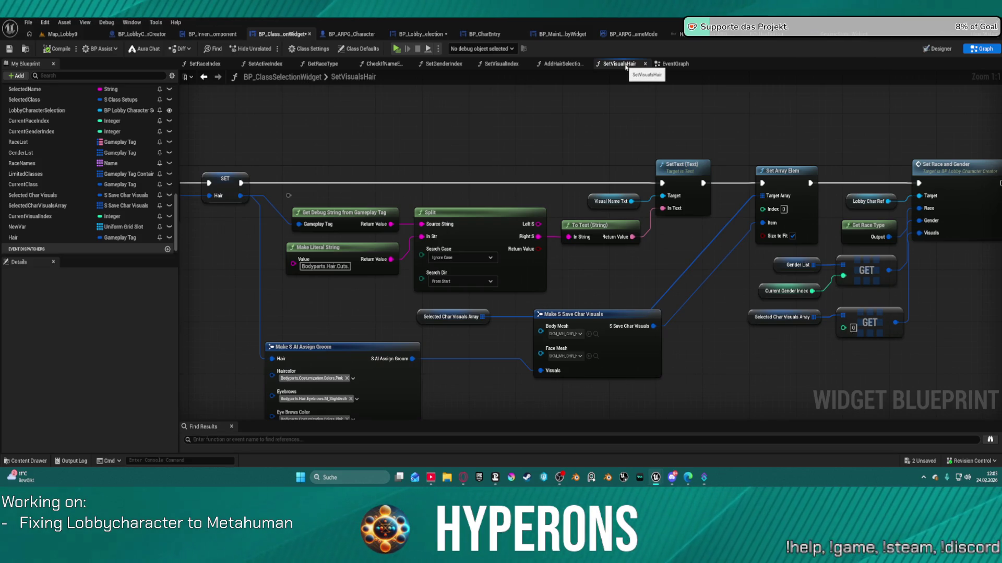
pyautogui.scroll(-4, 631, 160)
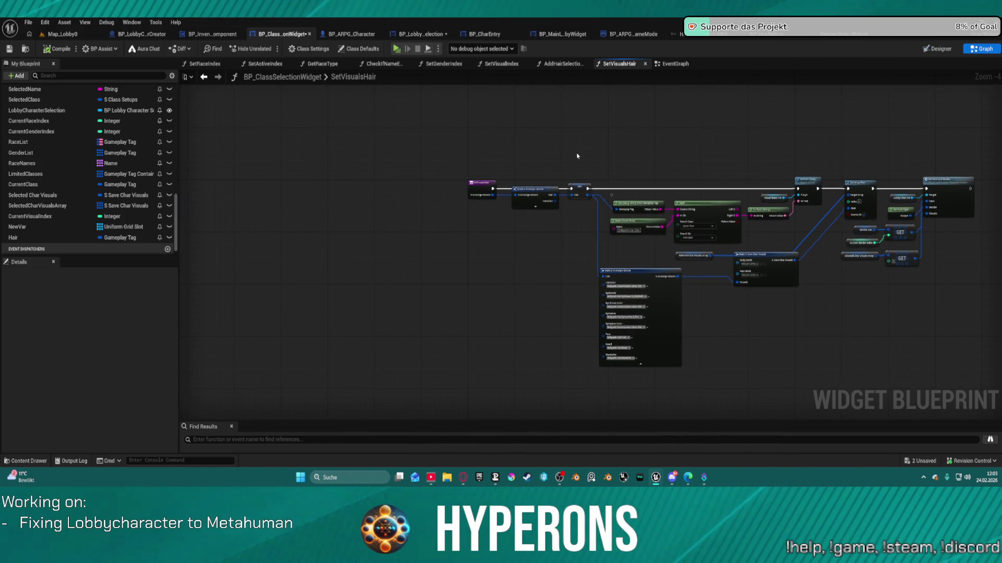
pyautogui.click(782, 32)
pyautogui.scroll(4, 542, 152)
pyautogui.moveTo(514, 156)
pyautogui.mouseDown()
pyautogui.moveTo(493, 287)
pyautogui.moveTo(502, 310)
pyautogui.mouseUp()
pyautogui.scroll(3, 493, 238)
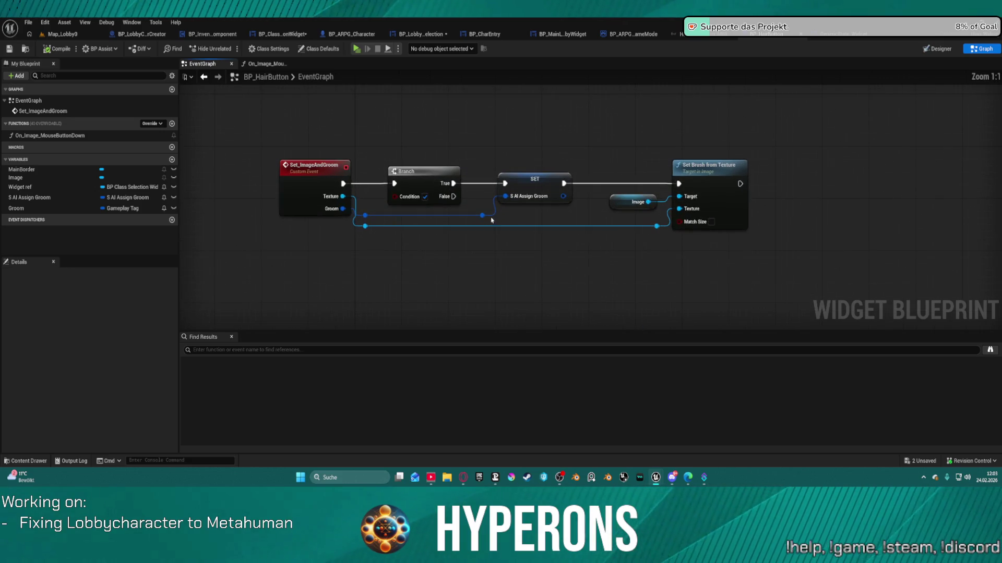
# Step: Add a breakpoint on the SET S AI Assign Groom node and start character selection
pyautogui.rightClick(538, 181)
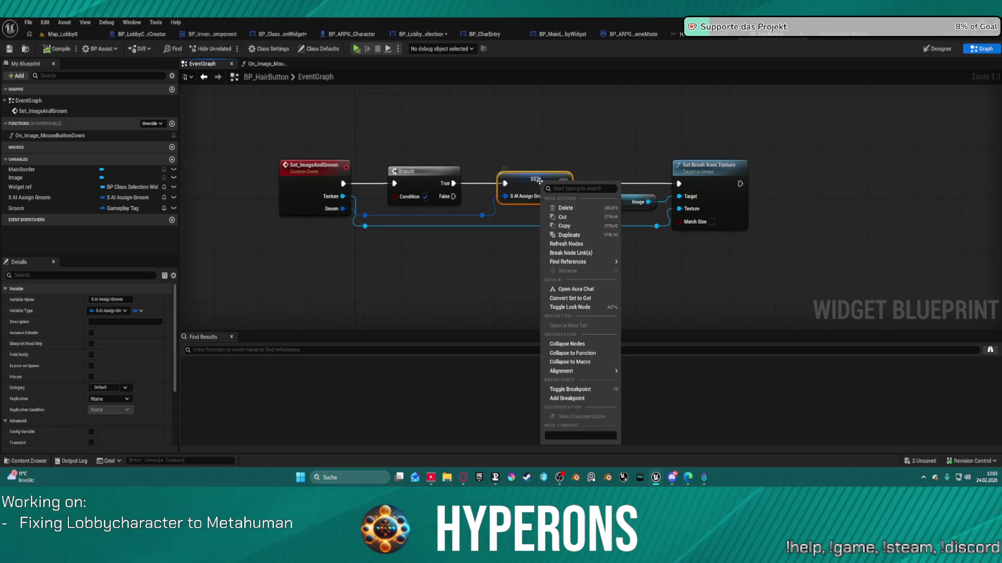
pyautogui.click(572, 399)
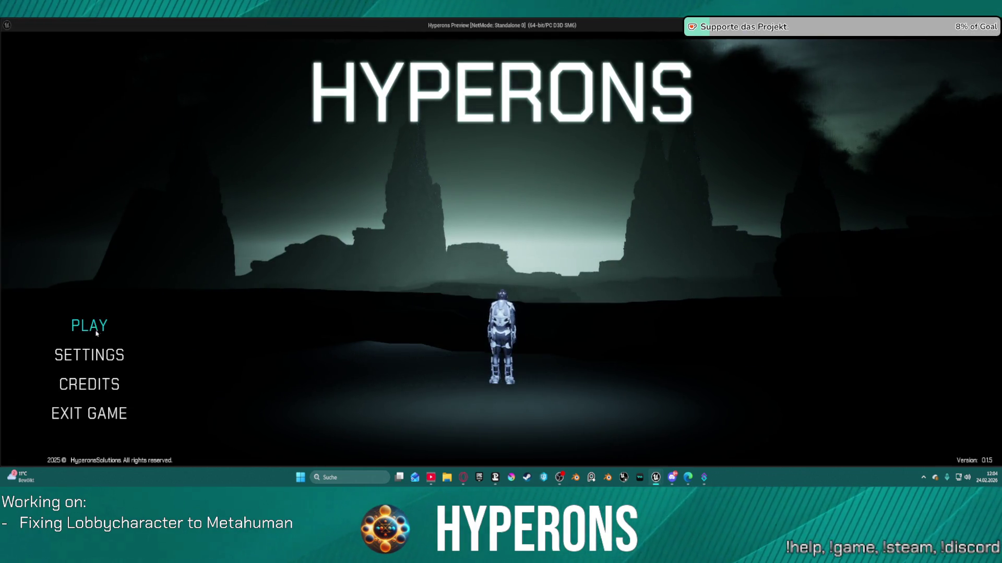
pyautogui.click(83, 327)
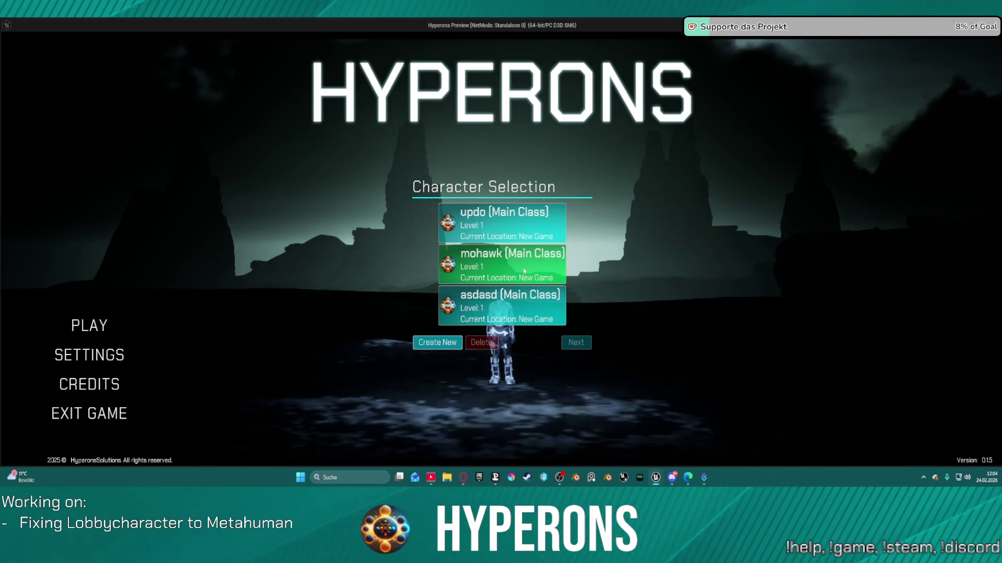
# Step: Start a new character to hit the SET node breakpoint and inspect its value
pyautogui.click(438, 346)
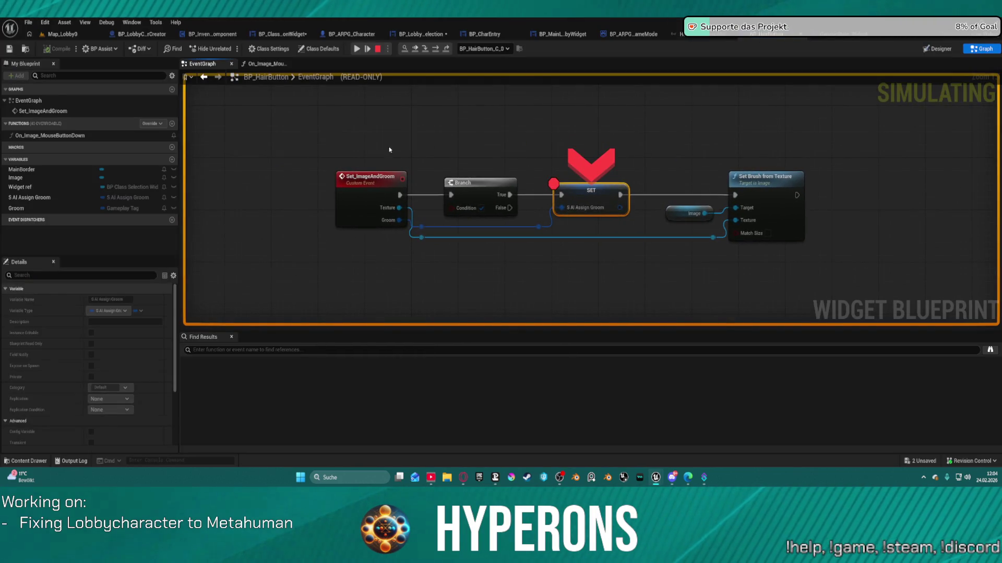
pyautogui.moveTo(590, 208)
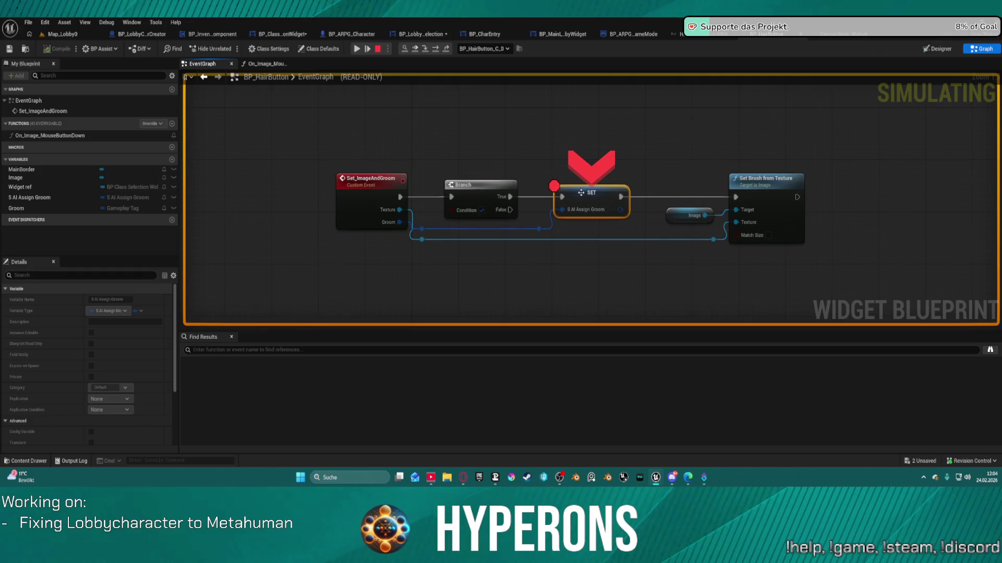
pyautogui.moveTo(584, 194); pyautogui.dragTo(581, 196)
pyautogui.rightClick(581, 196)
# Step: Stop the paused game session and remove the breakpoint from the SET node
pyautogui.press('Escape')
pyautogui.press('Escape')
pyautogui.rightClick(580, 192)
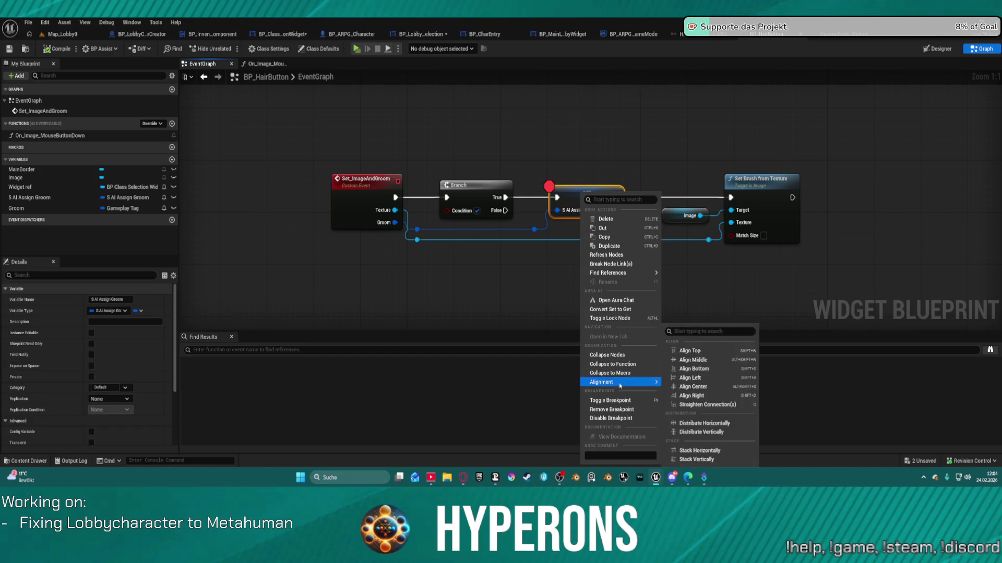
pyautogui.click(612, 410)
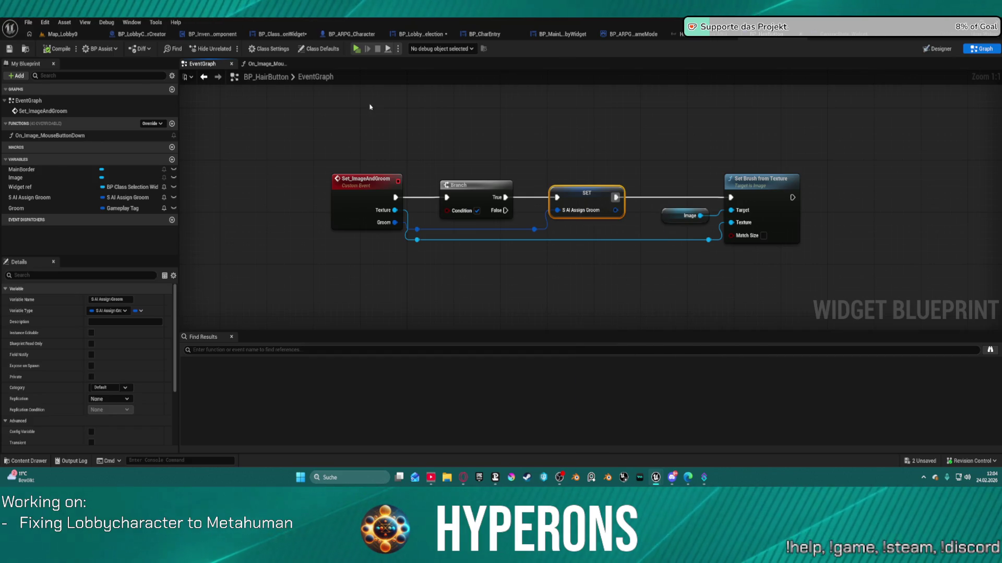
# Step: Breakpoint the Set Visuals Hair call in On_Image_MouseButtonDown and relaunch the game preview
pyautogui.click(267, 65)
pyautogui.rightClick(568, 180)
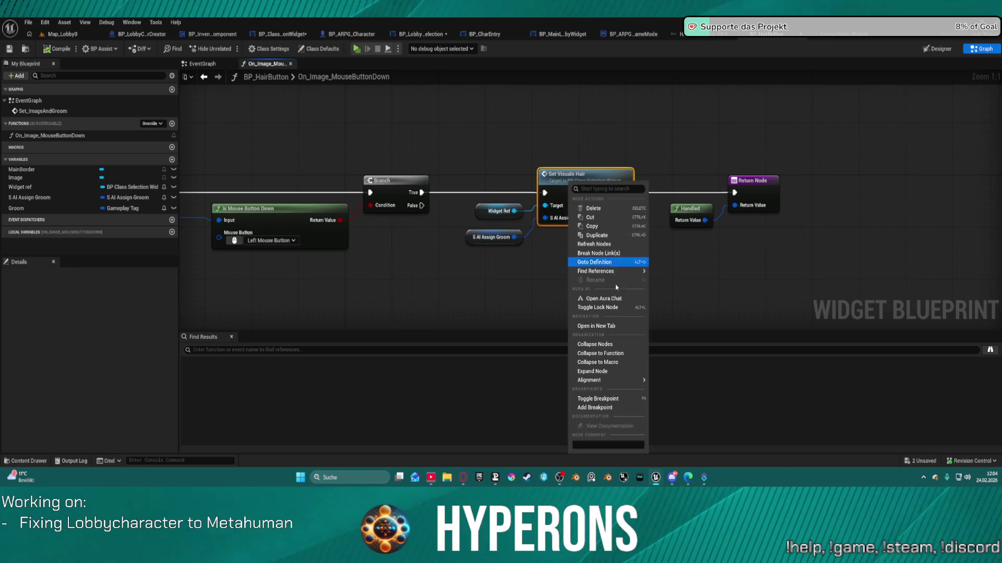
pyautogui.click(614, 406)
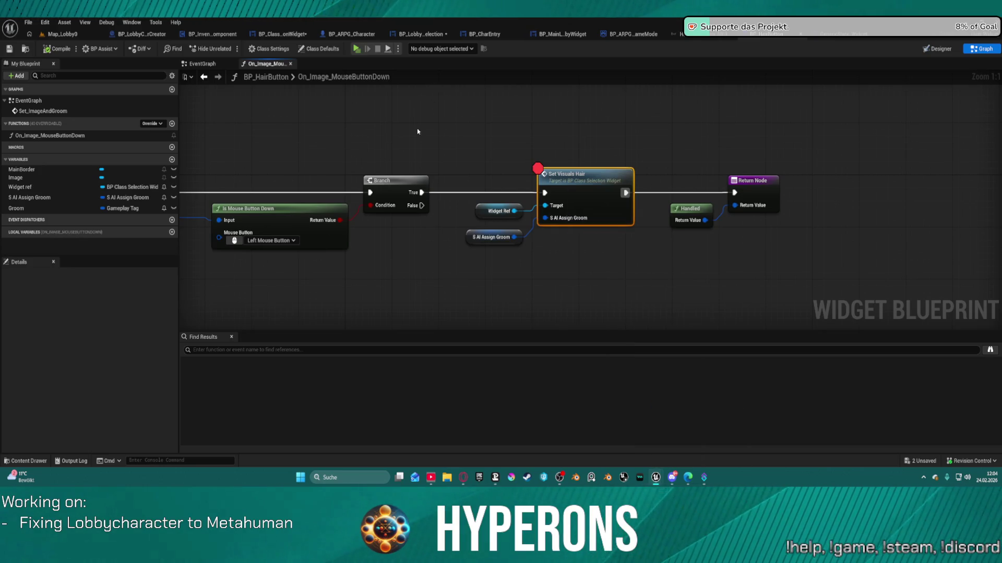
pyautogui.press('Home')
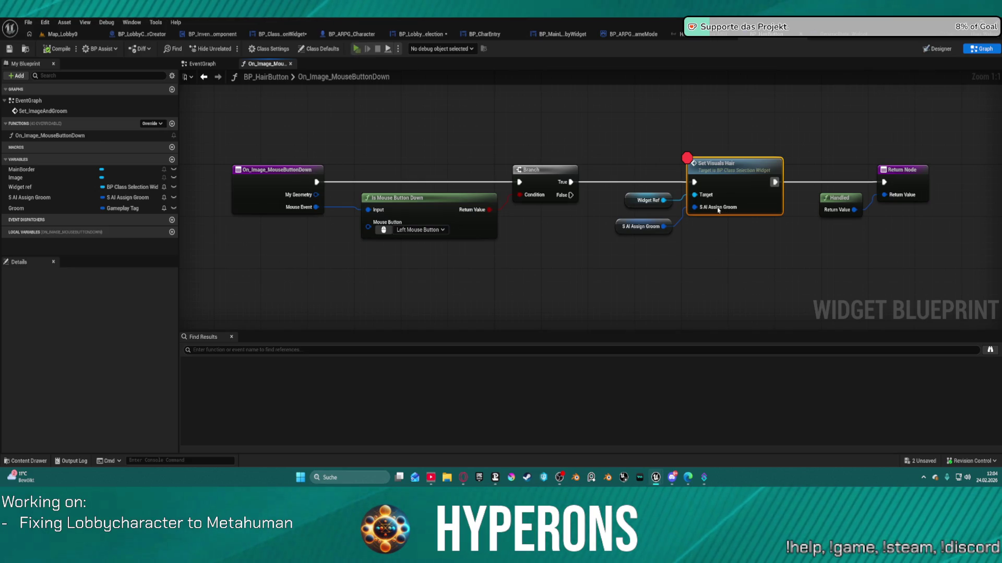
pyautogui.hotkey('alt', 'p')
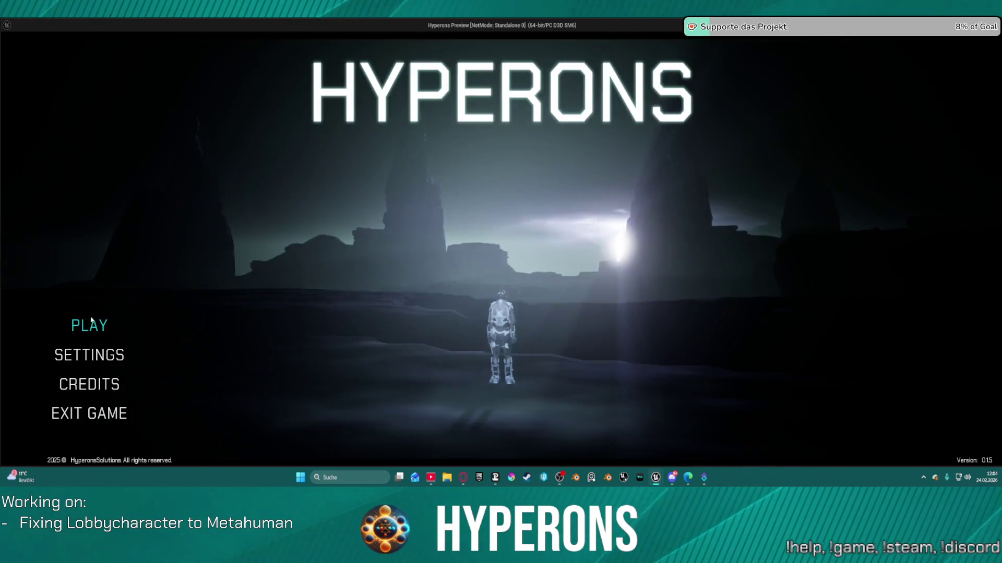
# Step: In character selection, start a new character and pick a hairstyle to hit the breakpoint
pyautogui.click(183, 324)
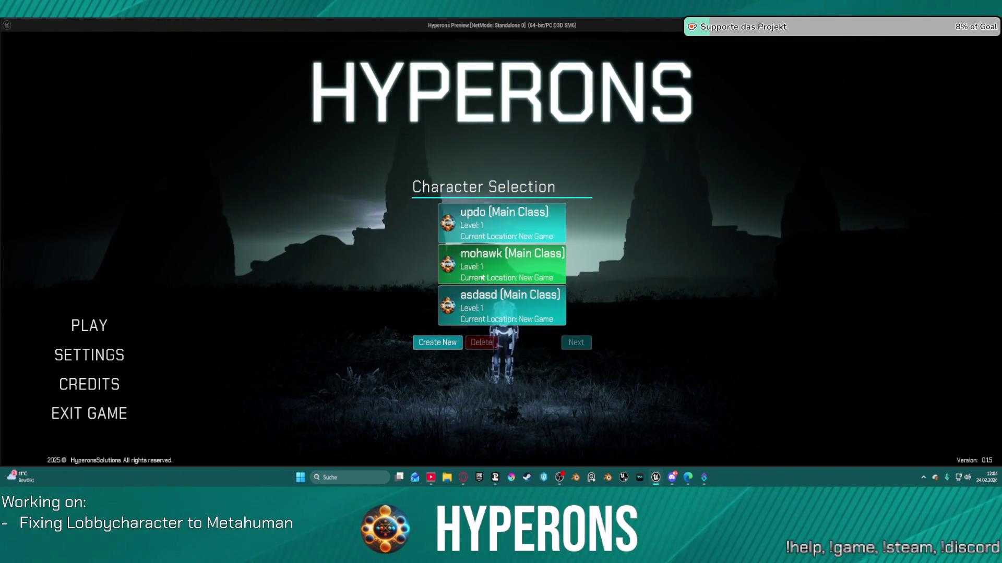
pyautogui.click(437, 342)
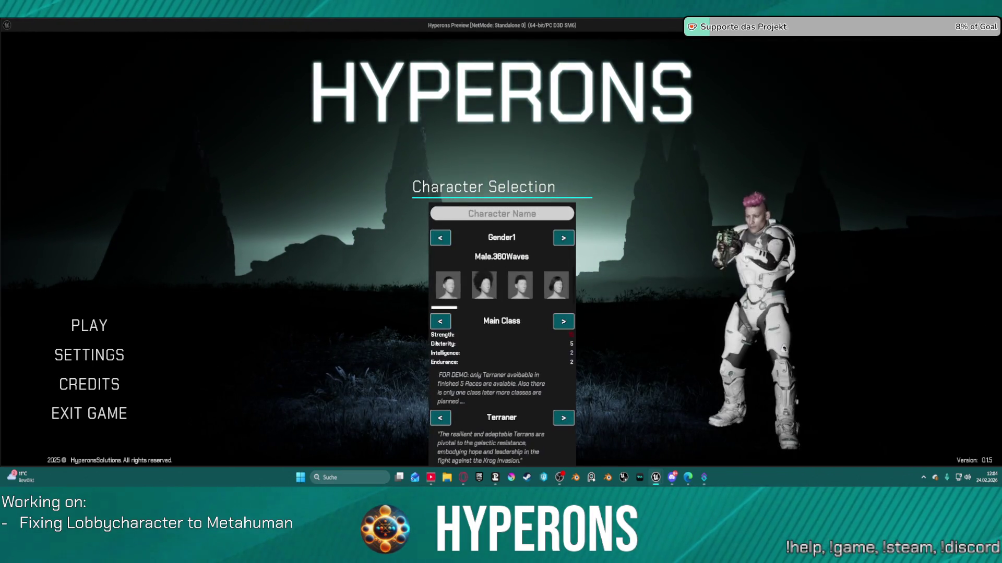
pyautogui.click(485, 259)
pyautogui.moveTo(489, 244)
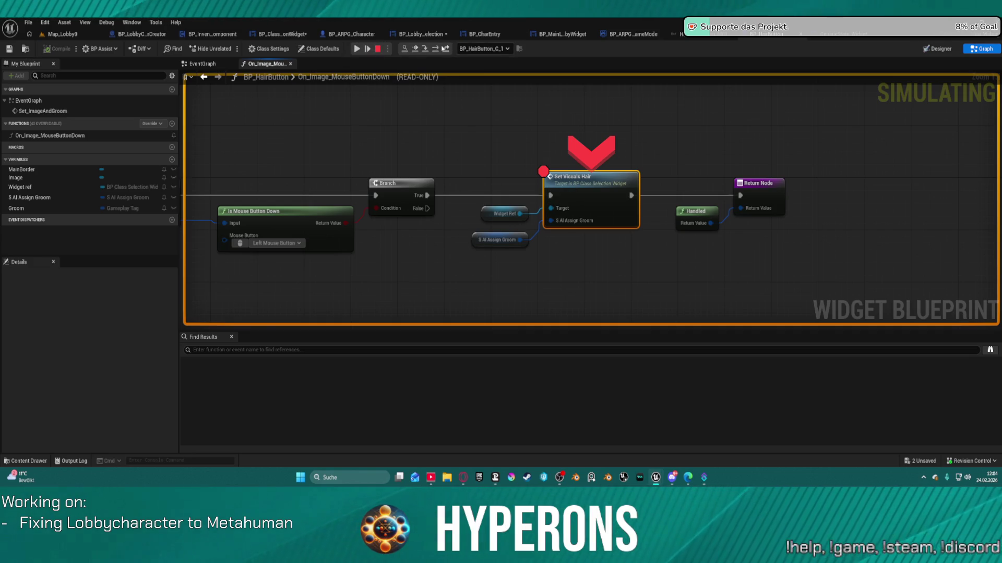
# Step: Step into SetVisualsHair and through SET Hair, SetText and Set Array Elem, checking pin values
pyautogui.click(424, 50)
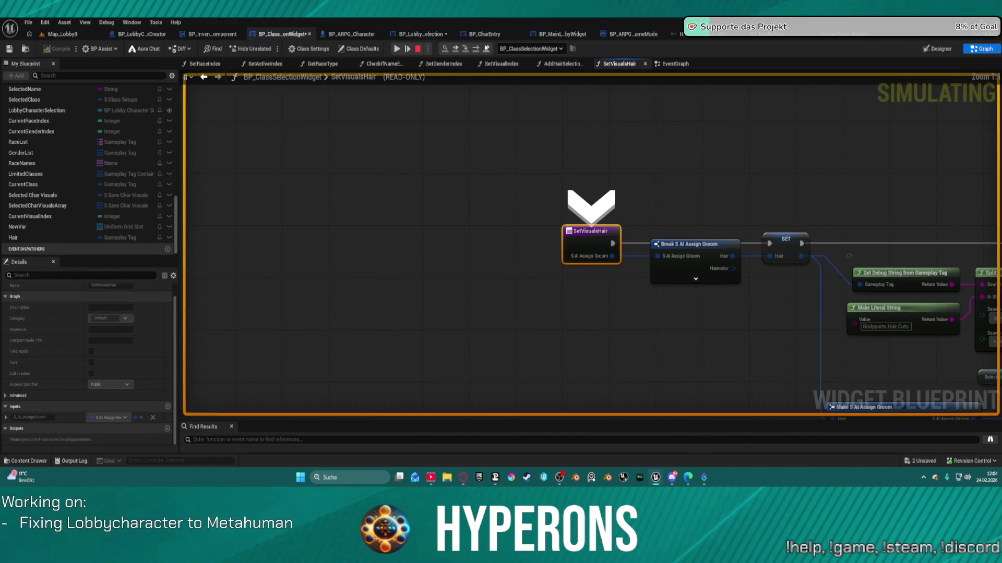
pyautogui.click(477, 50)
pyautogui.moveTo(585, 254)
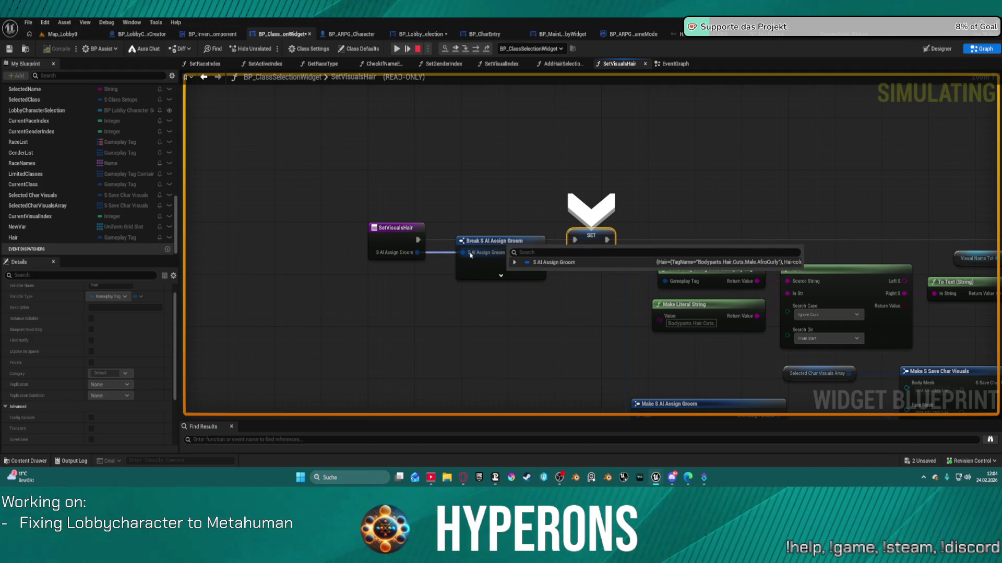
pyautogui.click(476, 49)
pyautogui.moveTo(453, 183)
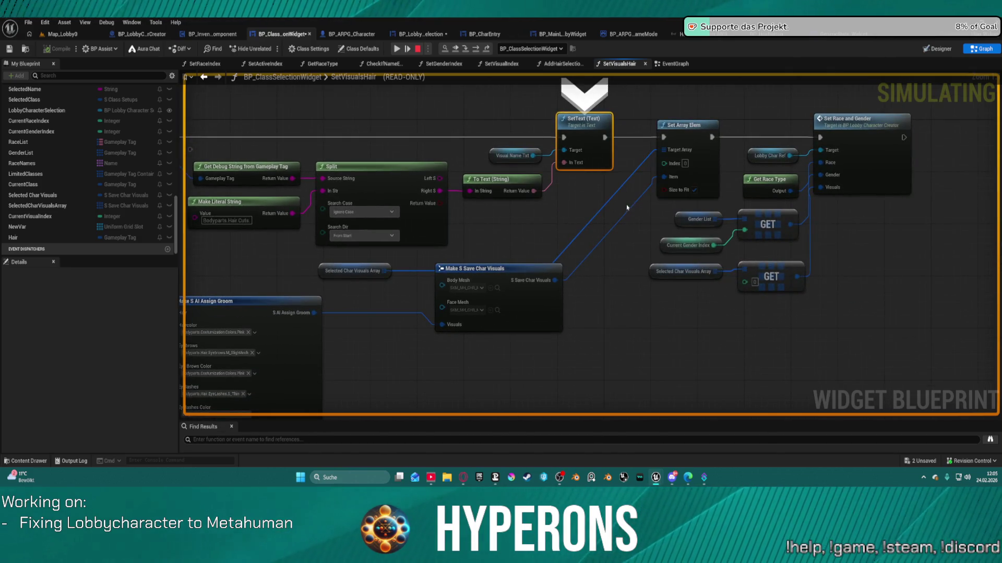
pyautogui.click(477, 49)
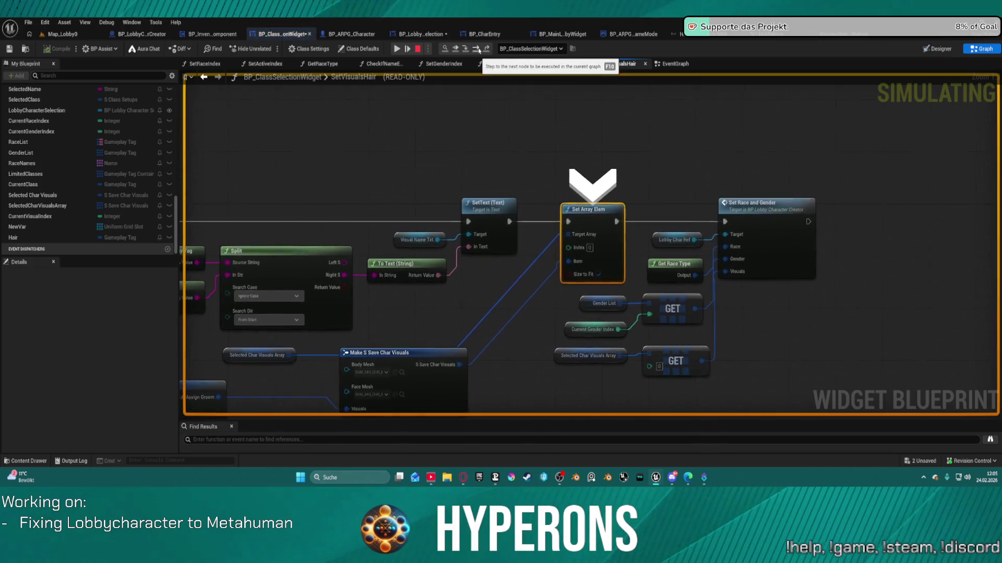
# Step: Advance to Set Race and Gender, expand the Selected Char Visuals Array, and step into SetRaceAndGender
pyautogui.click(479, 50)
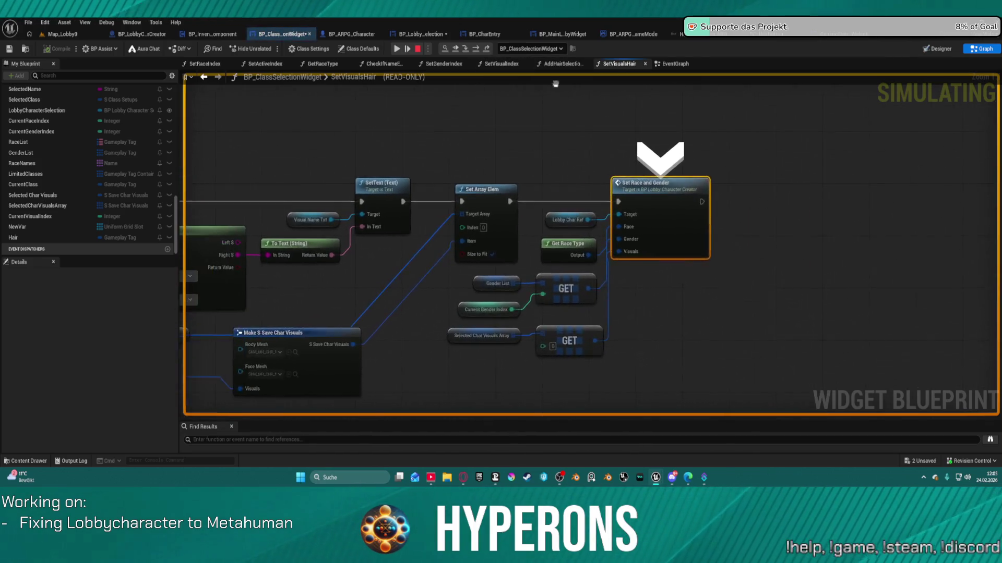
pyautogui.moveTo(538, 277)
pyautogui.click(530, 276)
pyautogui.click(536, 286)
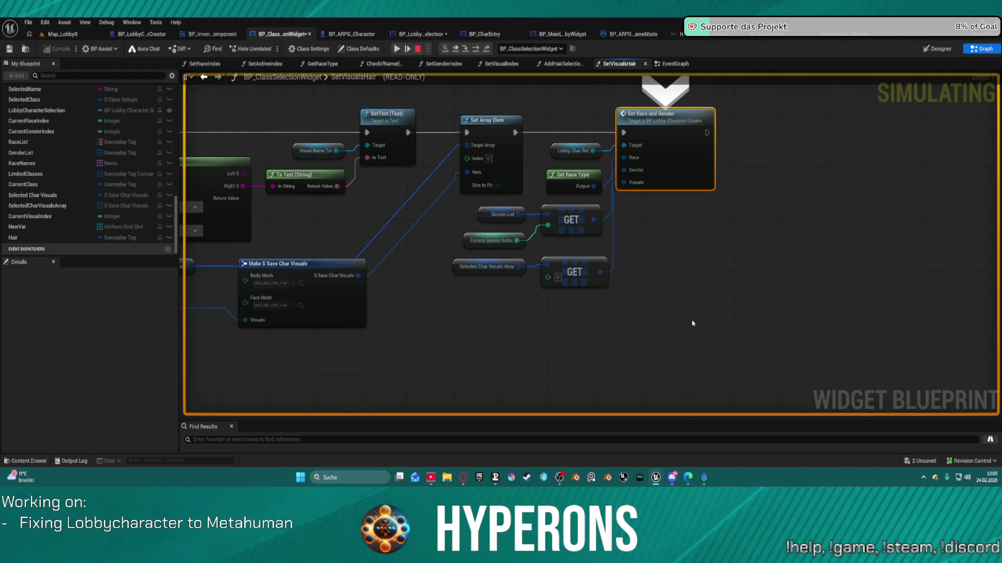
pyautogui.click(465, 49)
pyautogui.scroll(-3, 264, 197)
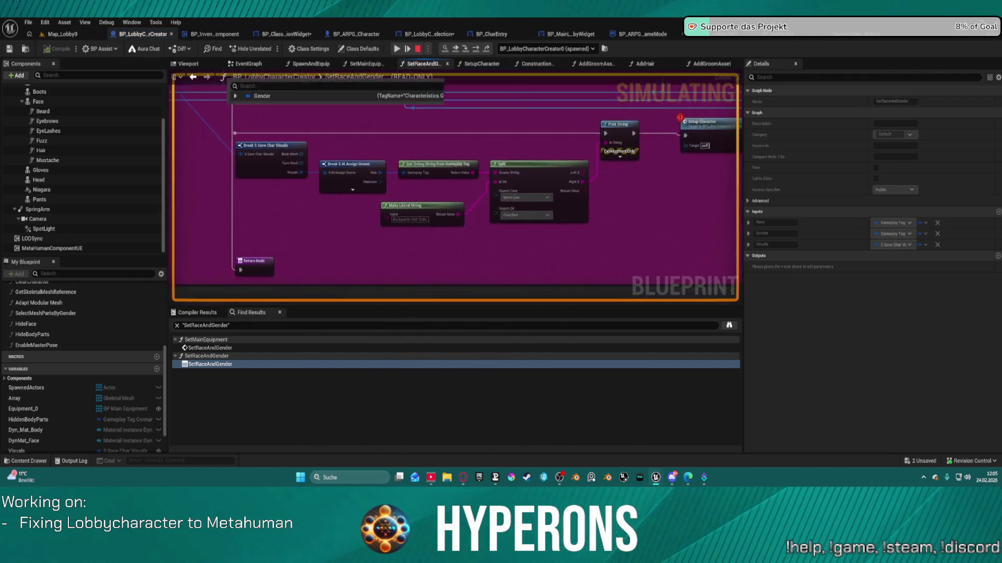
# Step: Resume, add a Then 2 output to the Sequence node, and wire Then 1 and Then 2 to the exec reroute
pyautogui.click(399, 48)
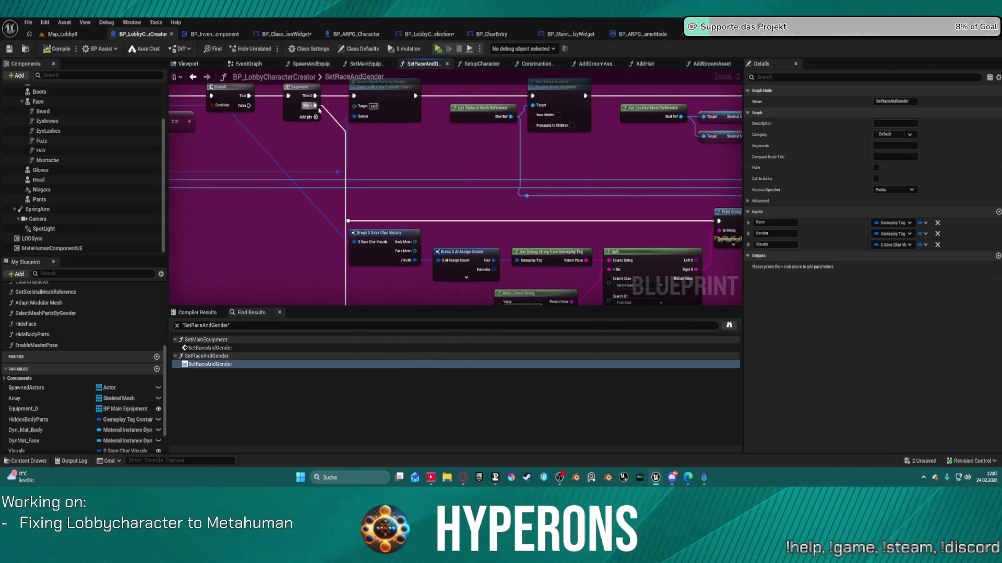
pyautogui.click(310, 118)
pyautogui.moveTo(315, 116)
pyautogui.mouseDown()
pyautogui.moveTo(353, 198)
pyautogui.moveTo(355, 222)
pyautogui.moveTo(347, 221)
pyautogui.mouseUp()
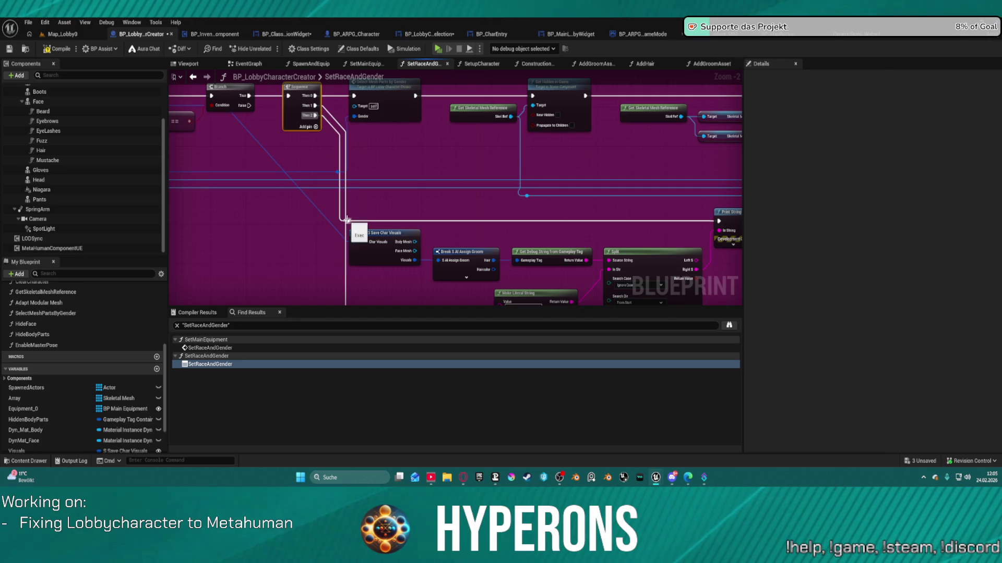
pyautogui.keyDown('alt'); pyautogui.click(315, 105); pyautogui.keyUp('alt')
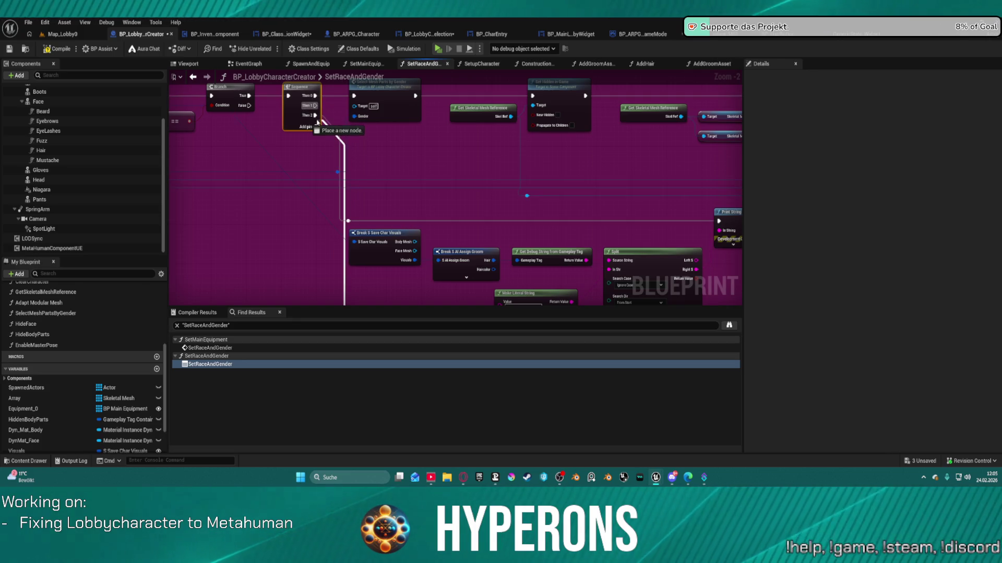
pyautogui.moveTo(349, 222); pyautogui.dragTo(315, 105)
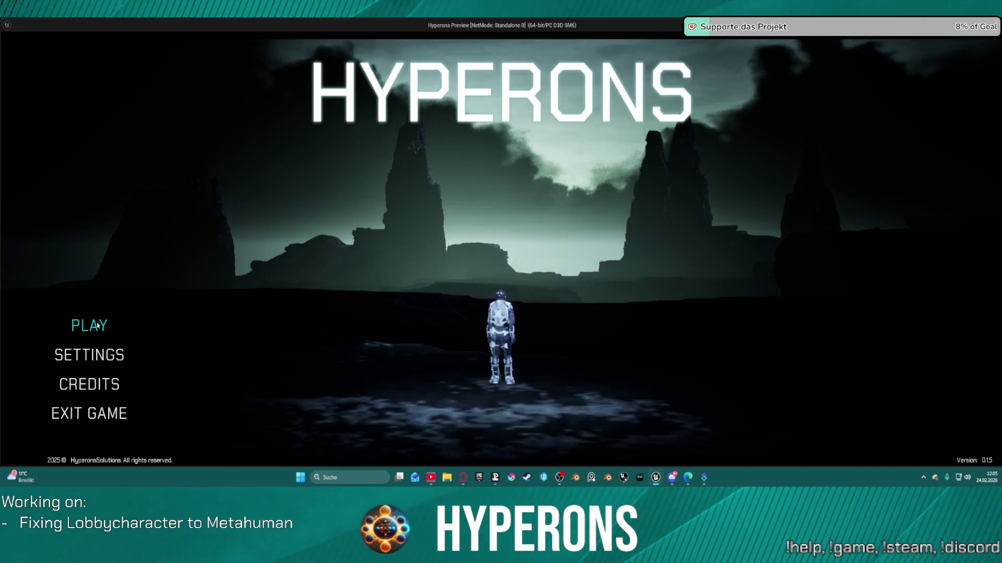
# Step: Enter character selection, remove the Setup Character breakpoint when it hits, and resume
pyautogui.click(137, 326)
pyautogui.click(445, 309)
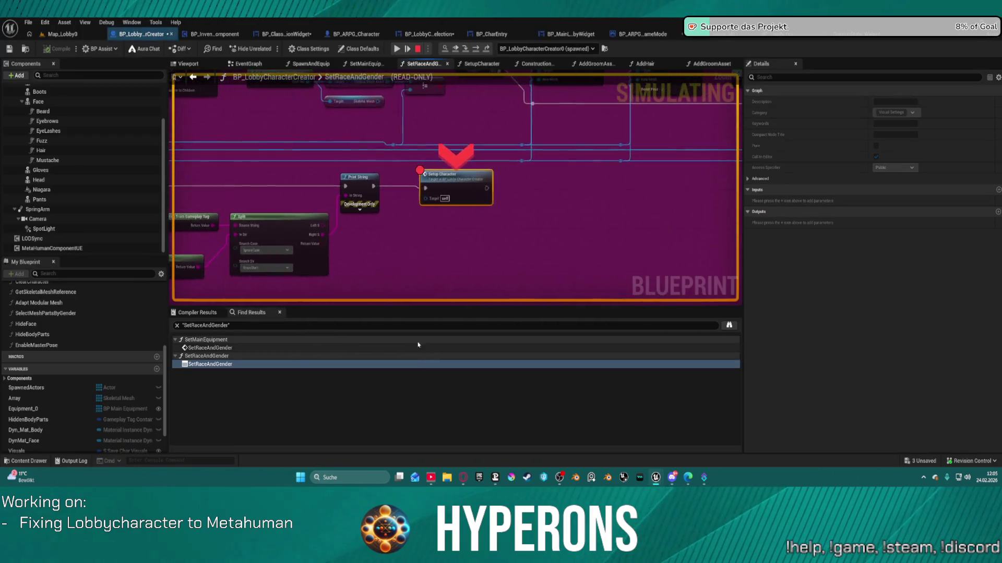
pyautogui.rightClick(464, 185)
pyautogui.click(492, 283)
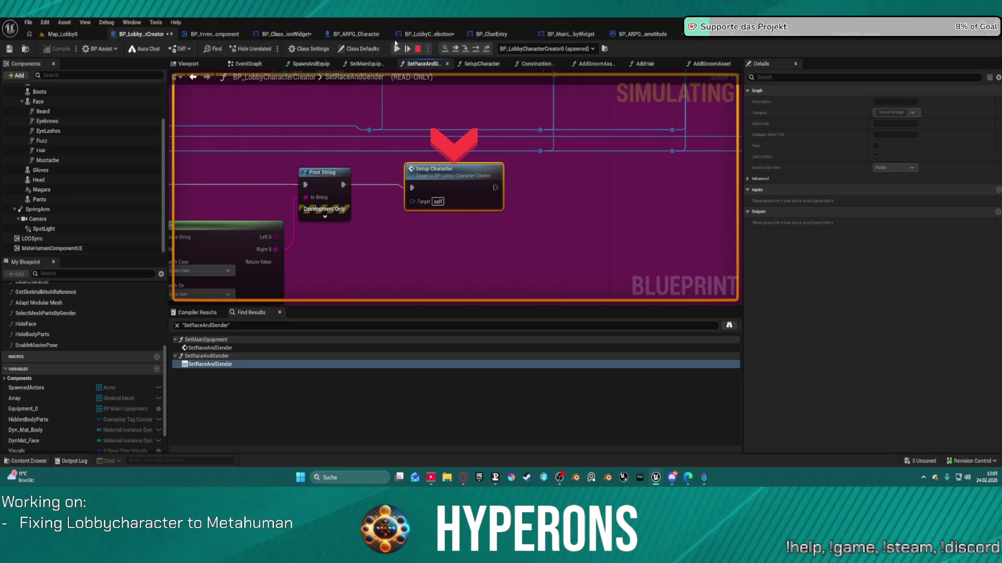
pyautogui.click(395, 49)
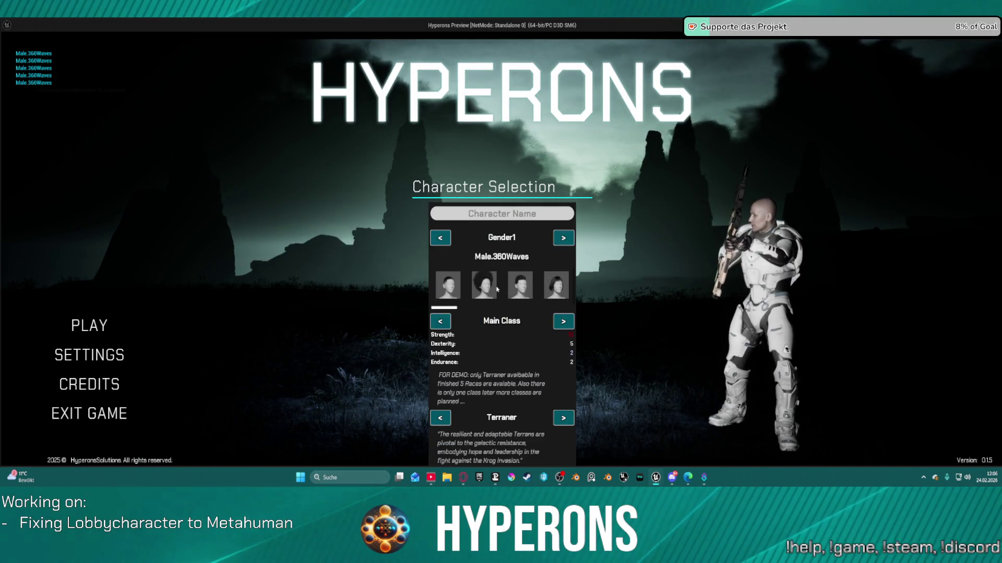
# Step: Test hairstyle thumbnails, then remove the Set Visuals Hair breakpoint and resume the game
pyautogui.click(473, 295)
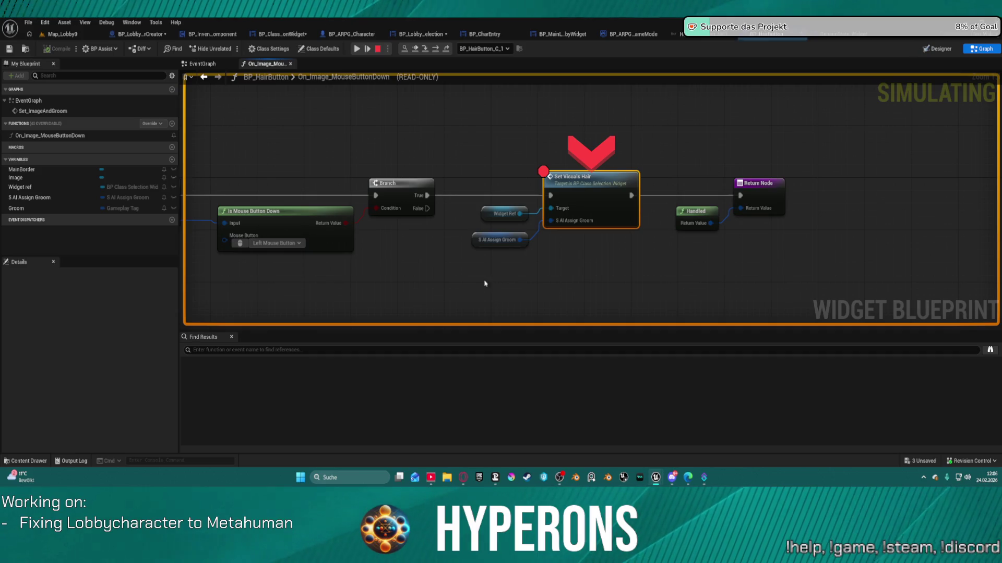
pyautogui.click(357, 49)
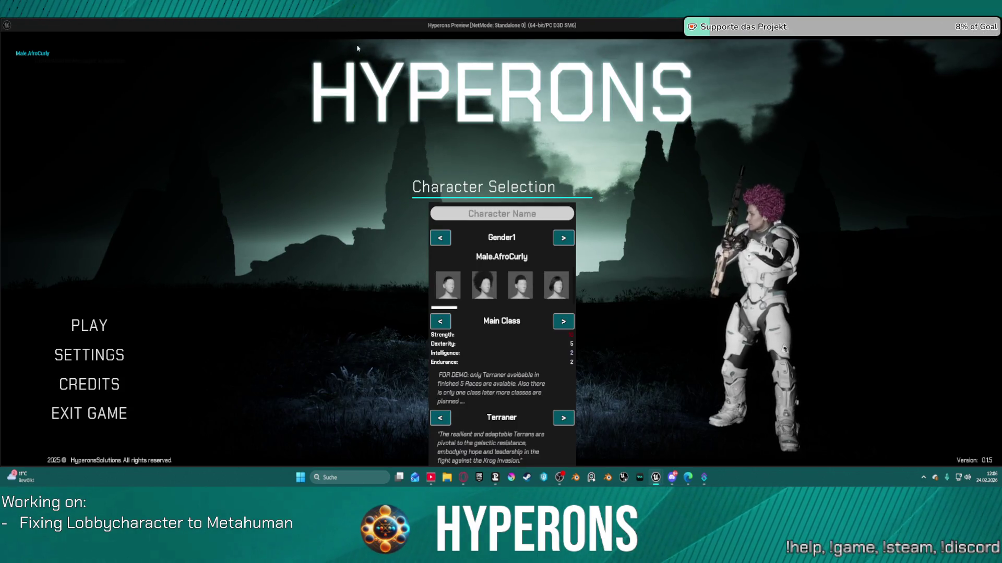
pyautogui.click(561, 323)
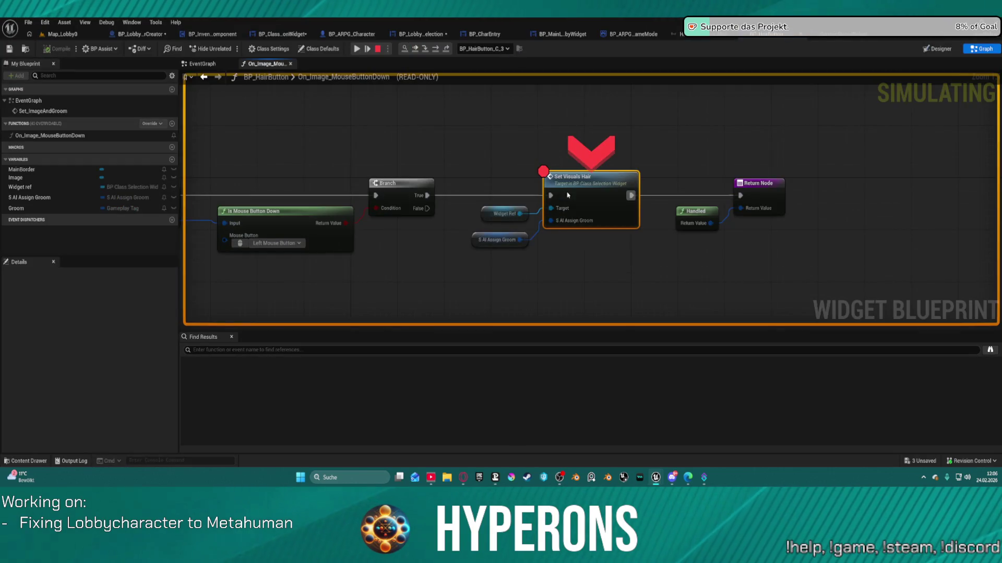
pyautogui.rightClick(568, 196)
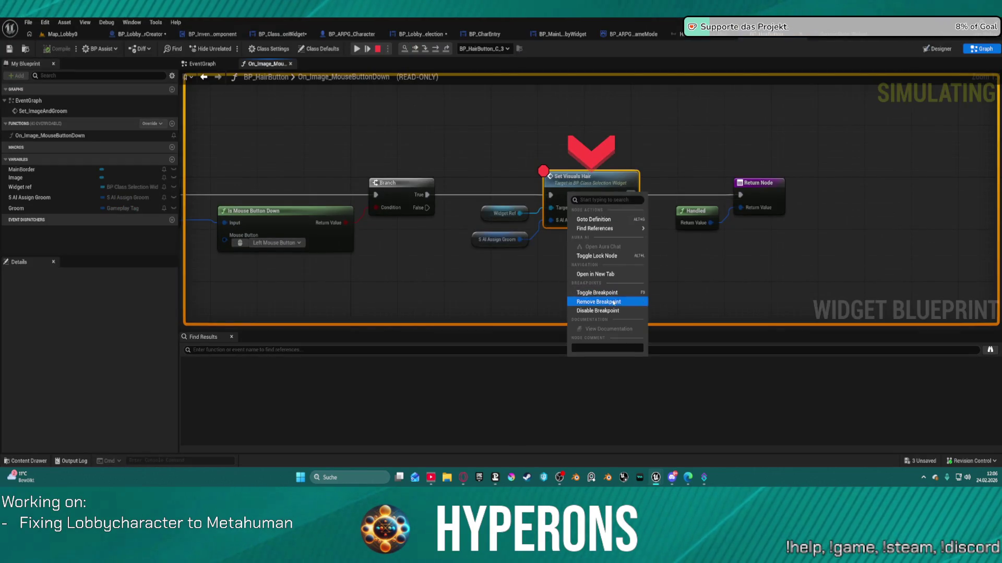
pyautogui.click(600, 298)
pyautogui.click(365, 47)
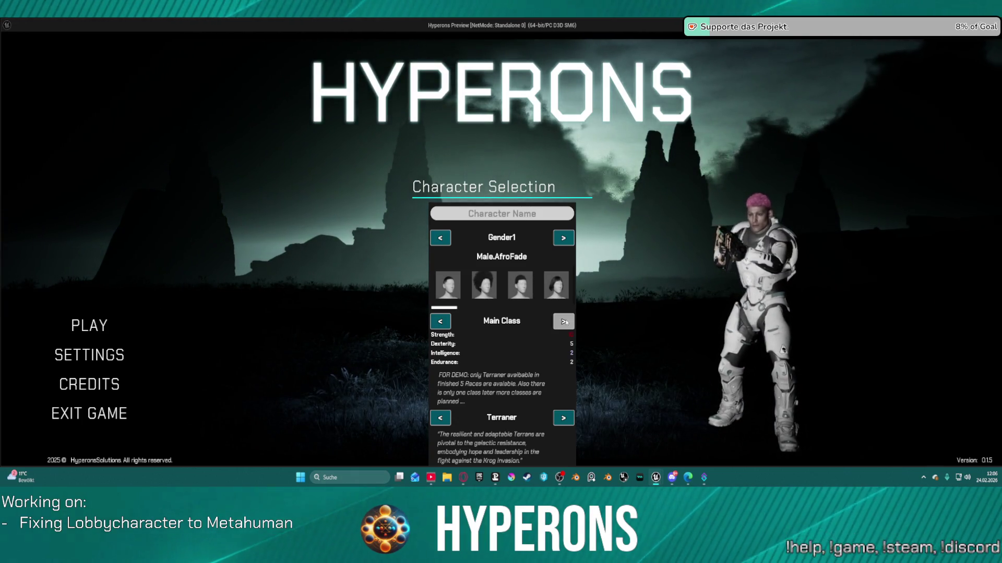
# Step: Try the BobStraight, BrushCut, BuzzCut, Coil, CoilBuzzCut and Cornrows hairstyles on the character
pyautogui.scroll(-3, 528, 294)
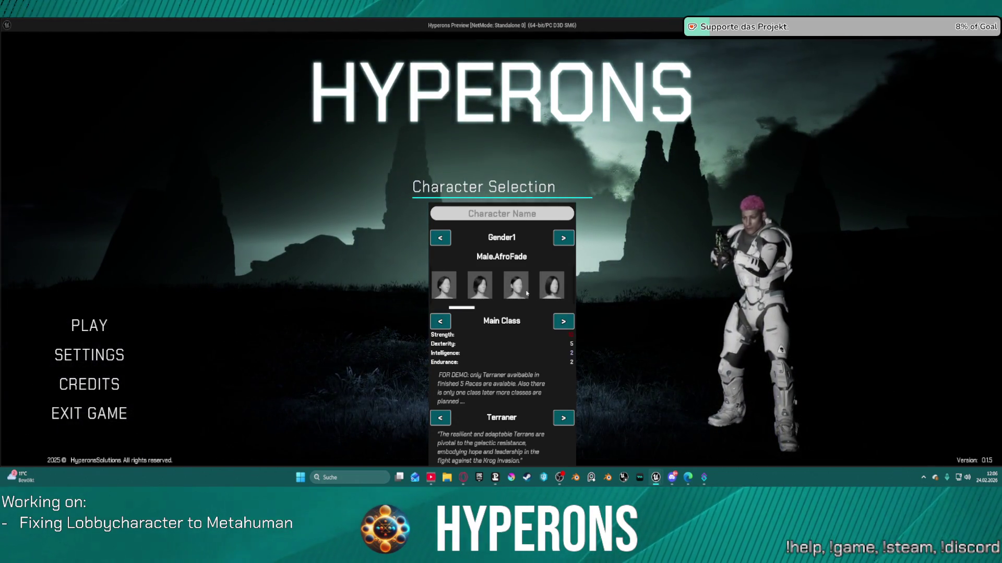
pyautogui.click(529, 288)
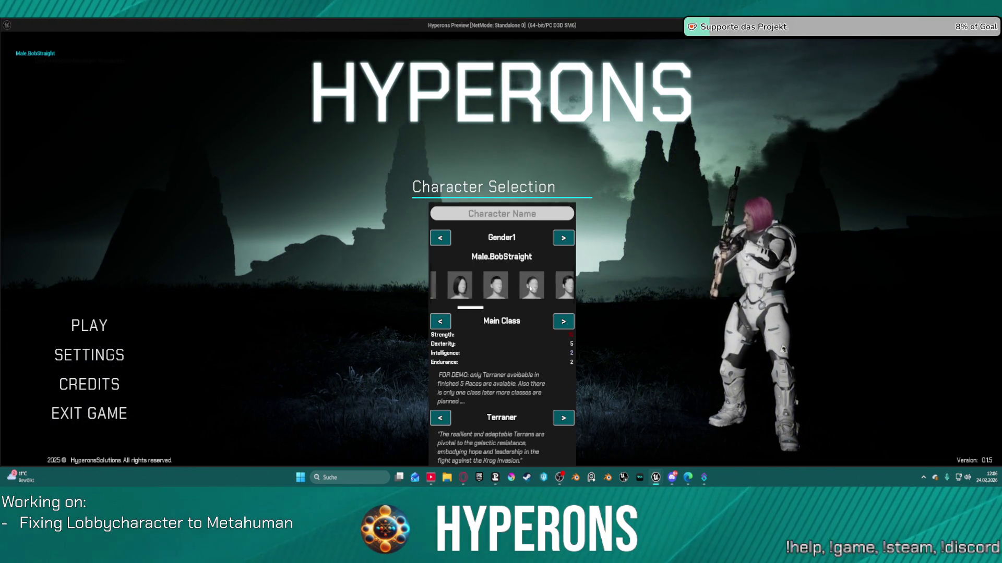
pyautogui.click(496, 291)
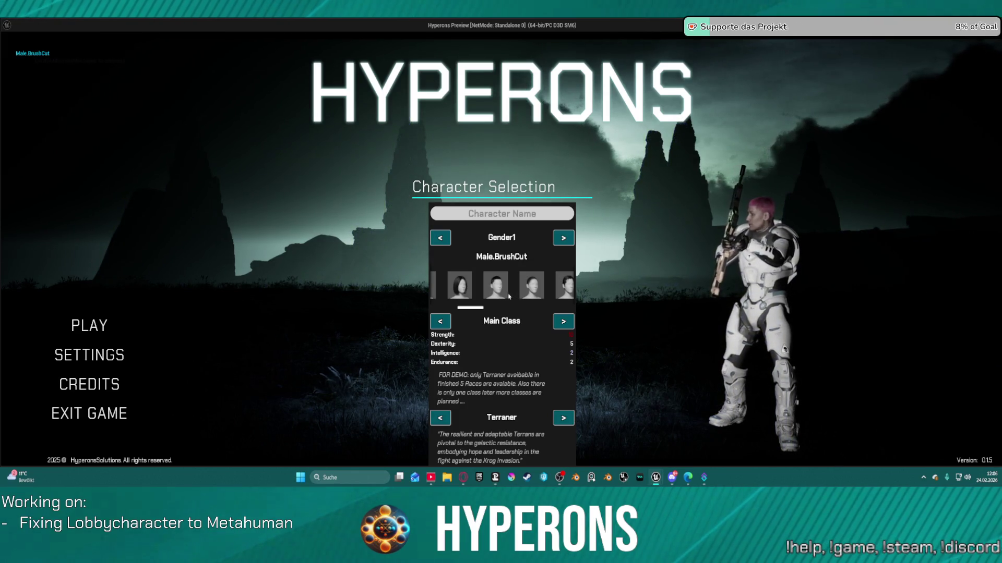
pyautogui.click(459, 287)
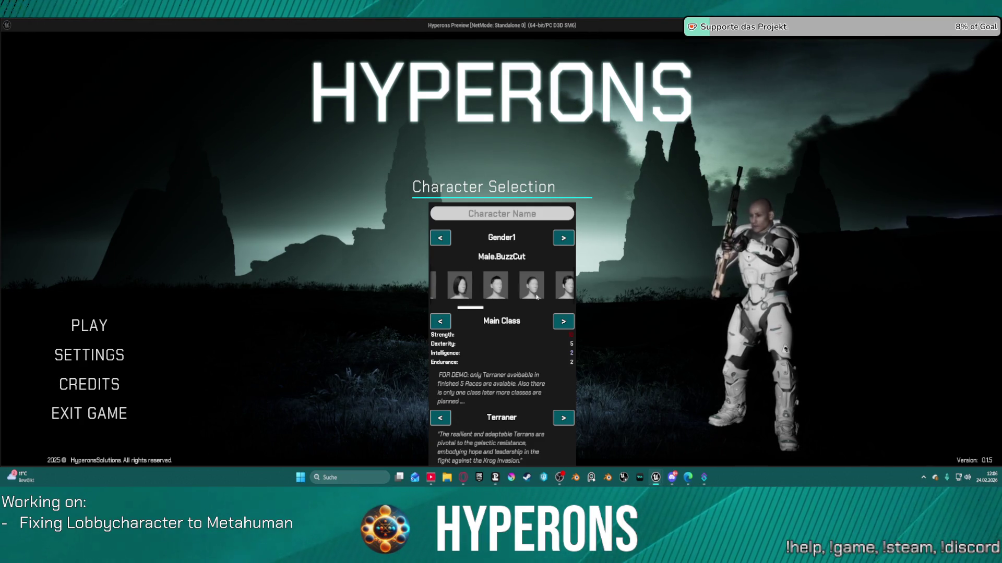
pyautogui.scroll(-1, 538, 297)
pyautogui.click(514, 295)
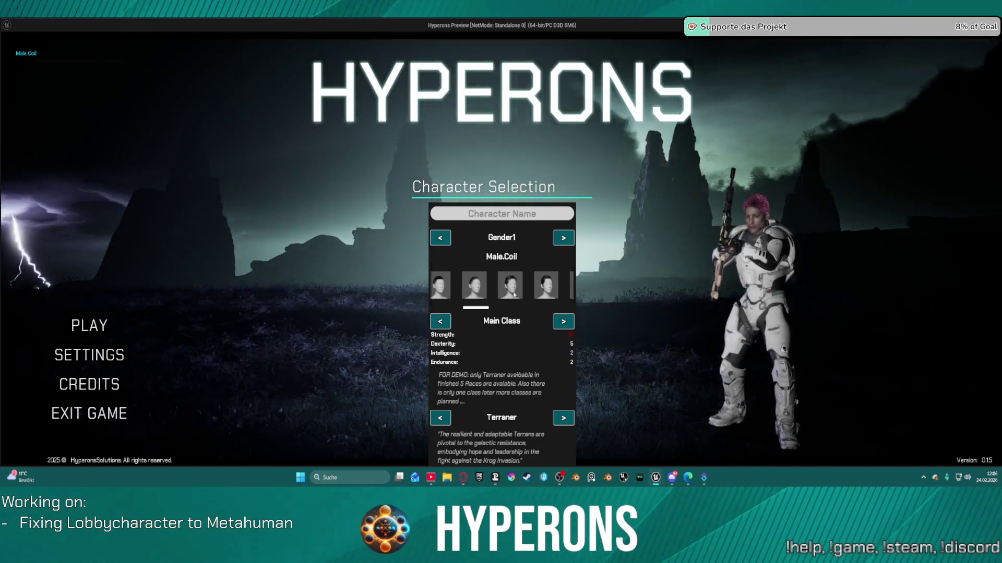
pyautogui.scroll(-1, 543, 287)
pyautogui.click(544, 288)
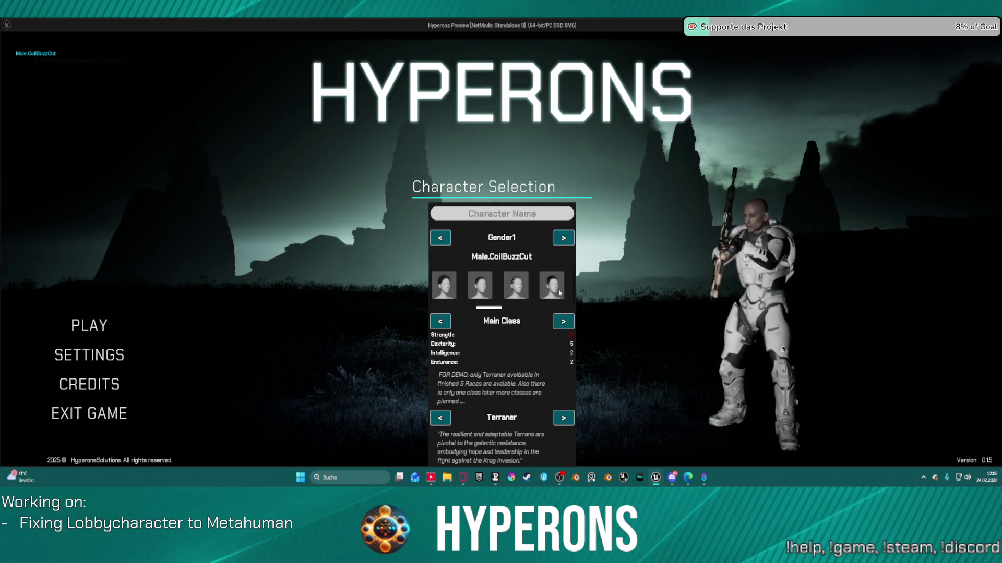
pyautogui.scroll(-1, 548, 294)
pyautogui.click(540, 295)
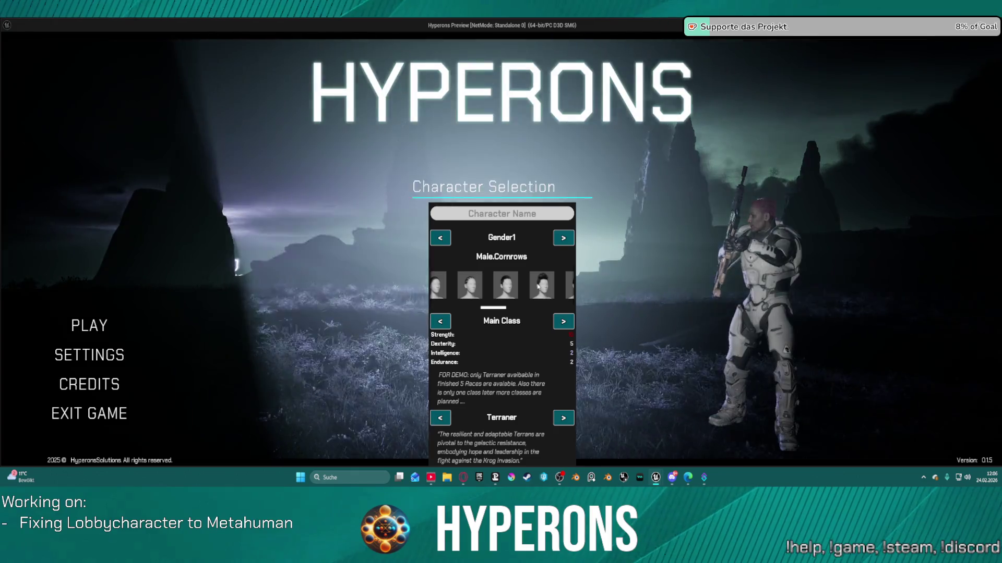
# Step: Try another hairstyle, then SideSweptFringe_S and Male.Straight_Long, scrolling the carousel
pyautogui.click(538, 286)
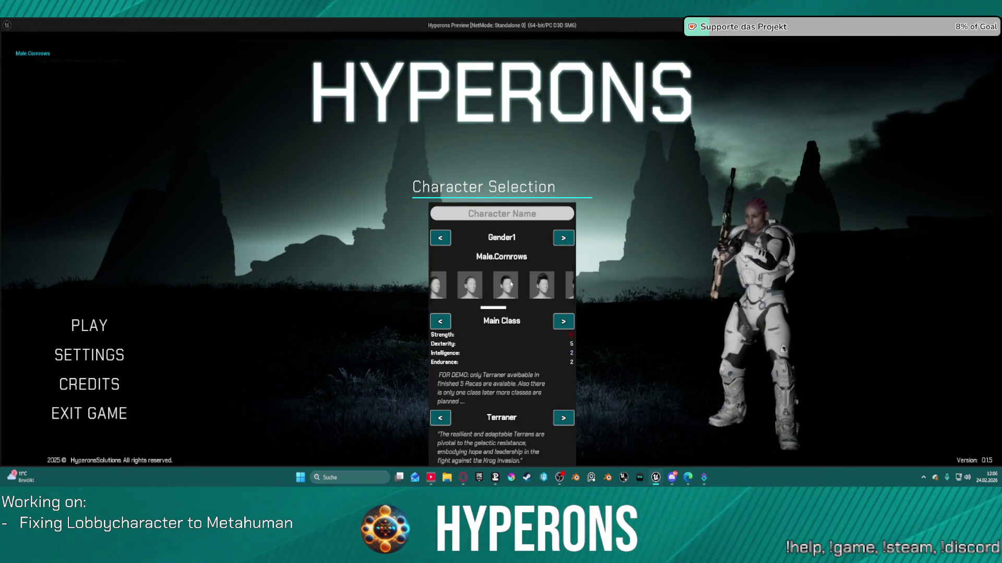
pyautogui.scroll(-1, 521, 290)
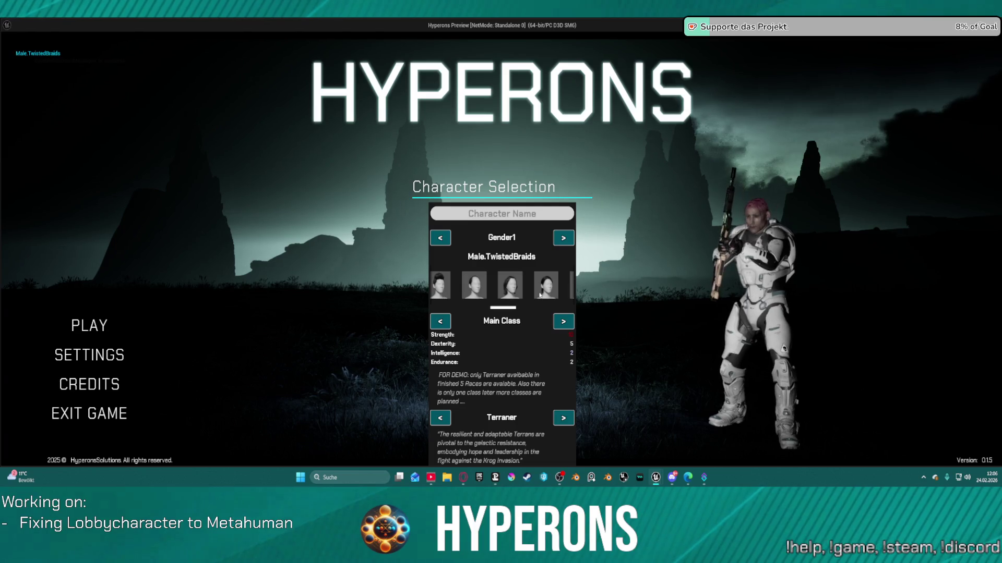
pyautogui.scroll(-2, 540, 295)
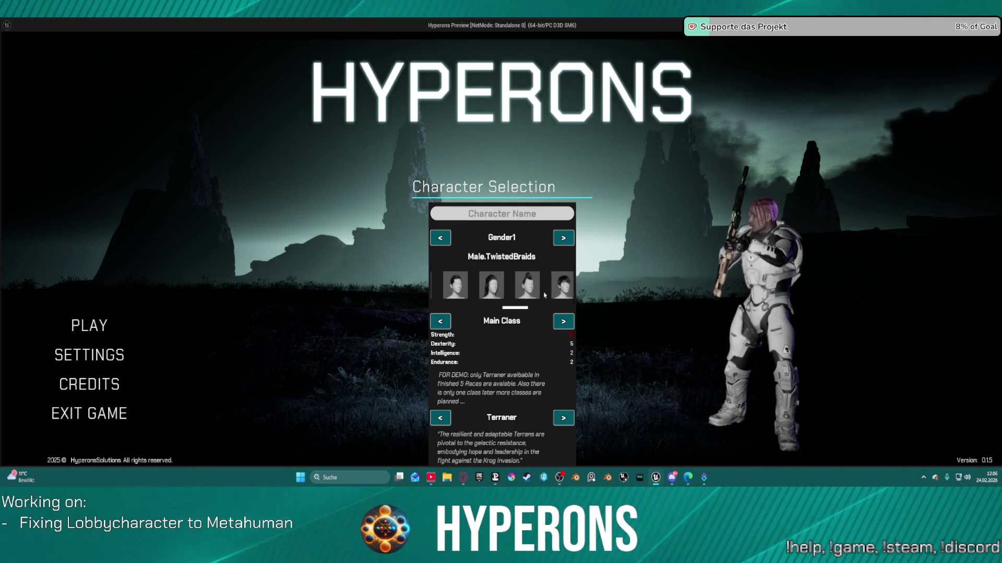
pyautogui.click(530, 287)
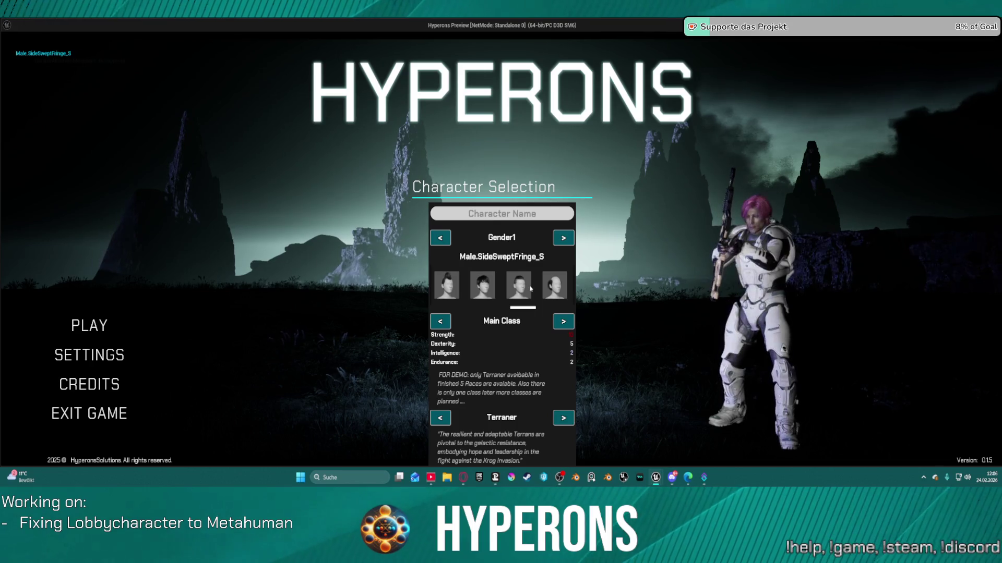
pyautogui.scroll(-1, 489, 296)
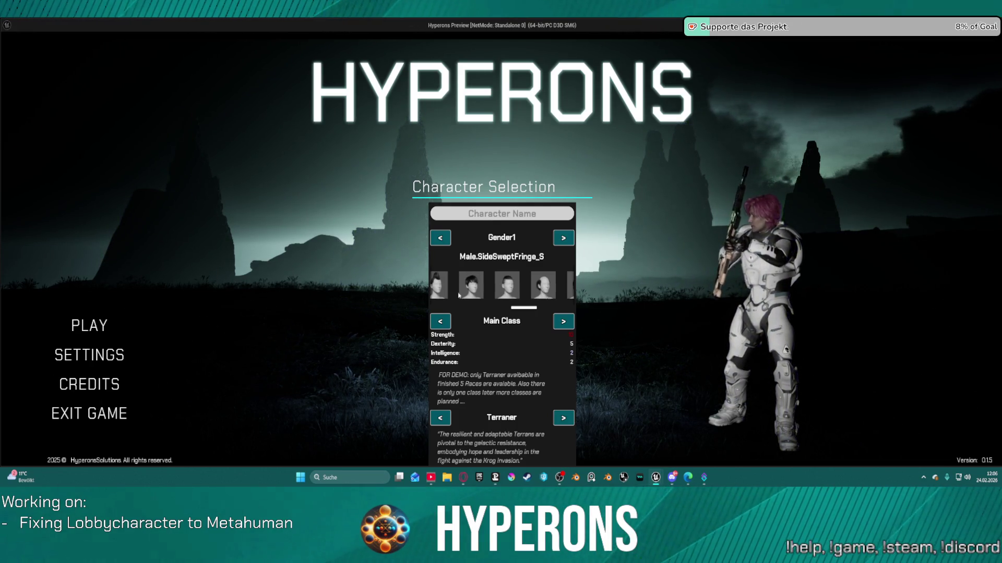
pyautogui.scroll(3, 495, 292)
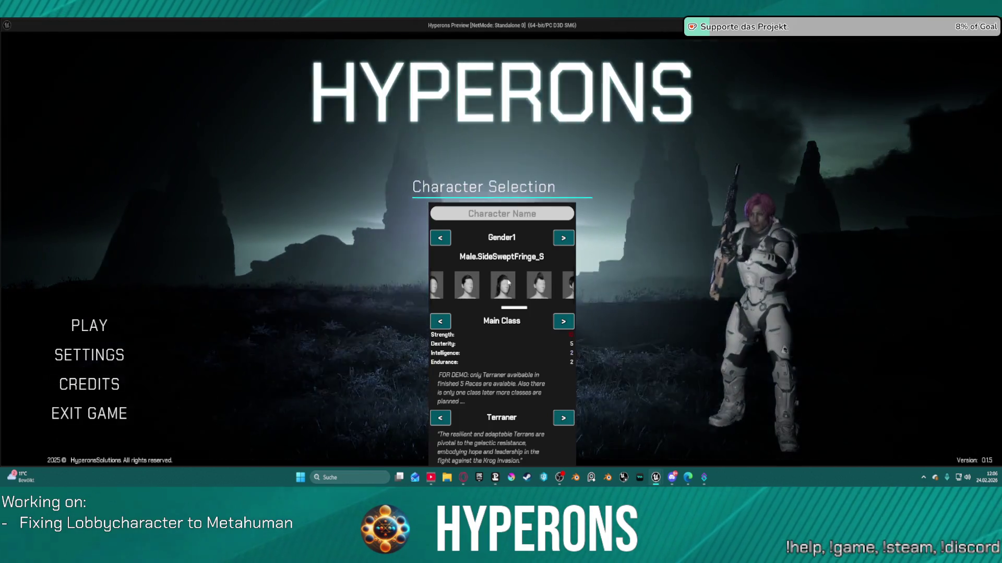
pyautogui.click(509, 286)
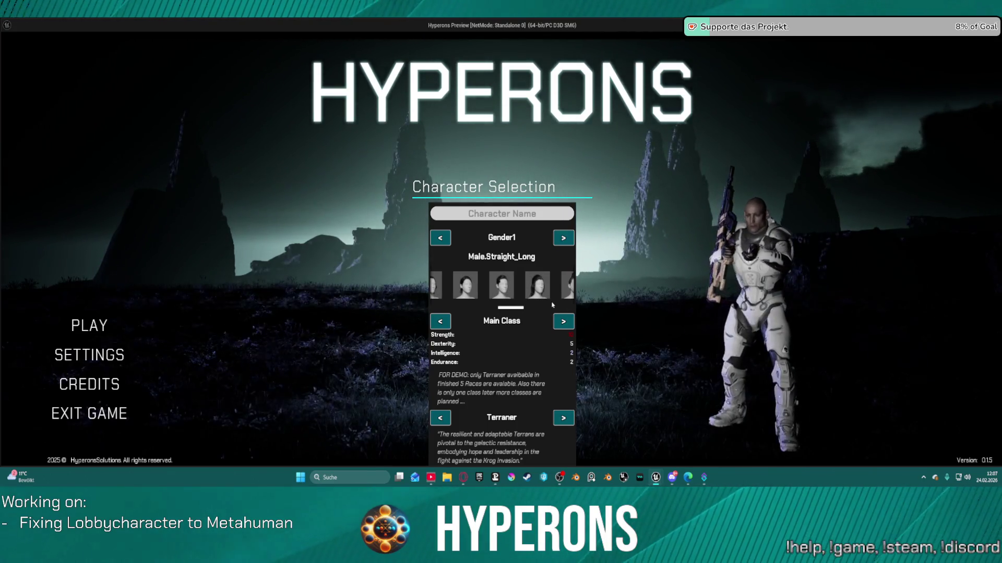
pyautogui.scroll(-3, 473, 282)
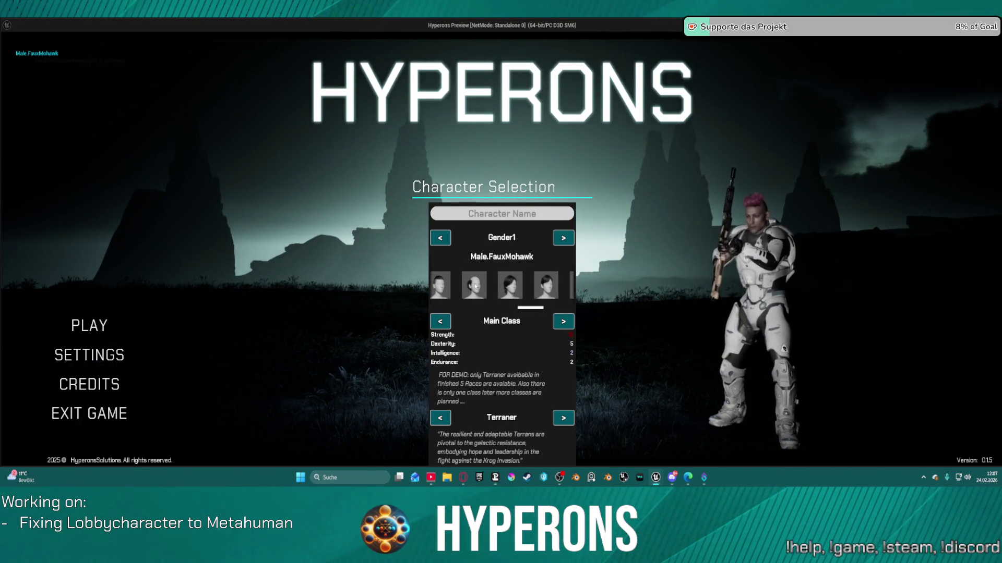
pyautogui.scroll(-3, 487, 287)
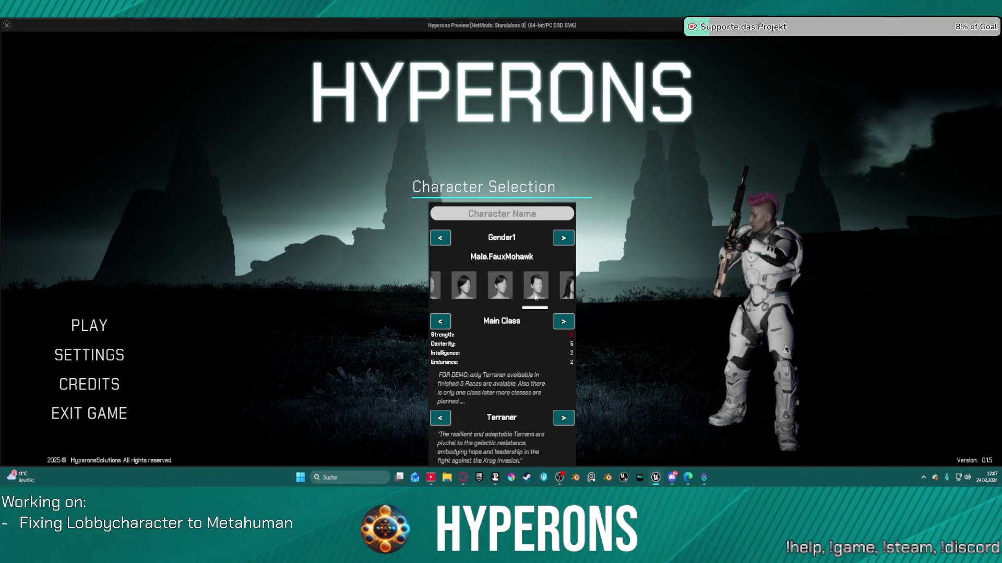
pyautogui.scroll(-2, 505, 295)
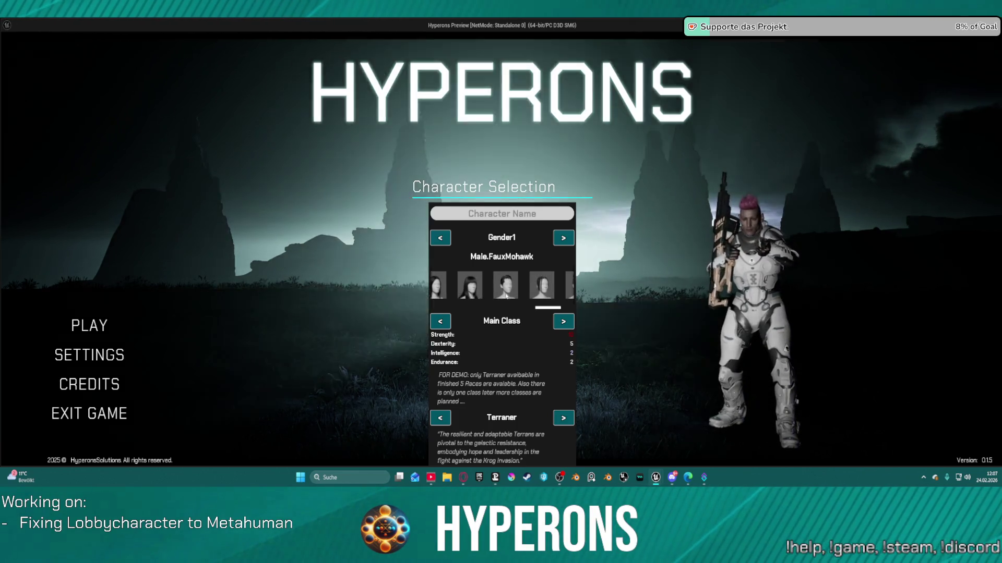
# Step: Pick Male.PulledBack, settle on Male.SideSweptFringe_S, and stop the game preview
pyautogui.click(508, 295)
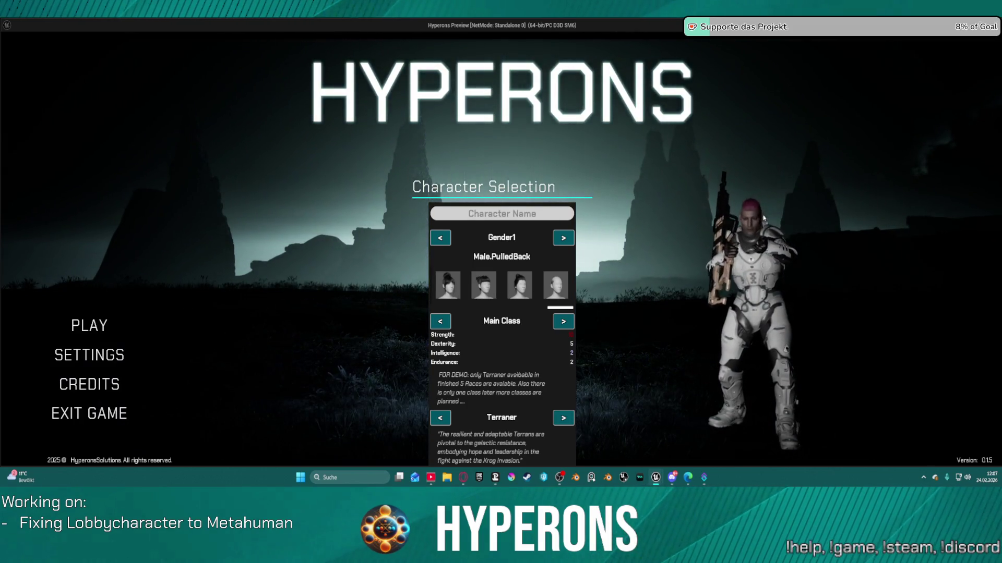
pyautogui.scroll(3, 491, 293)
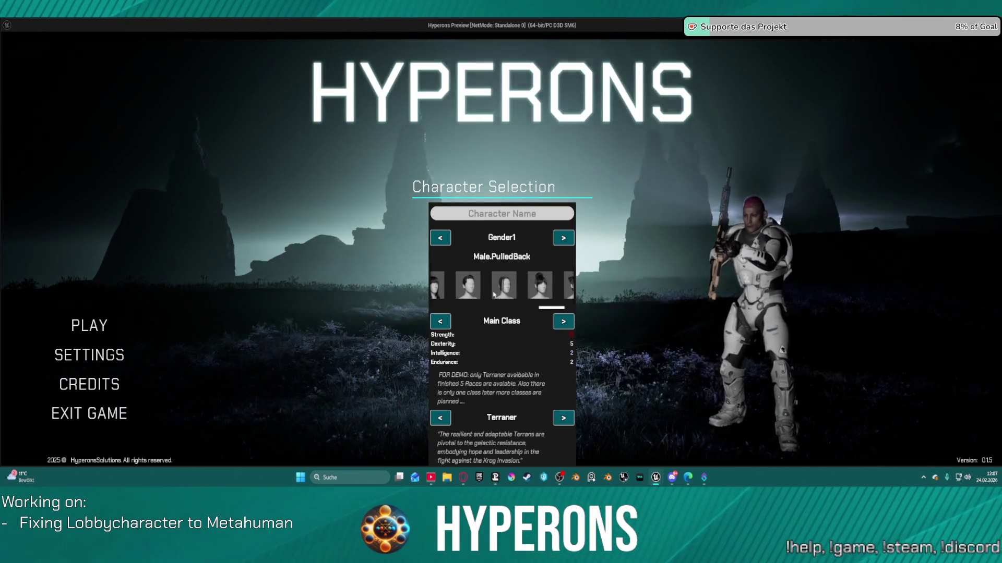
pyautogui.scroll(5, 491, 290)
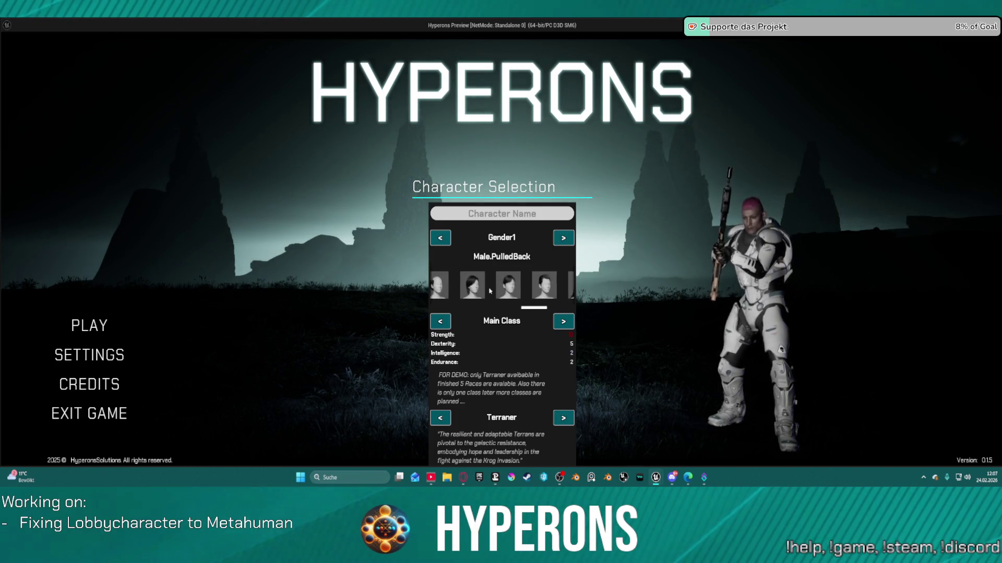
pyautogui.scroll(1, 487, 288)
pyautogui.click(490, 287)
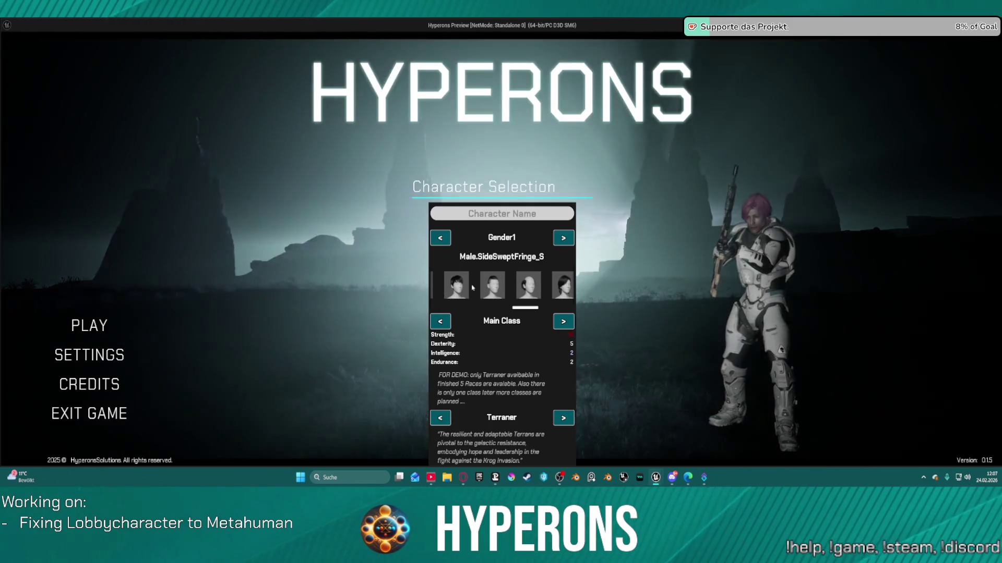
pyautogui.press('Escape')
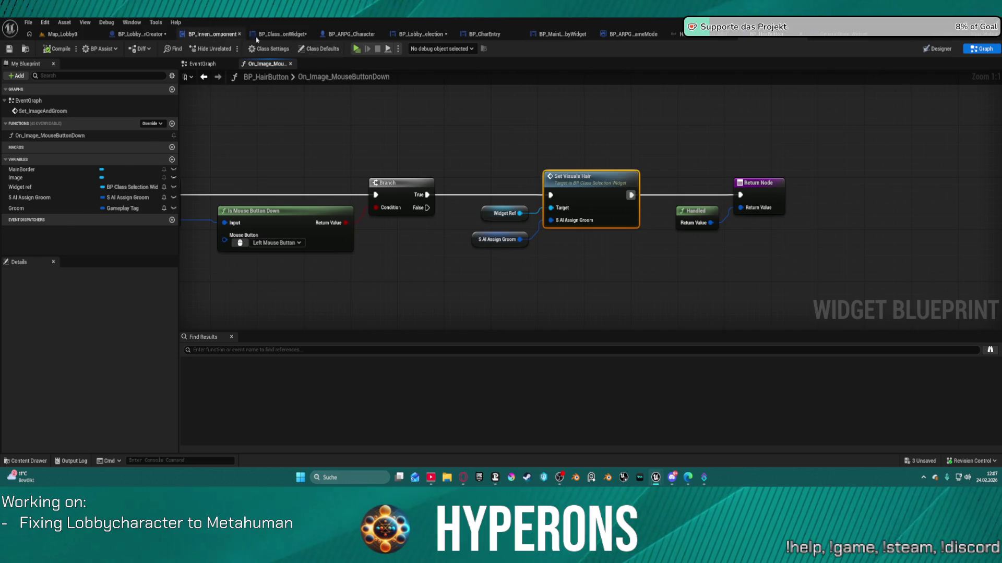
# Step: Open BP_ClassSelectionWidget's SetVisualsHair graph and pan to its Break and Make groom nodes
pyautogui.click(280, 34)
pyautogui.moveTo(502, 204); pyautogui.dragTo(439, 289)
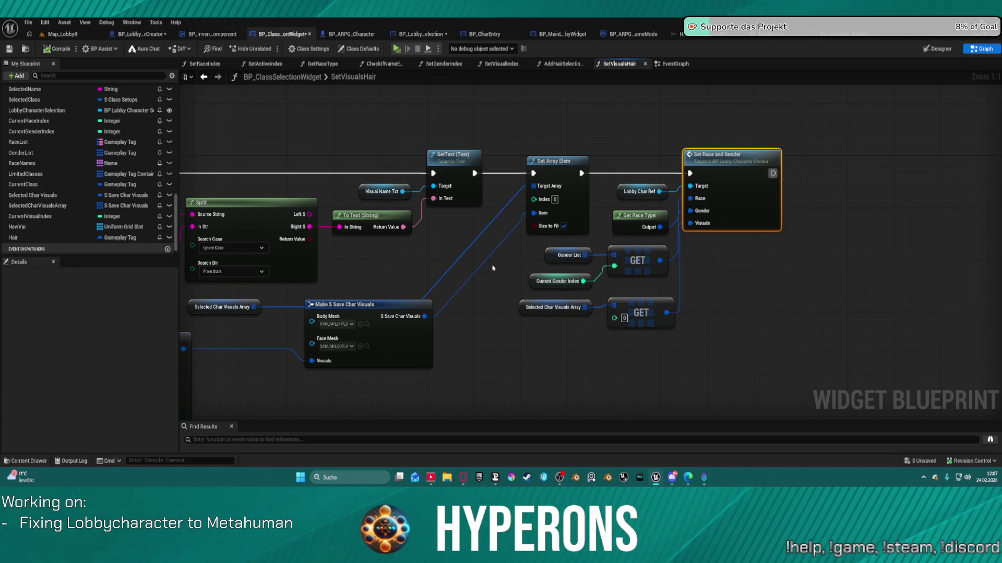
pyautogui.moveTo(471, 280); pyautogui.dragTo(991, 290)
# Step: Browse SetVisualIndex, SetGenderIndex and GetRaceType, refit SetVisualsHair, then open AddHairSelectionButtons
pyautogui.click(500, 64)
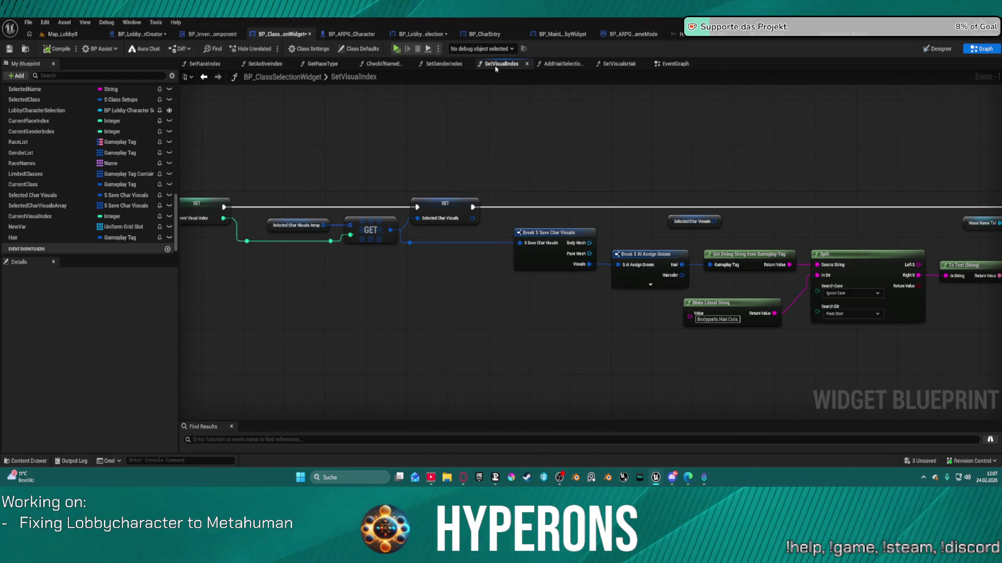
pyautogui.click(451, 63)
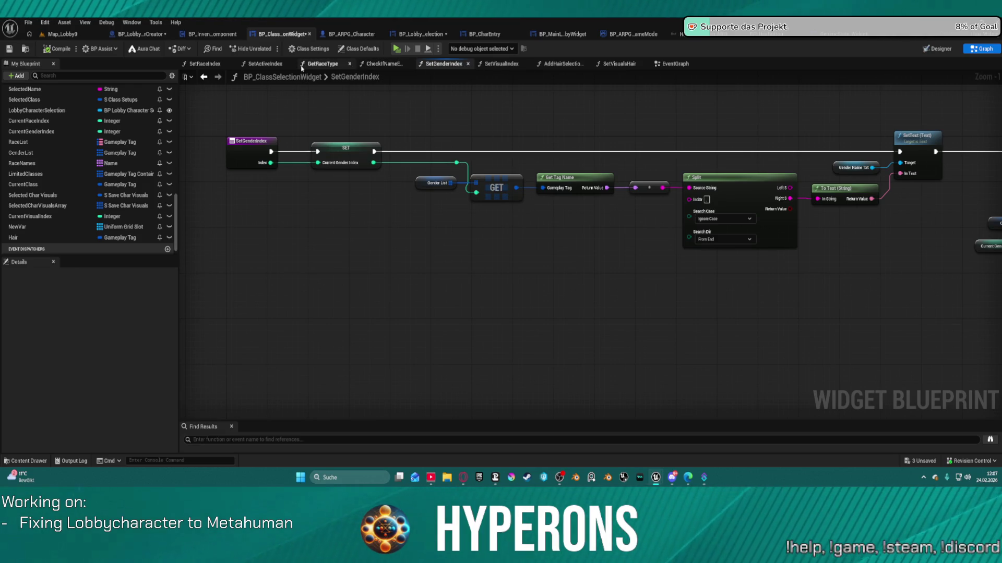
pyautogui.click(322, 63)
pyautogui.click(618, 64)
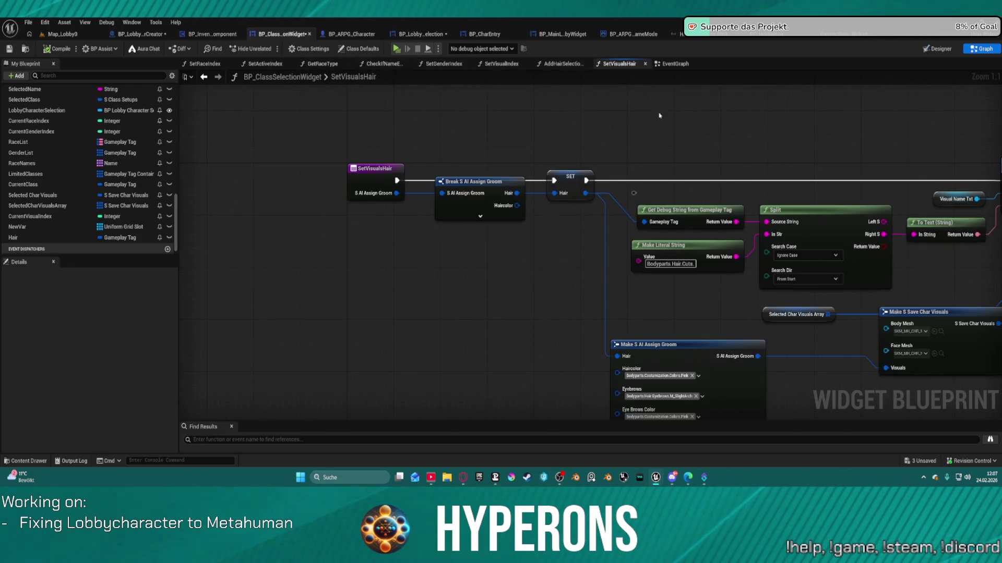
pyautogui.press('Home')
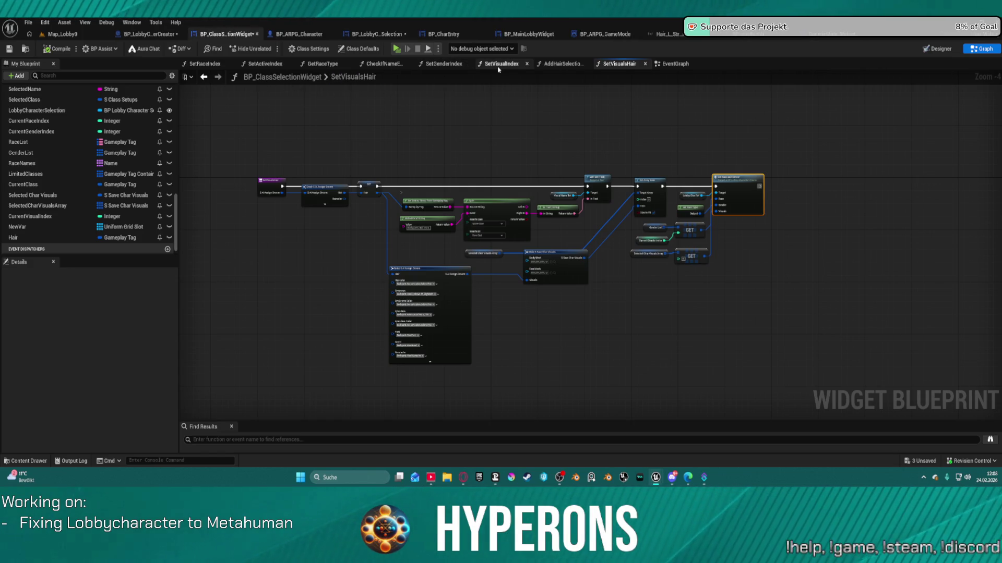
pyautogui.click(561, 64)
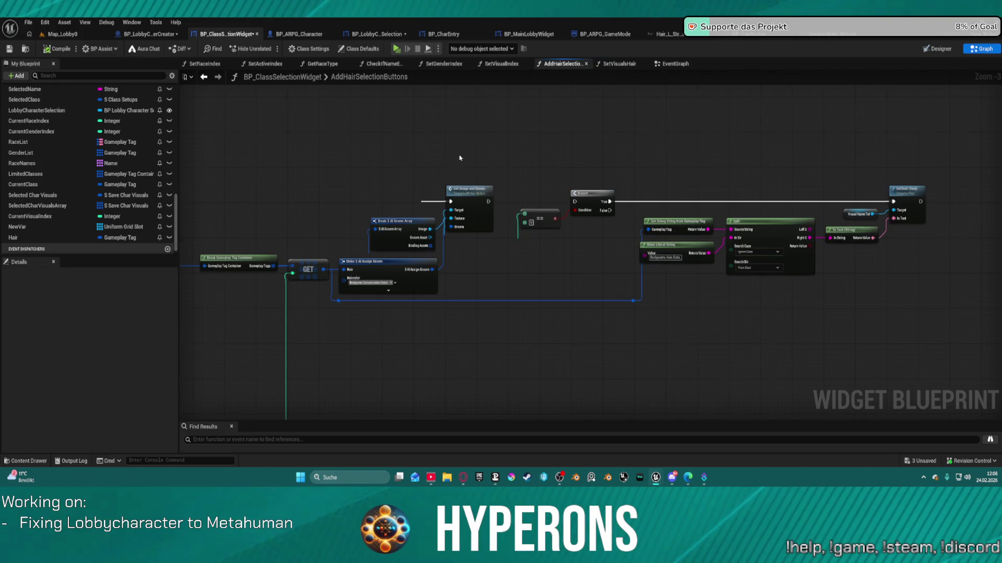
# Step: Move the Make Literal Gameplay Tag Container hair-tag node higher in the AddHairSelectionButtons graph
pyautogui.press('Home')
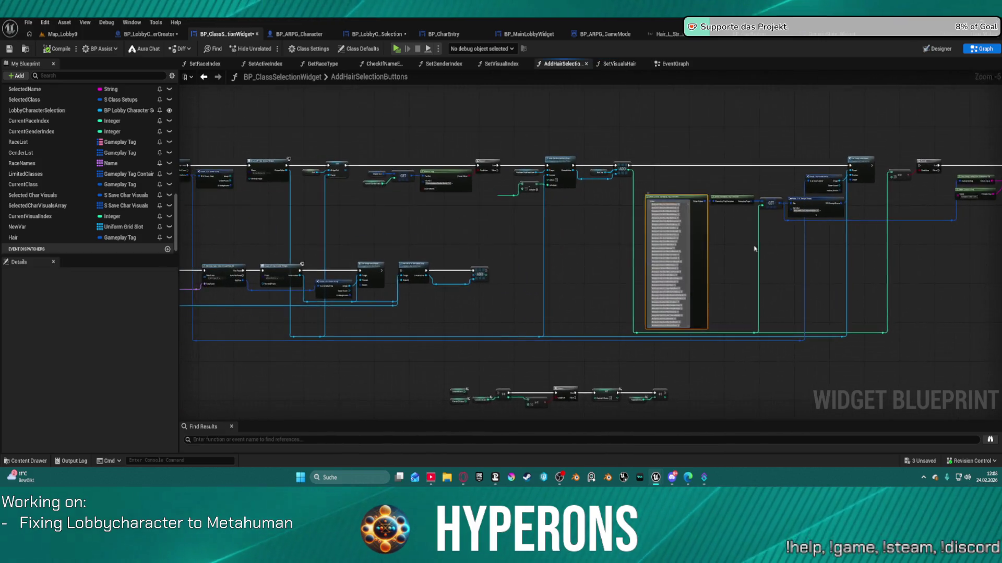
pyautogui.scroll(5, 742, 249)
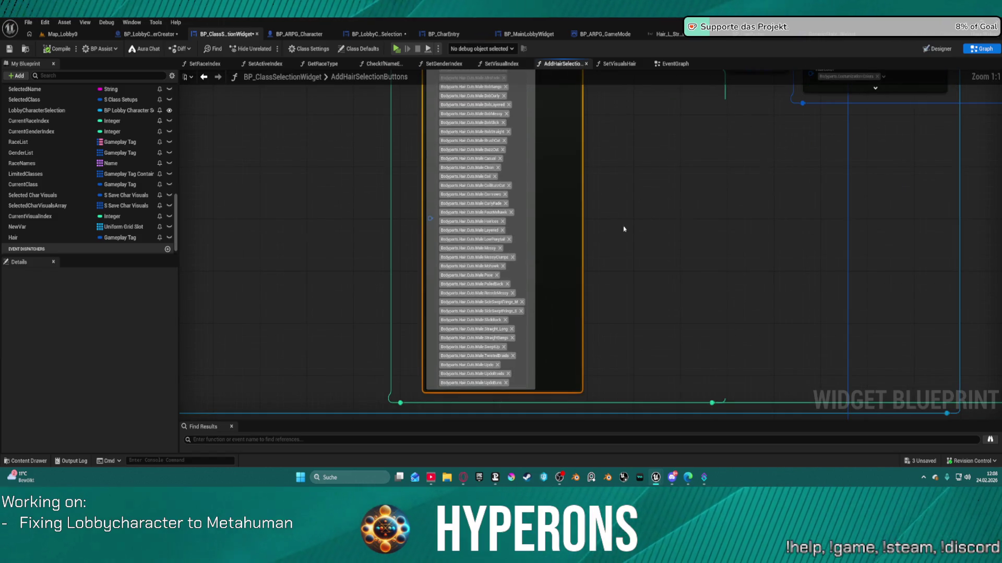
pyautogui.moveTo(553, 204)
pyautogui.mouseDown()
pyautogui.moveTo(637, 324)
pyautogui.moveTo(637, 314)
pyautogui.moveTo(597, 314)
pyautogui.moveTo(577, 219)
pyautogui.moveTo(584, 241)
pyautogui.mouseUp()
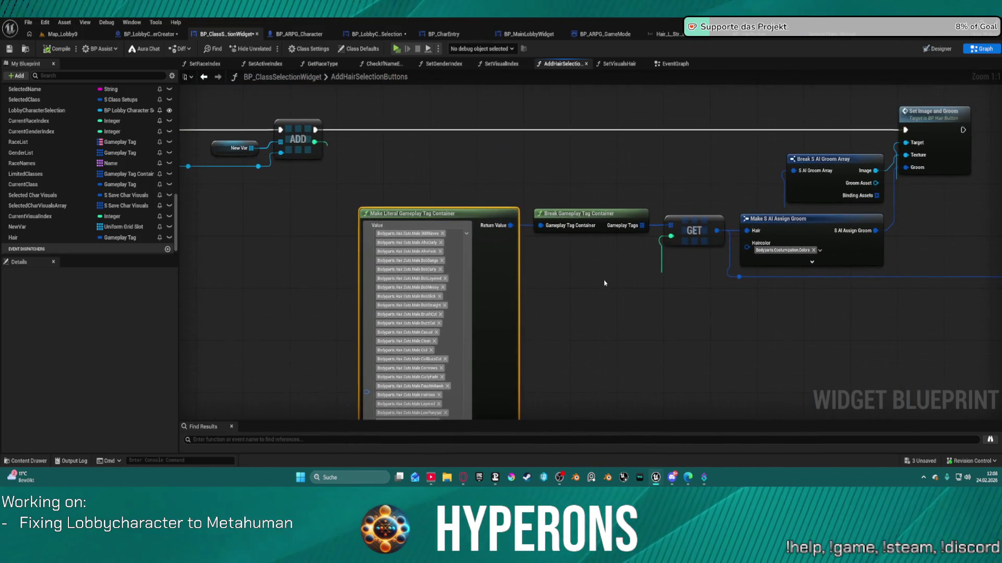
pyautogui.moveTo(514, 269)
pyautogui.mouseDown()
pyautogui.moveTo(495, 211)
pyautogui.moveTo(548, 194)
pyautogui.moveTo(495, 207)
pyautogui.mouseUp()
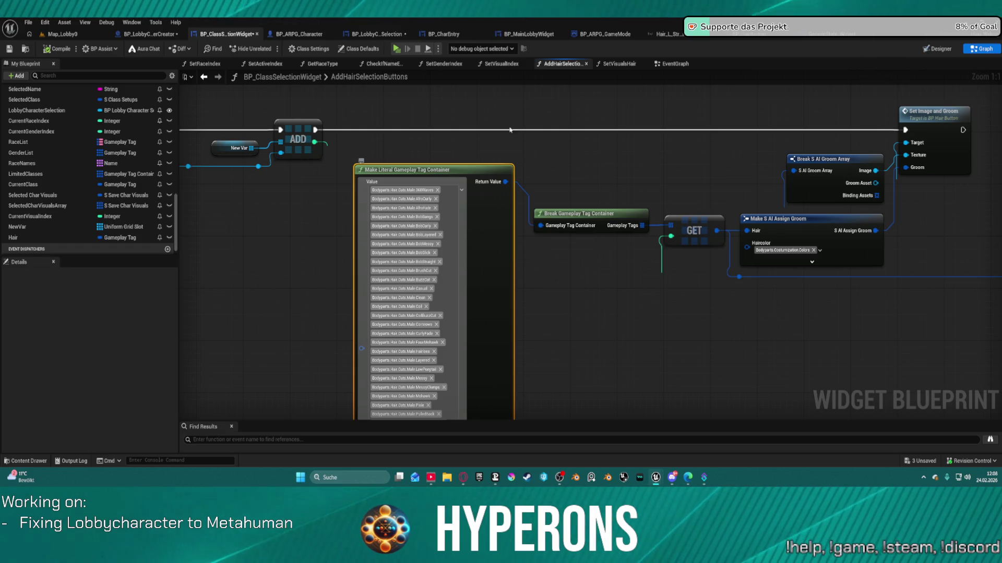
pyautogui.scroll(-4, 415, 224)
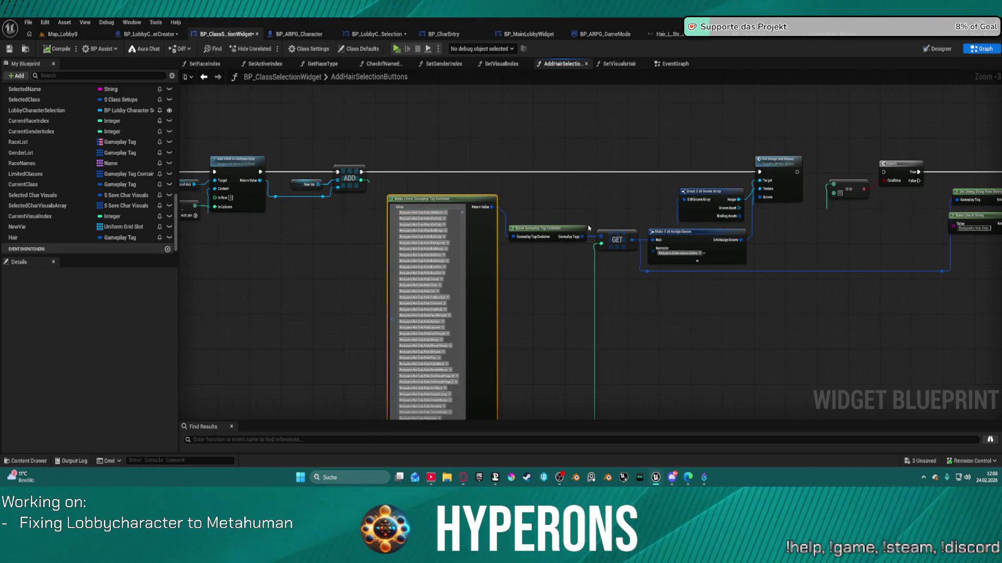
pyautogui.scroll(4, 475, 203)
pyautogui.moveTo(418, 319)
pyautogui.mouseDown()
pyautogui.moveTo(393, 212)
pyautogui.moveTo(408, 208)
pyautogui.mouseUp()
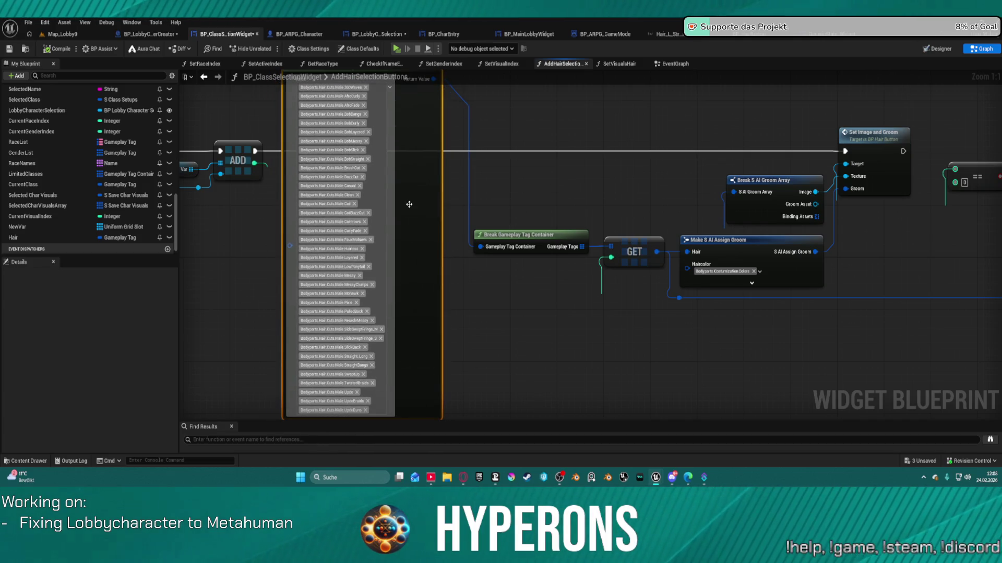
# Step: Pan across the graph to review the SET, GET, Branch and groom assignment nodes
pyautogui.scroll(-2, 478, 275)
pyautogui.moveTo(479, 275)
pyautogui.mouseDown()
pyautogui.moveTo(554, 219)
pyautogui.moveTo(644, 69)
pyautogui.moveTo(681, 233)
pyautogui.moveTo(684, 219)
pyautogui.moveTo(655, 219)
pyautogui.moveTo(489, 291)
pyautogui.moveTo(516, 285)
pyautogui.mouseUp()
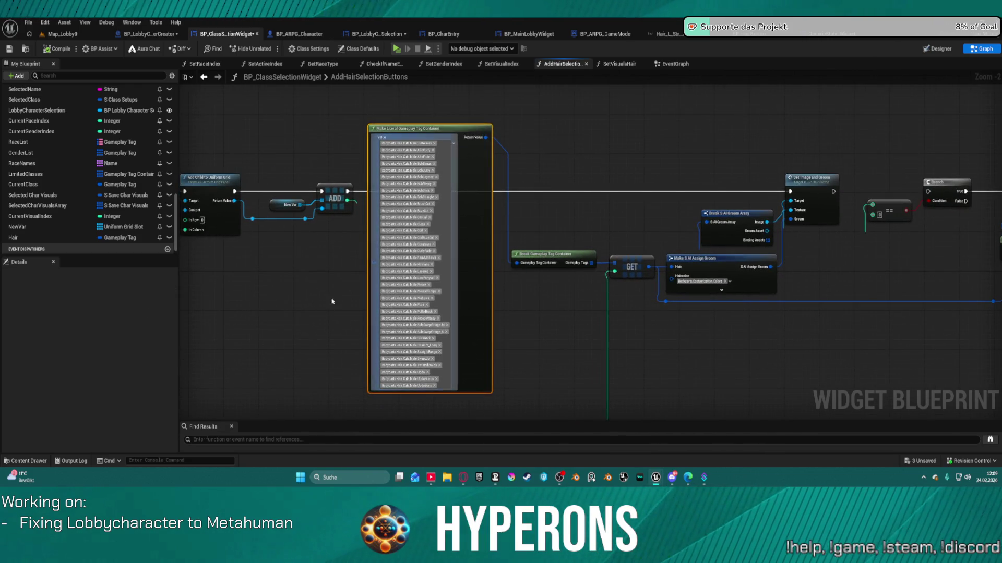
pyautogui.moveTo(325, 201); pyautogui.dragTo(846, 245)
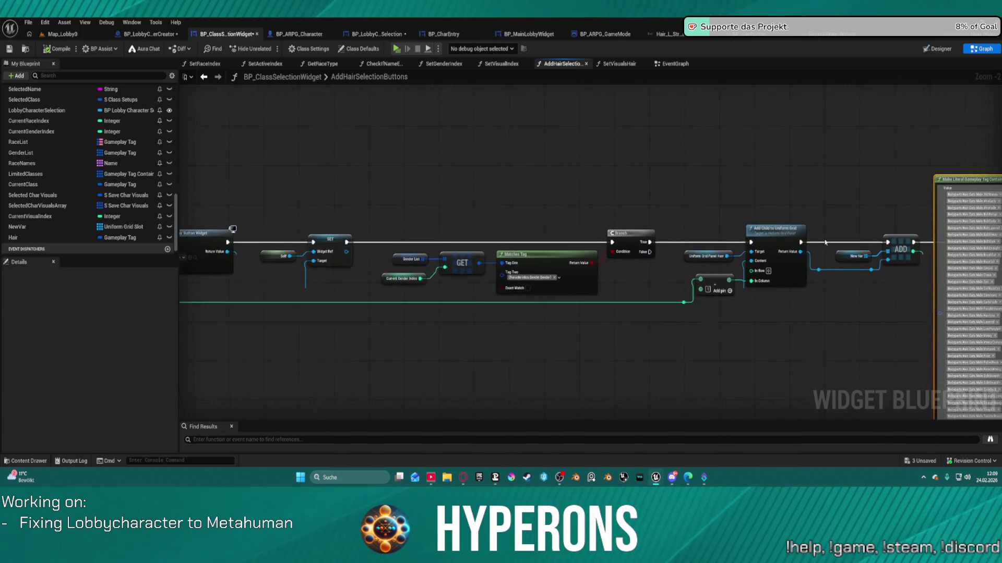
pyautogui.moveTo(878, 292); pyautogui.dragTo(590, 282)
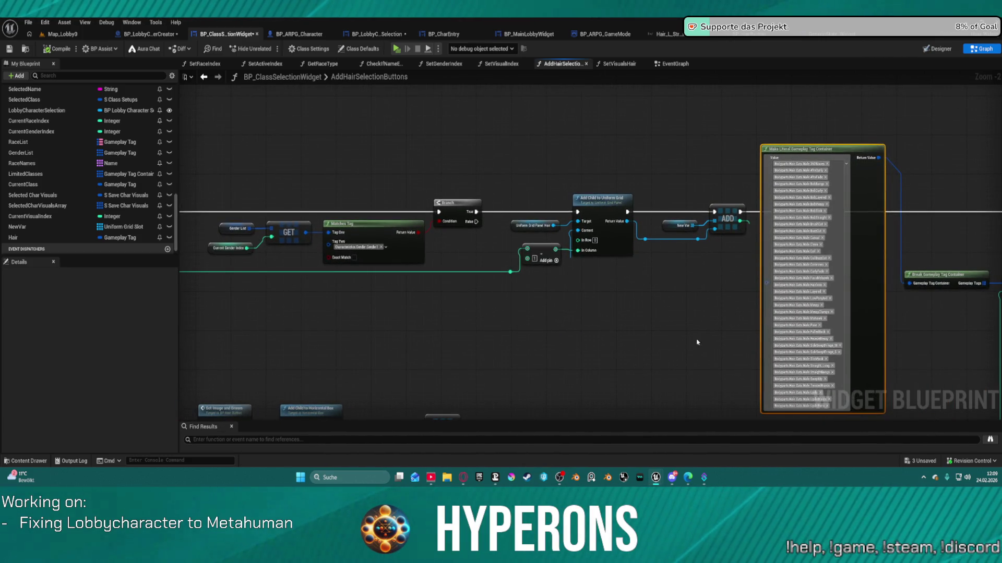
pyautogui.moveTo(293, 340)
pyautogui.mouseDown()
pyautogui.moveTo(480, 304)
pyautogui.moveTo(323, 221)
pyautogui.mouseUp()
pyautogui.moveTo(732, 249); pyautogui.dragTo(311, 237)
pyautogui.moveTo(760, 286)
pyautogui.mouseDown()
pyautogui.moveTo(488, 283)
pyautogui.moveTo(606, 286)
pyautogui.moveTo(612, 255)
pyautogui.mouseUp()
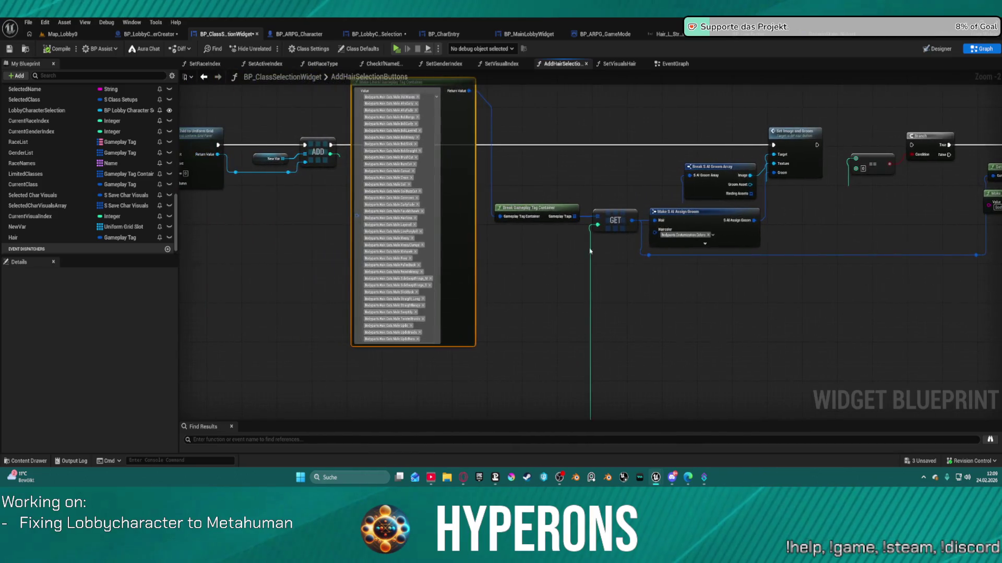
# Step: Set Make S AI Assign Groom's Haircolor tag to Colors.Black and open the in-game character selection
pyautogui.scroll(3, 699, 249)
pyautogui.click(694, 231)
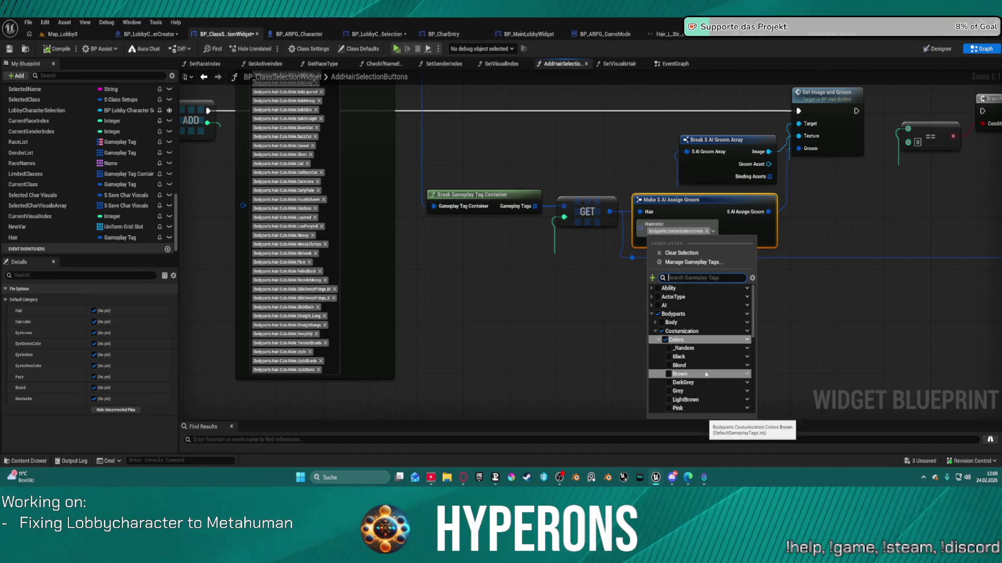
pyautogui.click(693, 356)
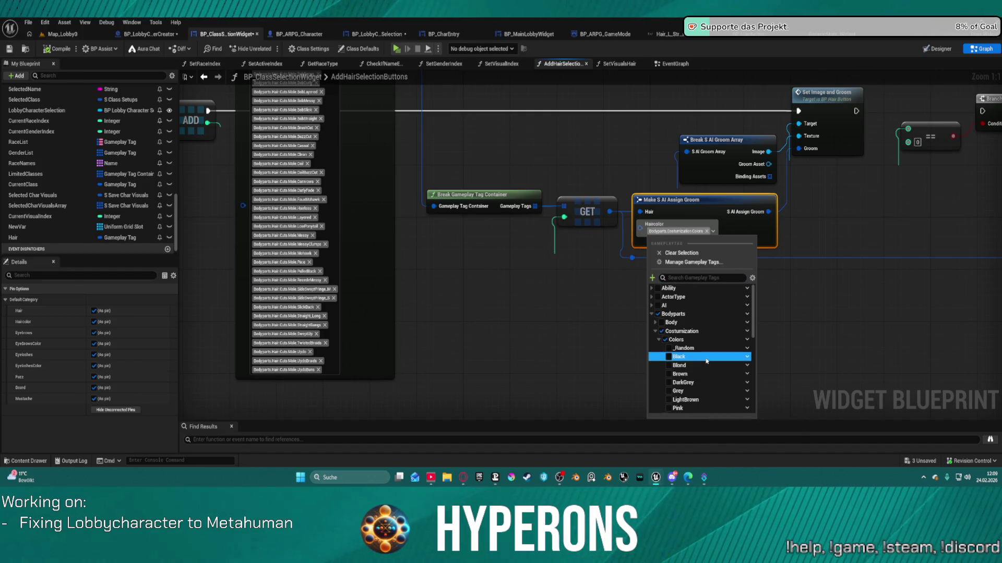
pyautogui.click(577, 148)
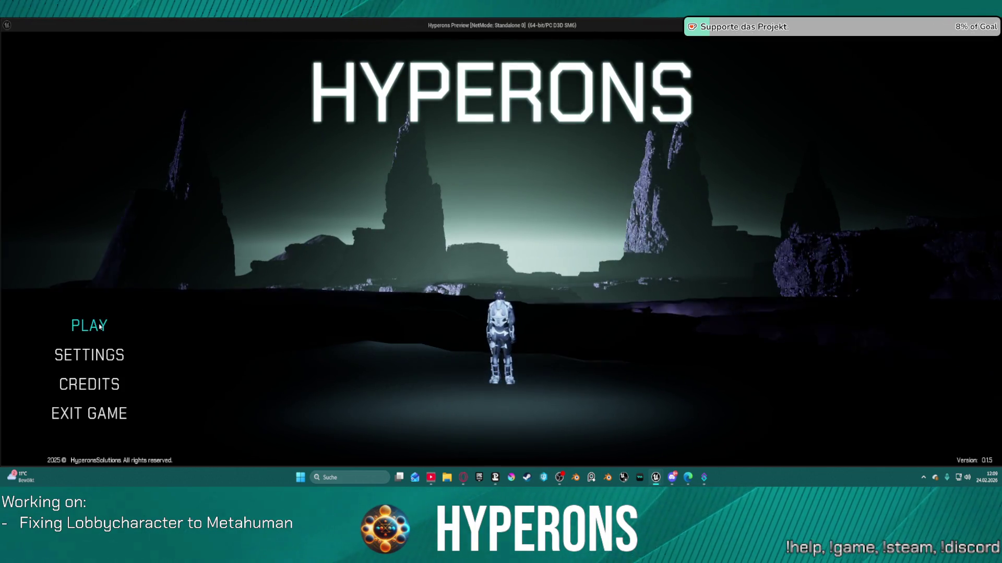
pyautogui.click(100, 326)
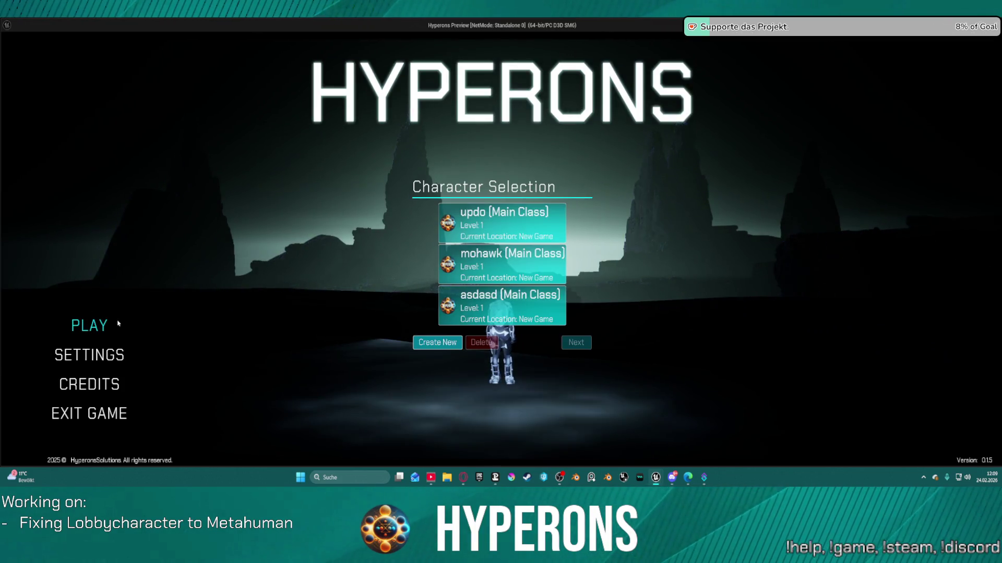
# Step: Start a new character and try Male.360Waves, Male.AfroCurly, Male.AfroFade and Male.BobBangs hair
pyautogui.click(441, 348)
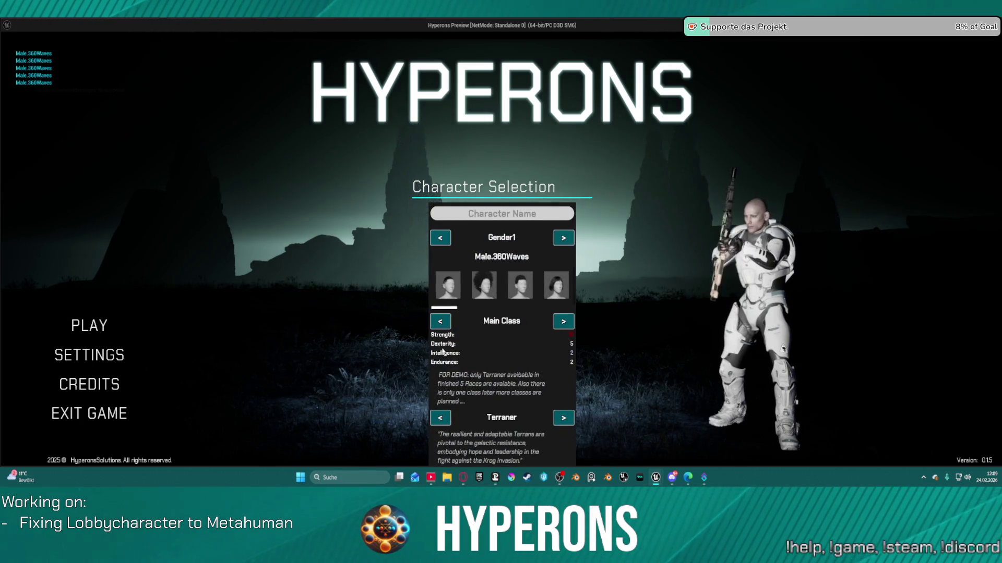
pyautogui.click(452, 284)
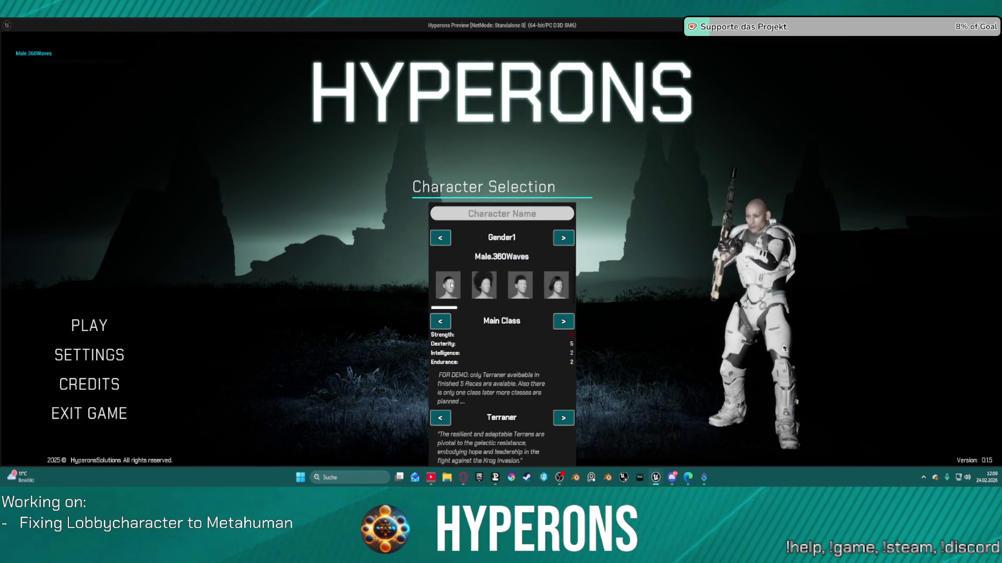
pyautogui.click(489, 290)
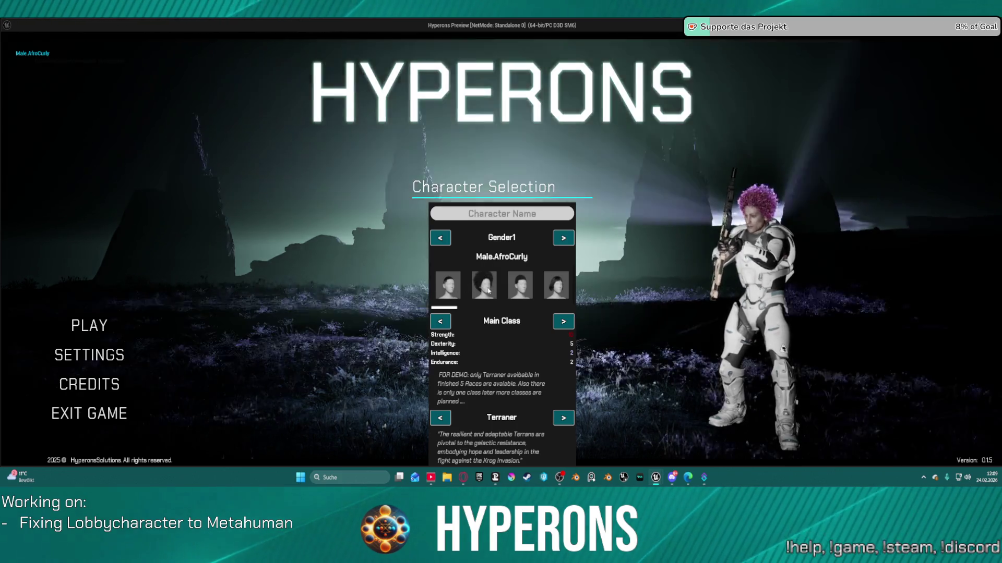
pyautogui.click(447, 290)
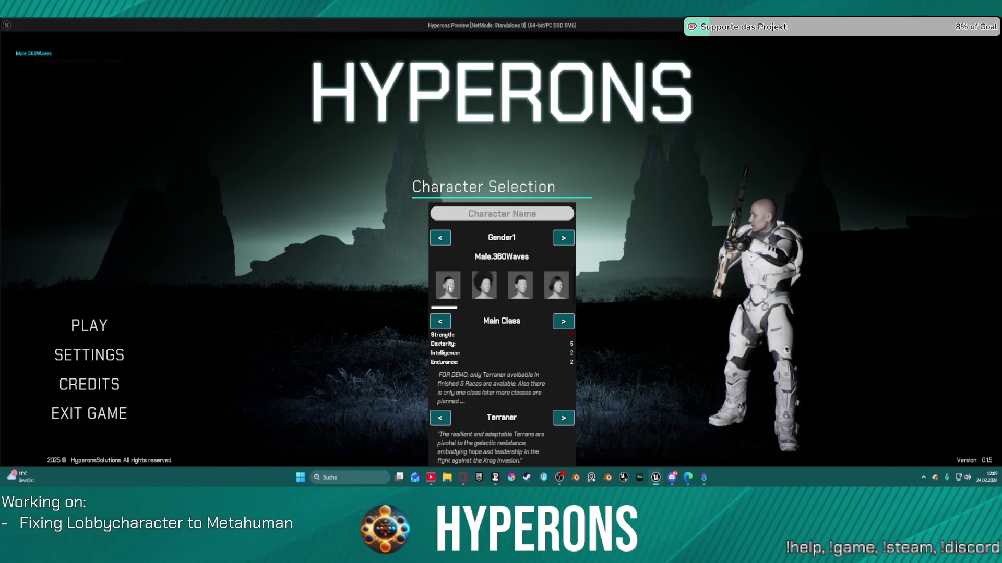
pyautogui.click(521, 287)
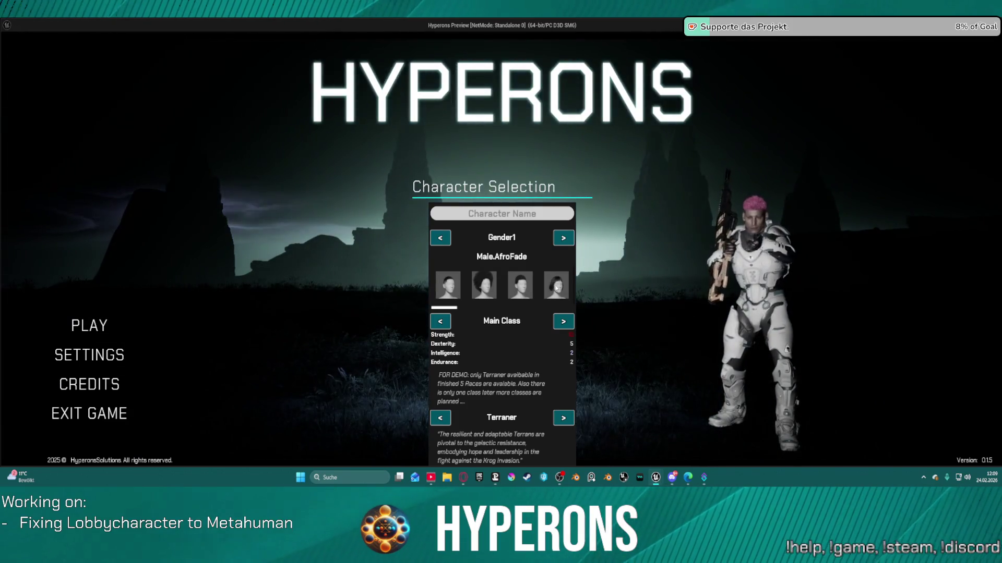
pyautogui.click(555, 287)
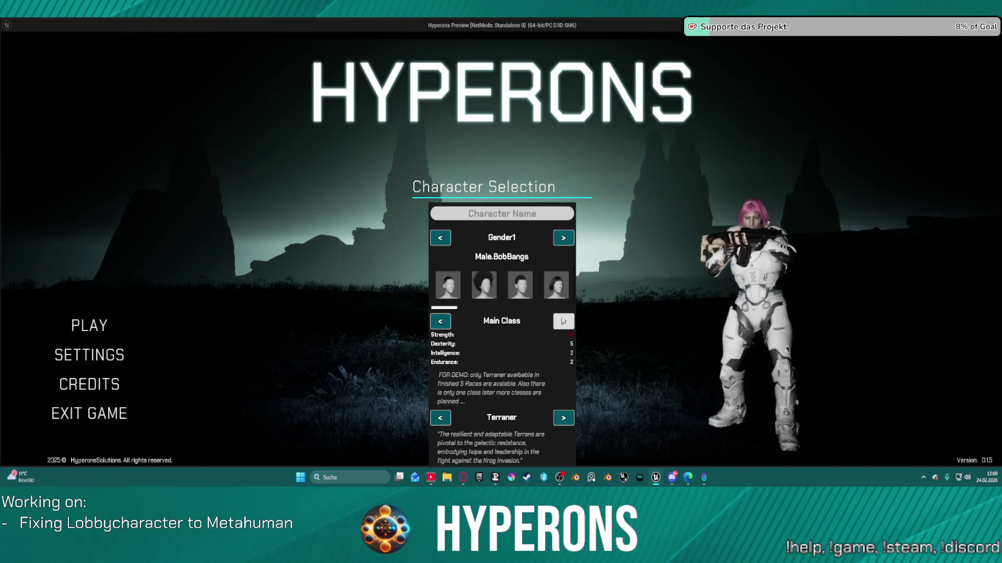
# Step: Toggle the character's hair between Male.BobCurly and Male.BobBangs
pyautogui.scroll(-1, 547, 289)
pyautogui.click(502, 290)
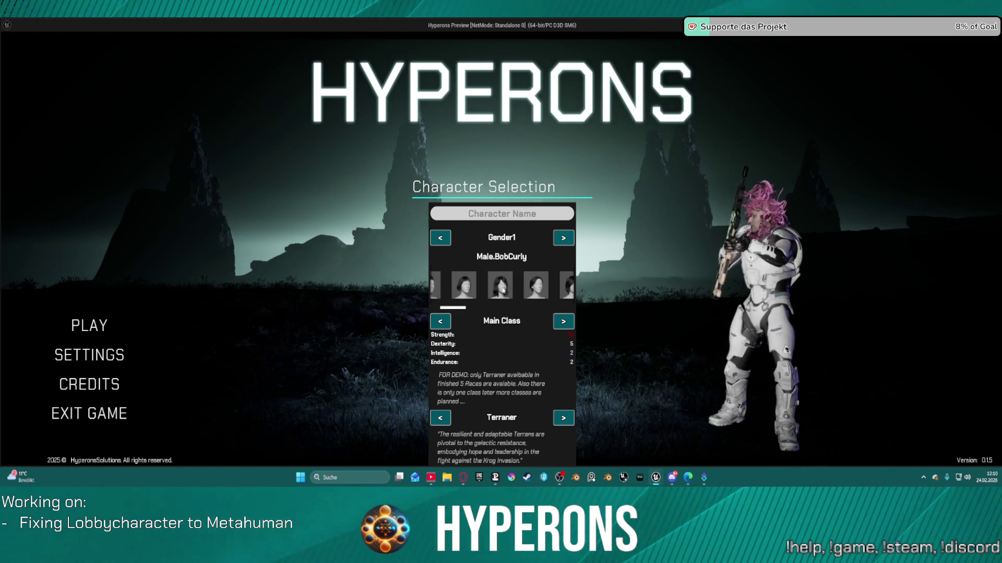
pyautogui.click(473, 294)
pyautogui.click(502, 289)
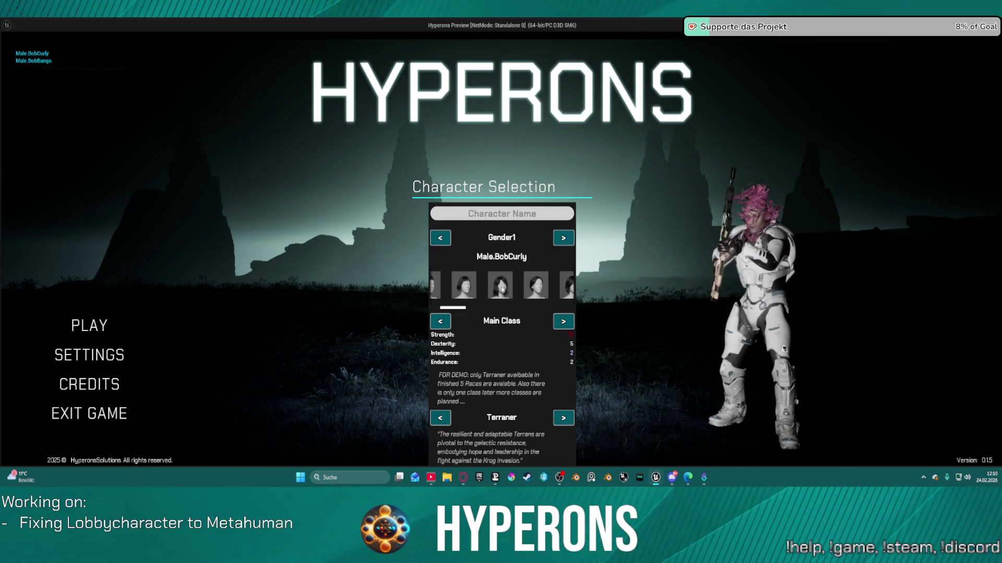
pyautogui.click(536, 291)
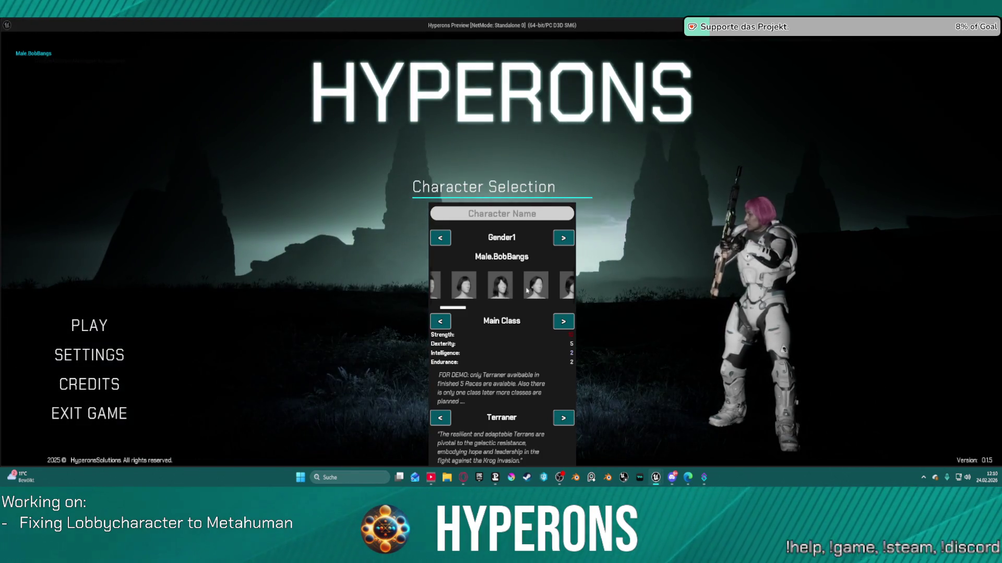
# Step: Try Male.BobLayered, Male.BobMessy, Male.BobSlick, Male.BrushCut and Male.BobStraight hairstyles
pyautogui.click(536, 290)
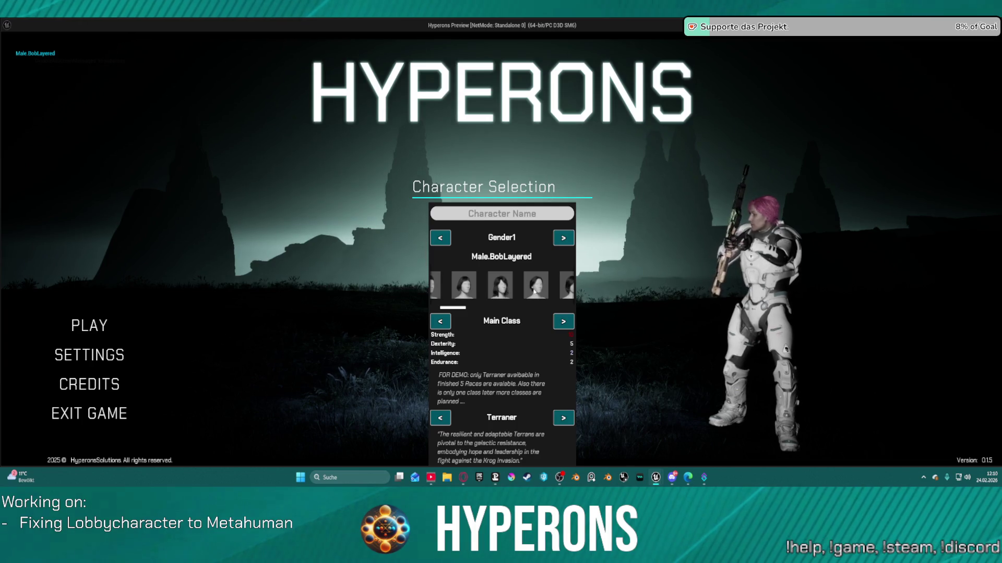
pyautogui.click(535, 290)
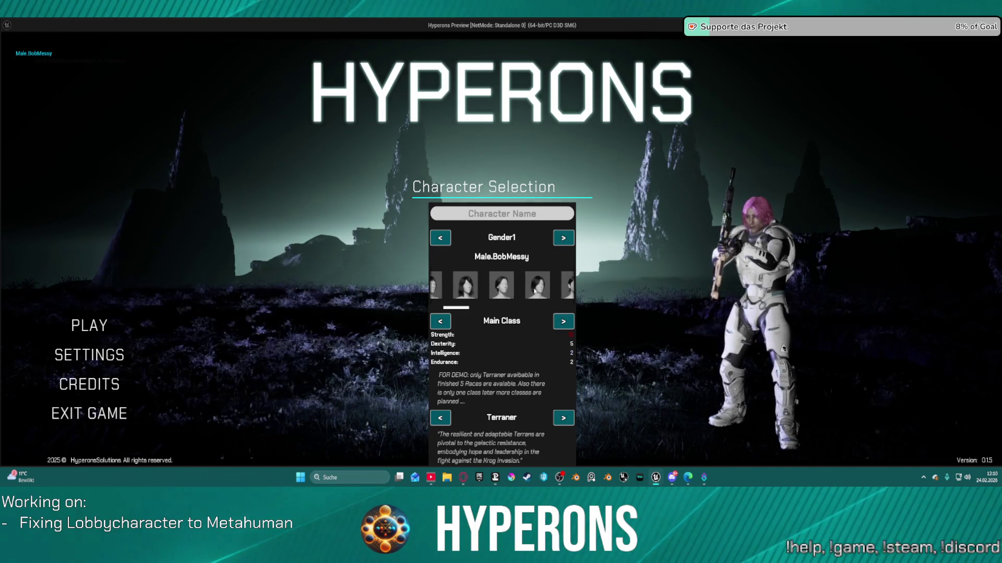
pyautogui.click(539, 289)
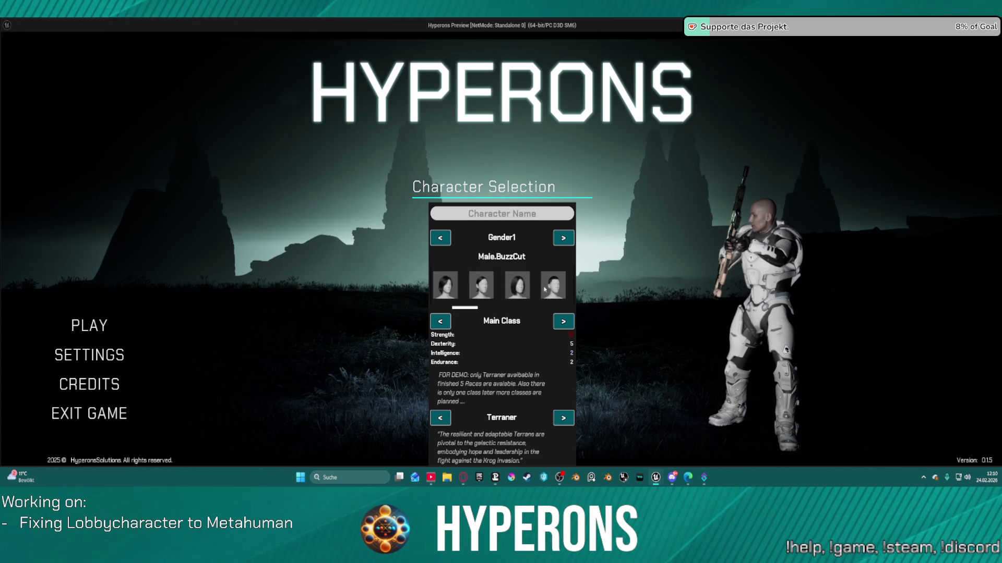
pyautogui.click(549, 290)
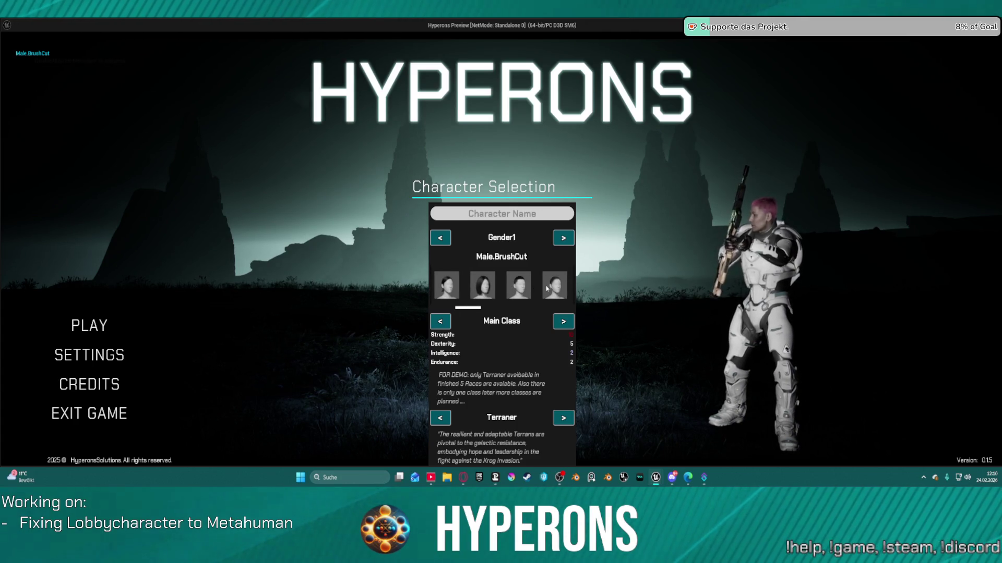
pyautogui.click(549, 290)
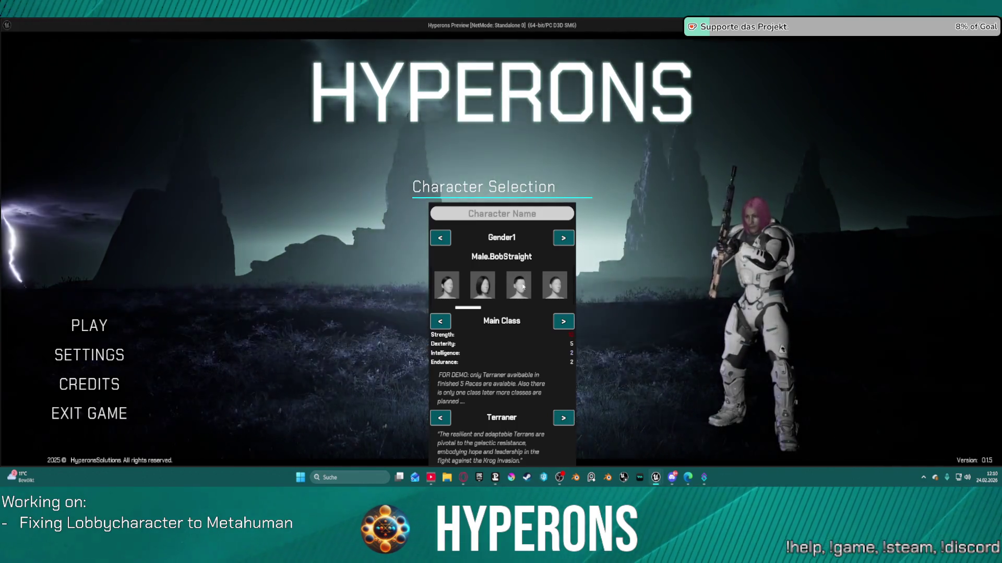
pyautogui.click(522, 289)
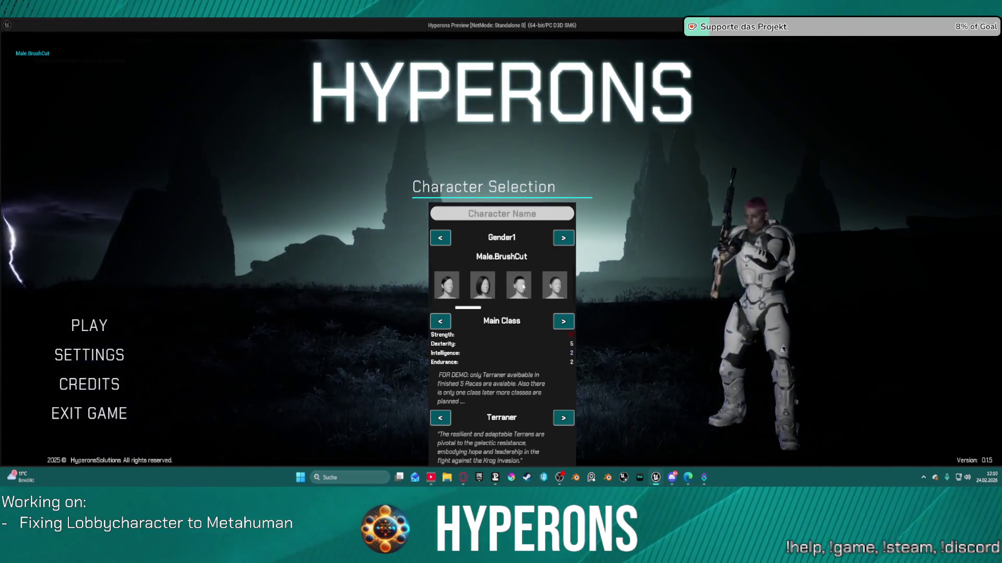
# Step: Scroll further through the thumbnails, applying Male.BobStraight, Male.Coil, Male.Clean and Male.Casual
pyautogui.scroll(-1, 526, 299)
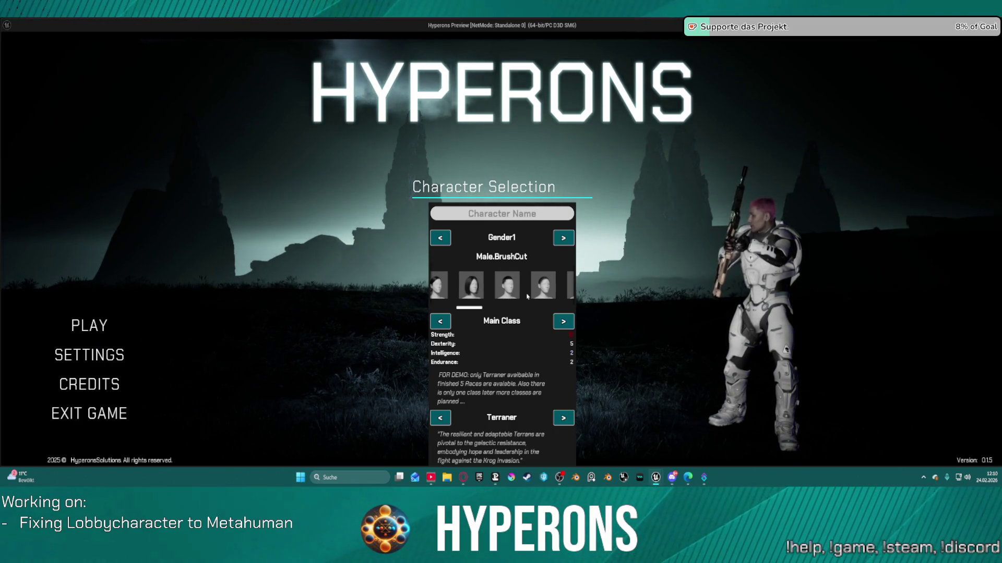
pyautogui.scroll(-2, 537, 293)
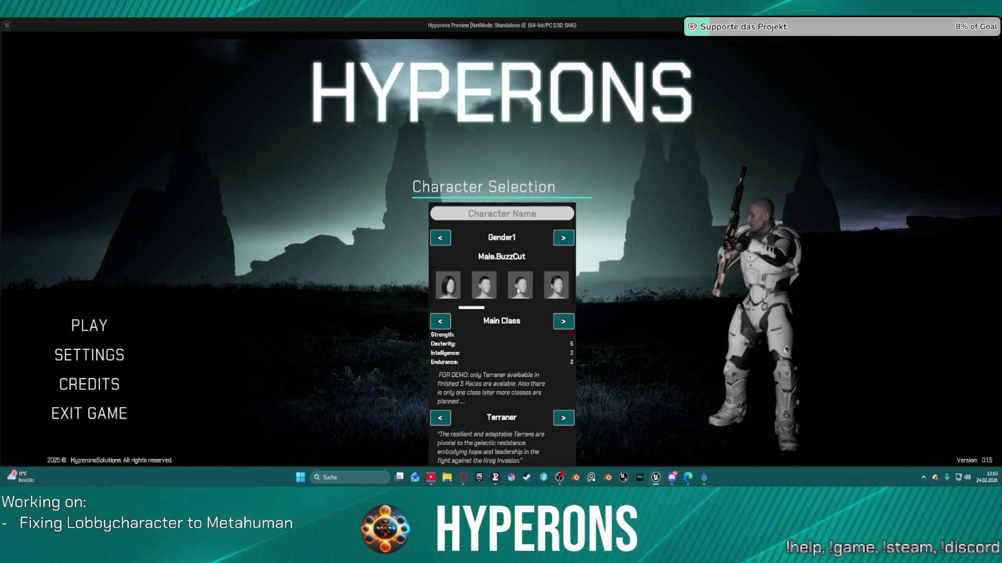
pyautogui.click(515, 291)
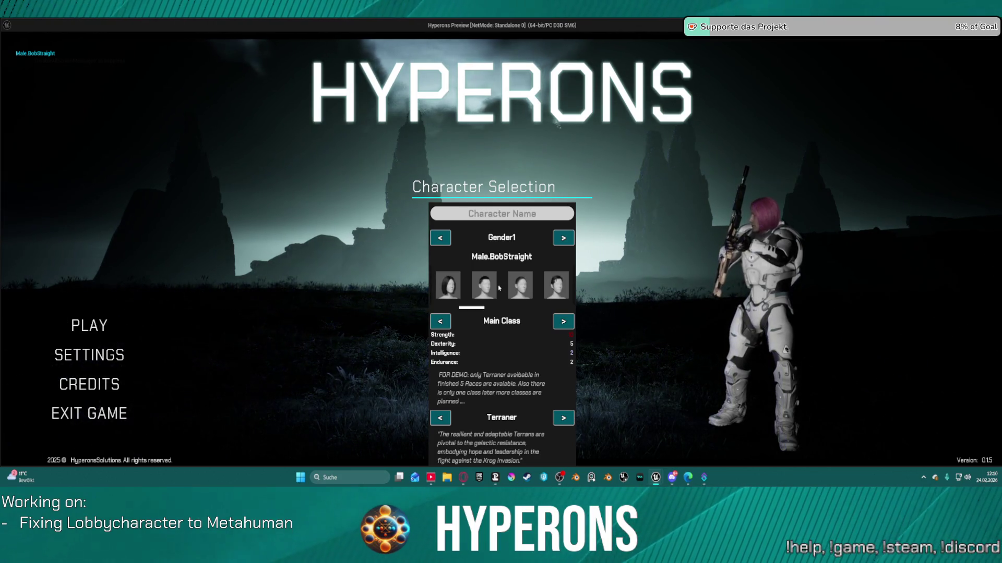
pyautogui.click(553, 296)
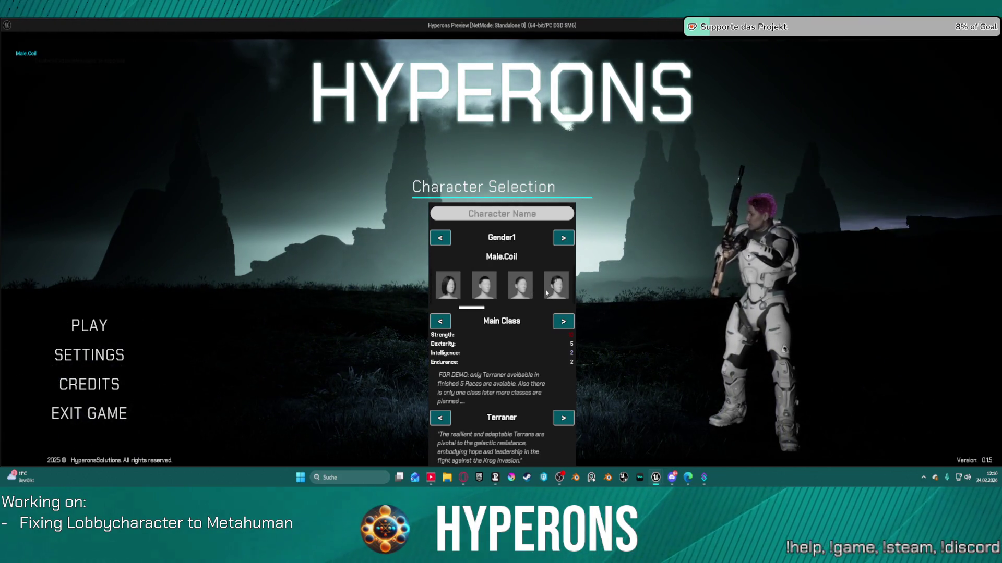
pyautogui.scroll(-1, 542, 288)
pyautogui.click(552, 286)
pyautogui.scroll(-1, 549, 287)
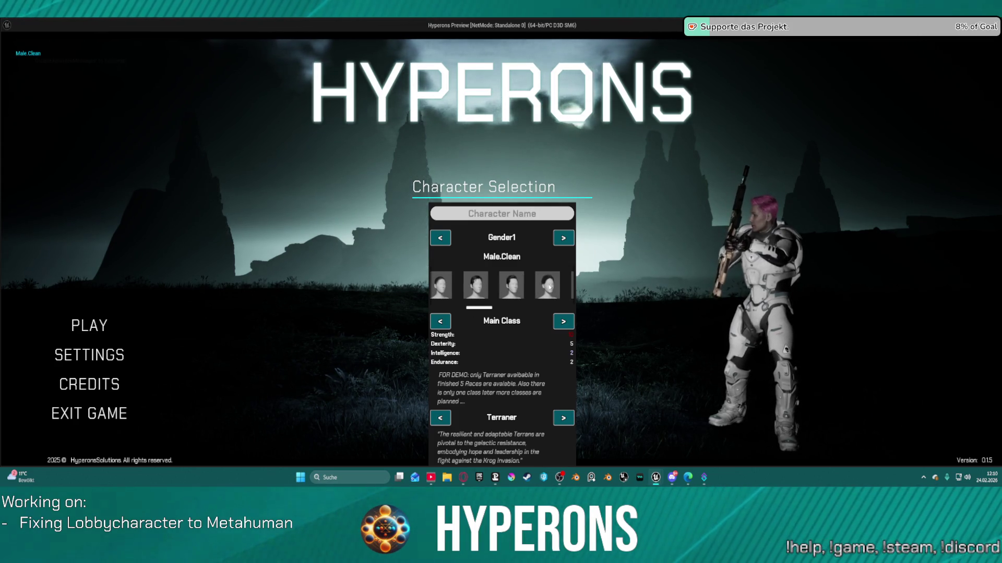
pyautogui.click(546, 287)
# Step: Reapply Male.Casual twice to check the debug print, then try Male.CurlyFade and Male.CoilBuzzCut
pyautogui.scroll(-1, 545, 287)
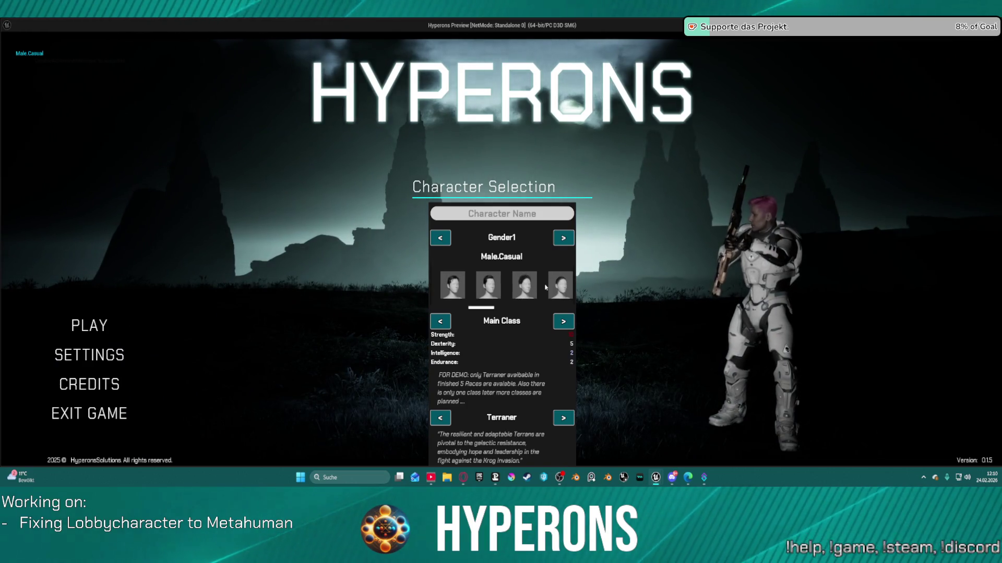
pyautogui.click(530, 290)
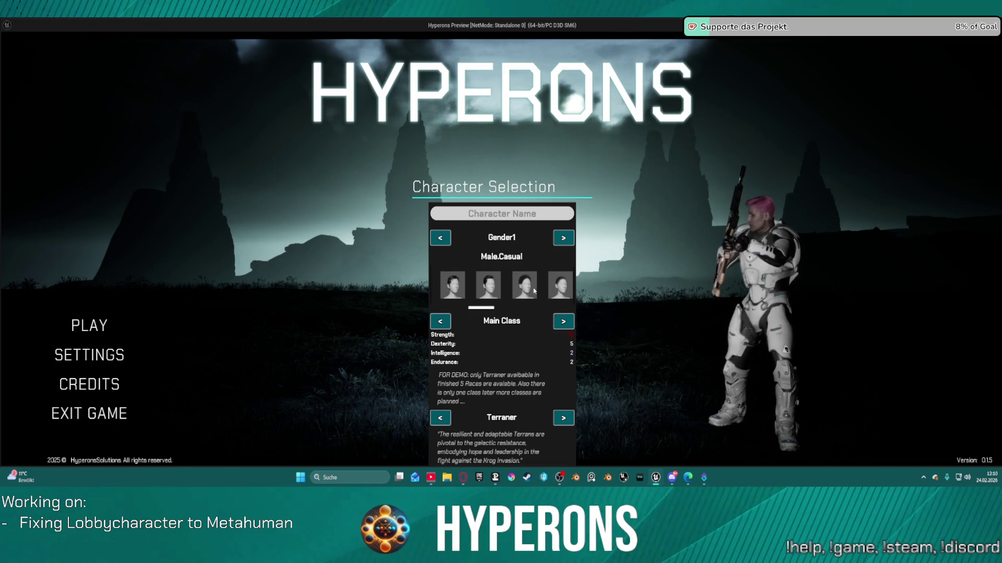
pyautogui.click(533, 291)
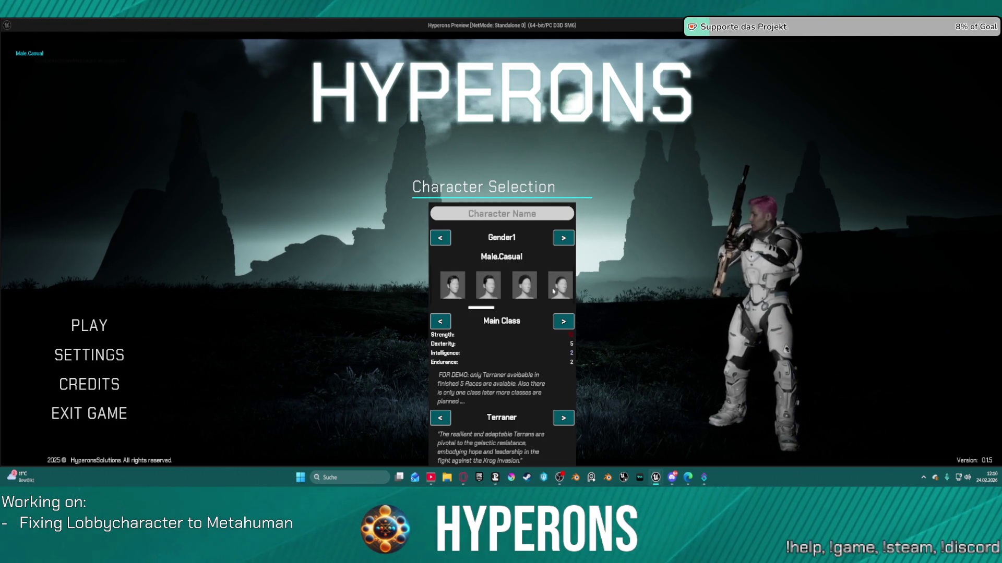
pyautogui.click(554, 291)
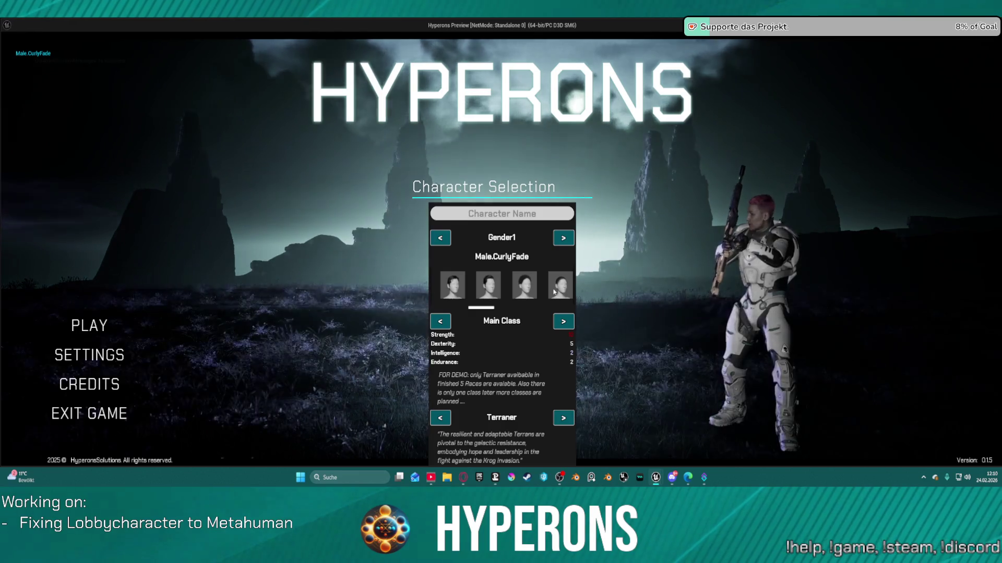
pyautogui.scroll(-1, 526, 287)
pyautogui.click(525, 286)
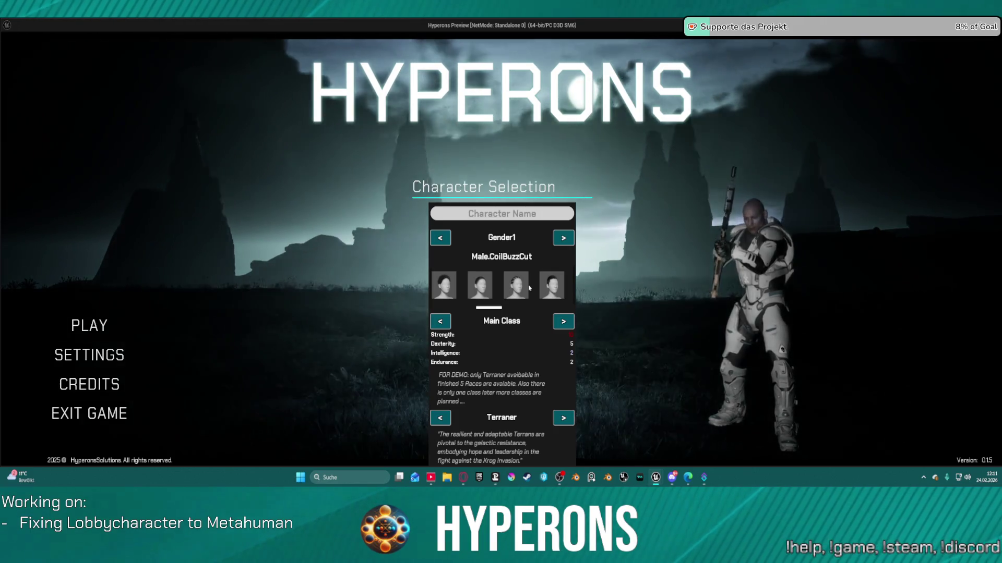
# Step: Switch among Male.Cornrows, Male.CoilBuzzCut and Male.CurlyFade, reapplying each to test hair updates
pyautogui.scroll(-1, 532, 287)
pyautogui.click(537, 286)
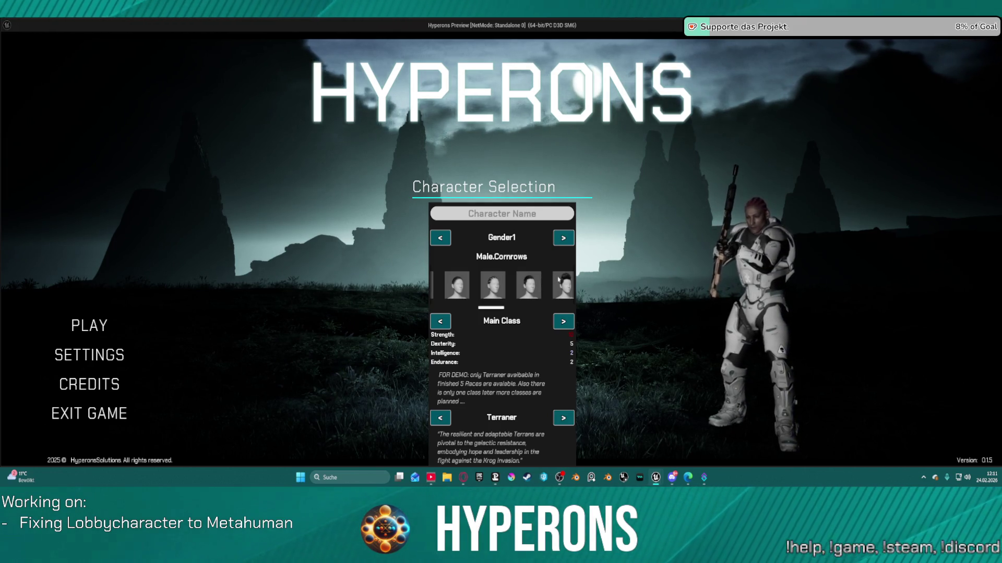
pyautogui.click(528, 289)
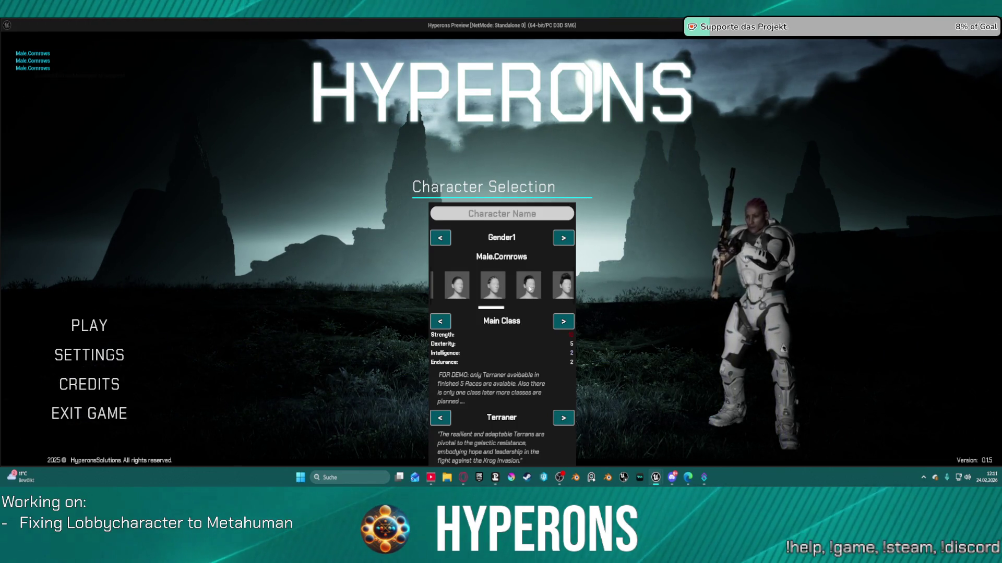
pyautogui.click(499, 288)
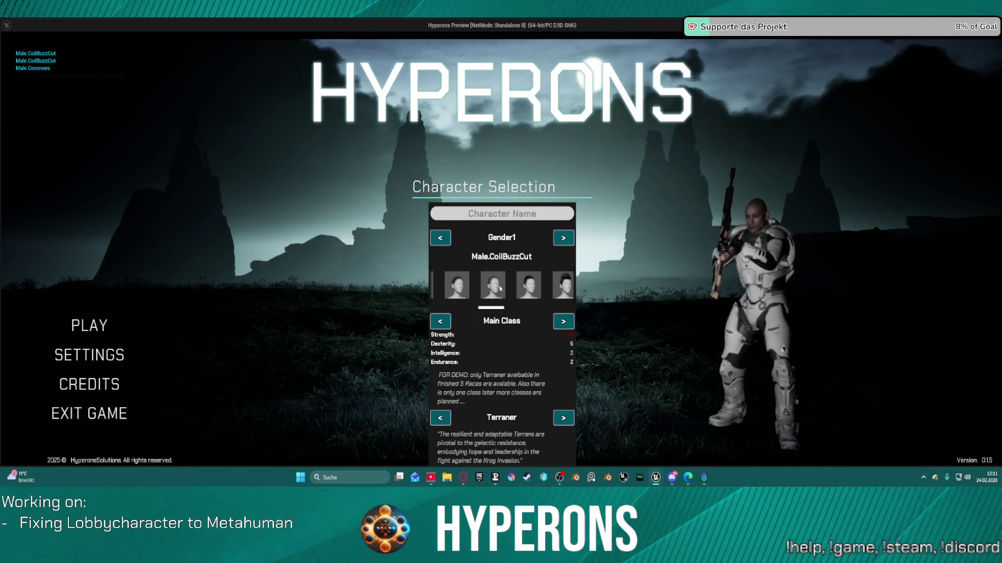
pyautogui.click(500, 288)
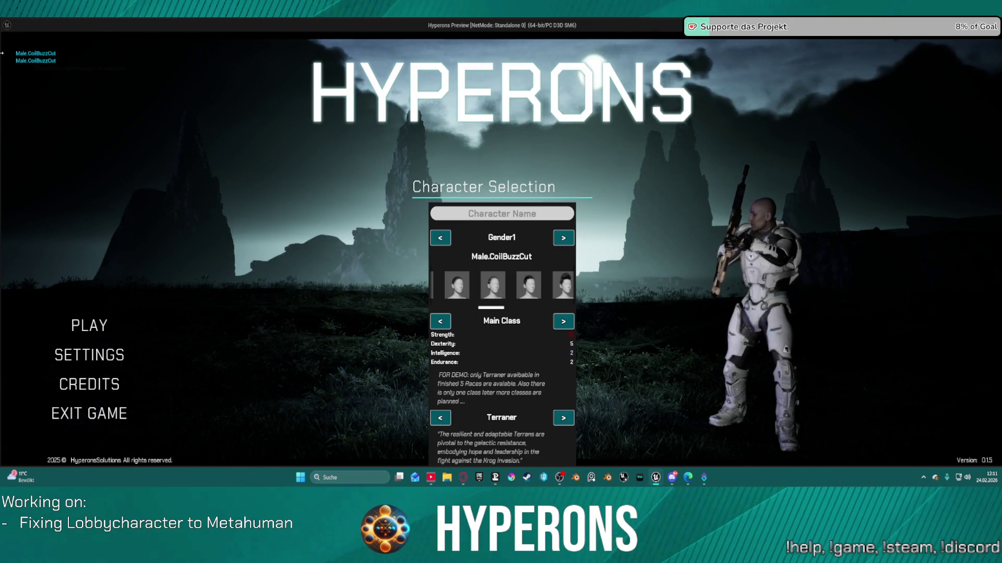
pyautogui.click(455, 282)
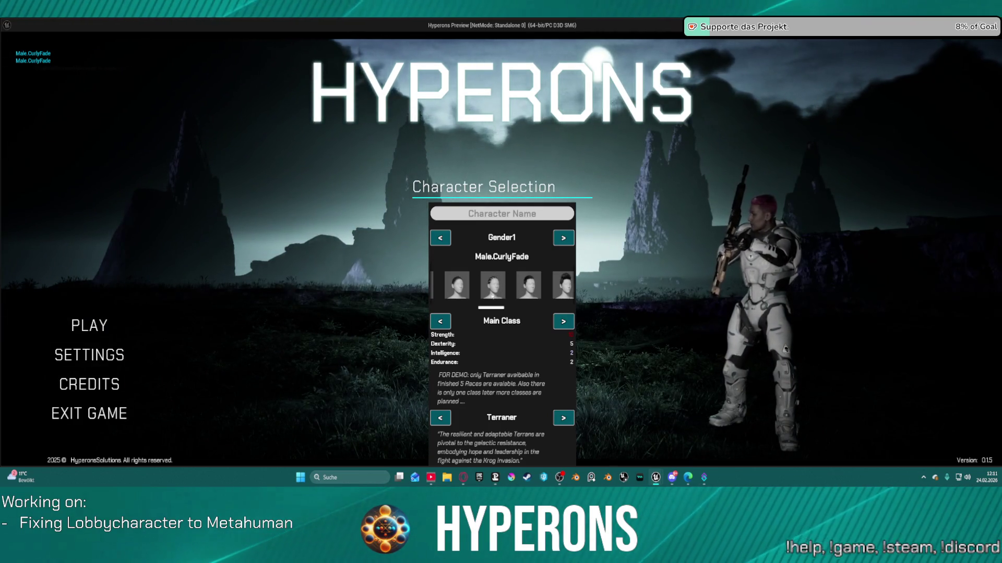
pyautogui.click(494, 295)
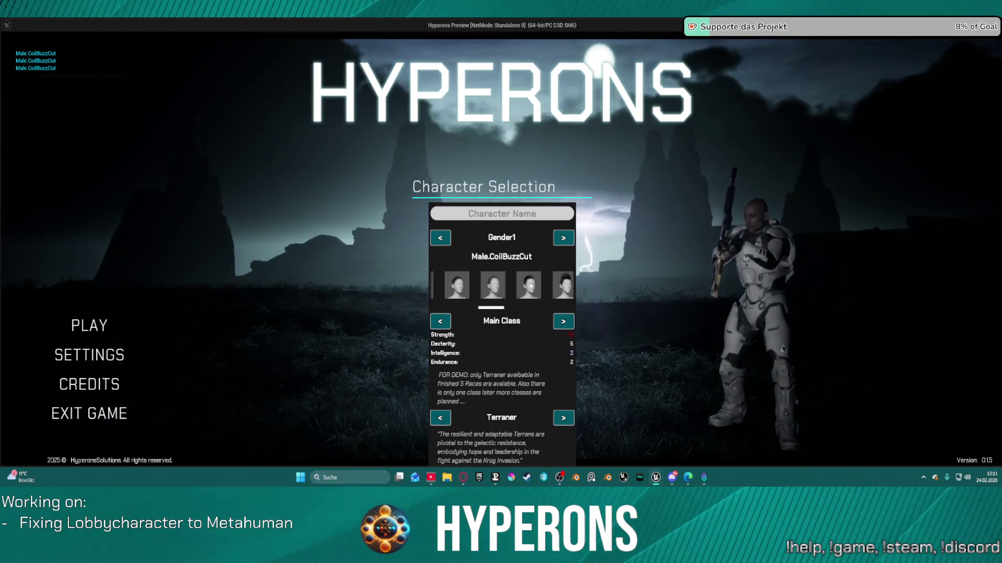
pyautogui.click(528, 285)
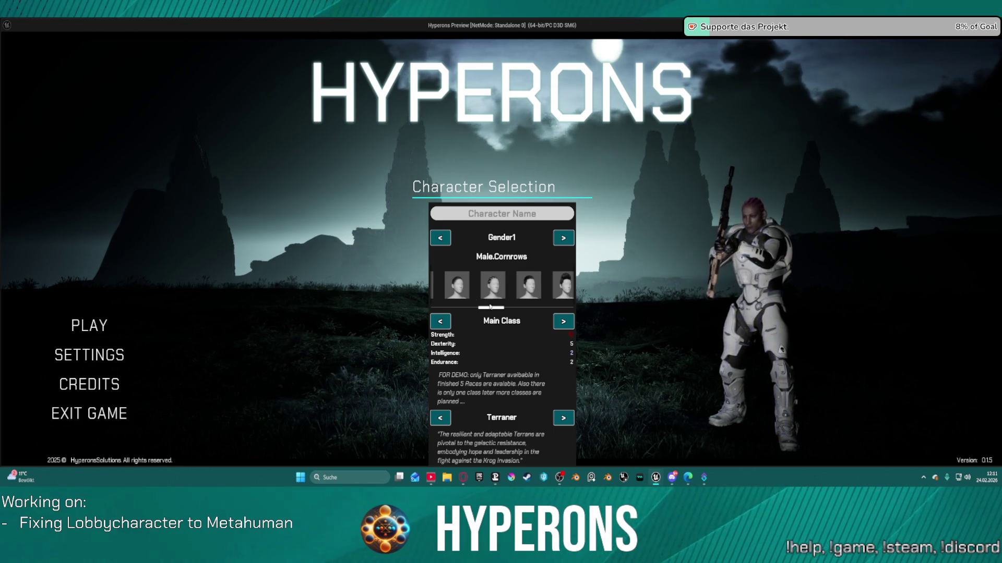
# Step: Settle the character's hair on Male.UpdoBraids after comparing it with Male.TwistedBraids, then return to the editor
pyautogui.moveTo(493, 308); pyautogui.dragTo(509, 310)
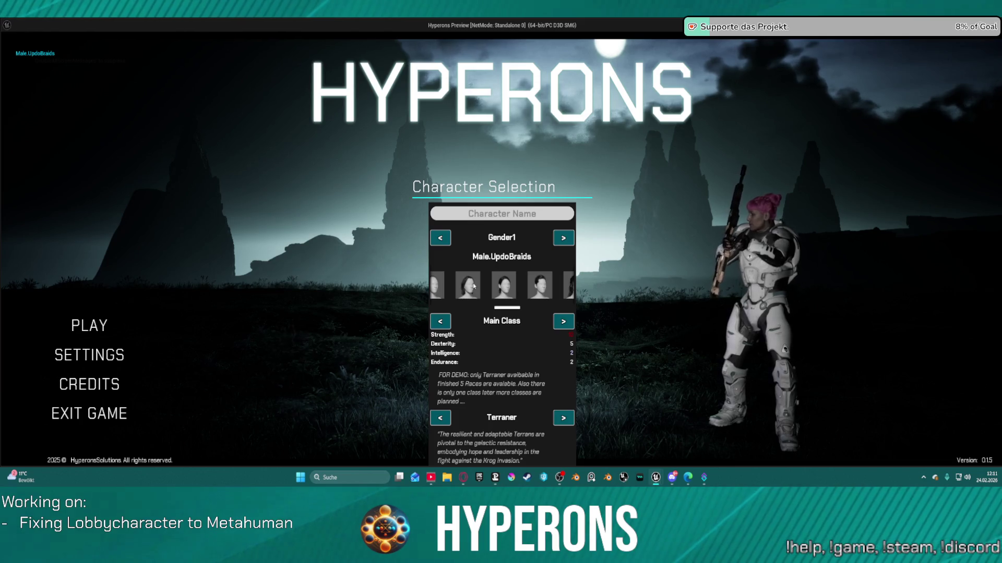
pyautogui.click(510, 284)
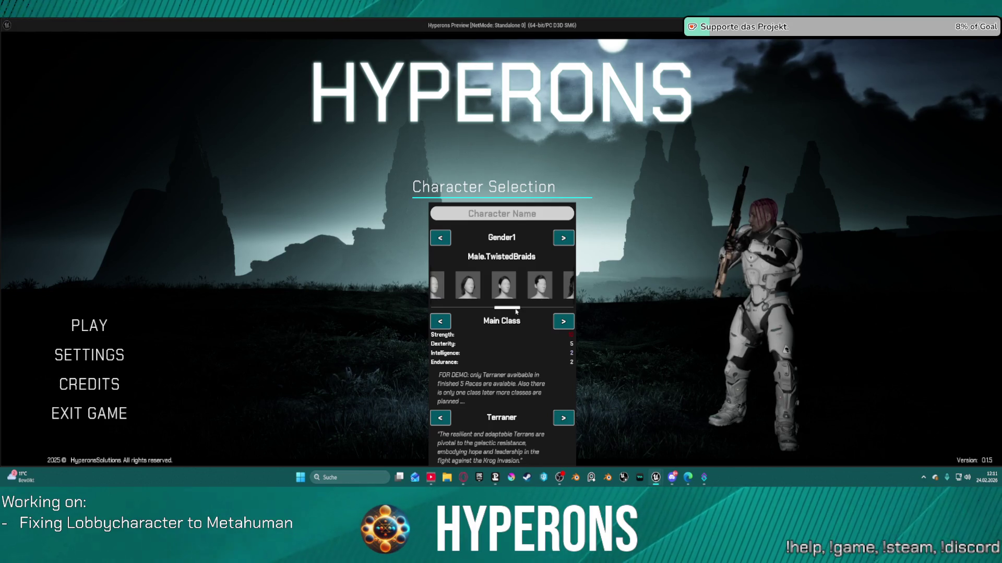
pyautogui.click(474, 284)
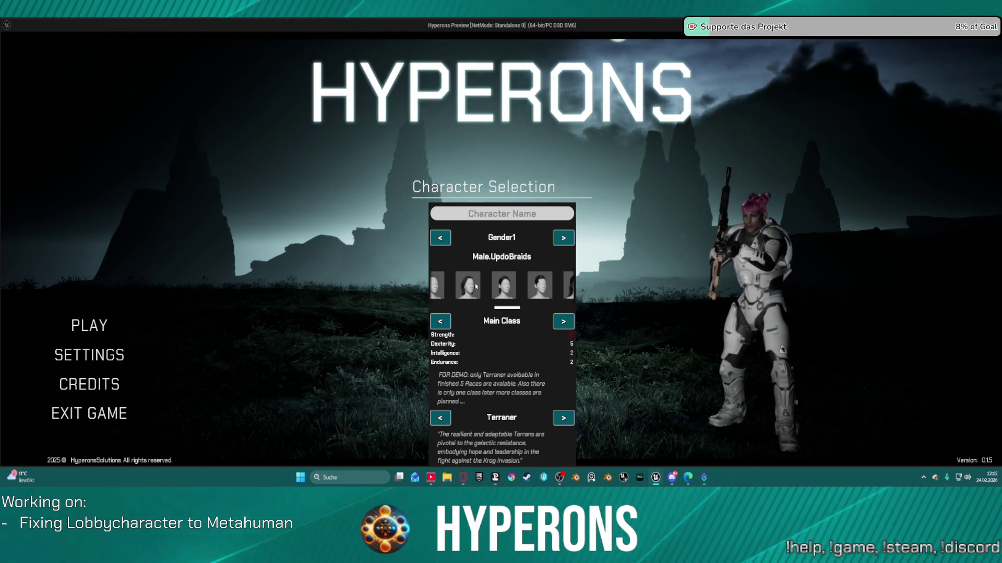
pyautogui.click(512, 287)
pyautogui.click(474, 286)
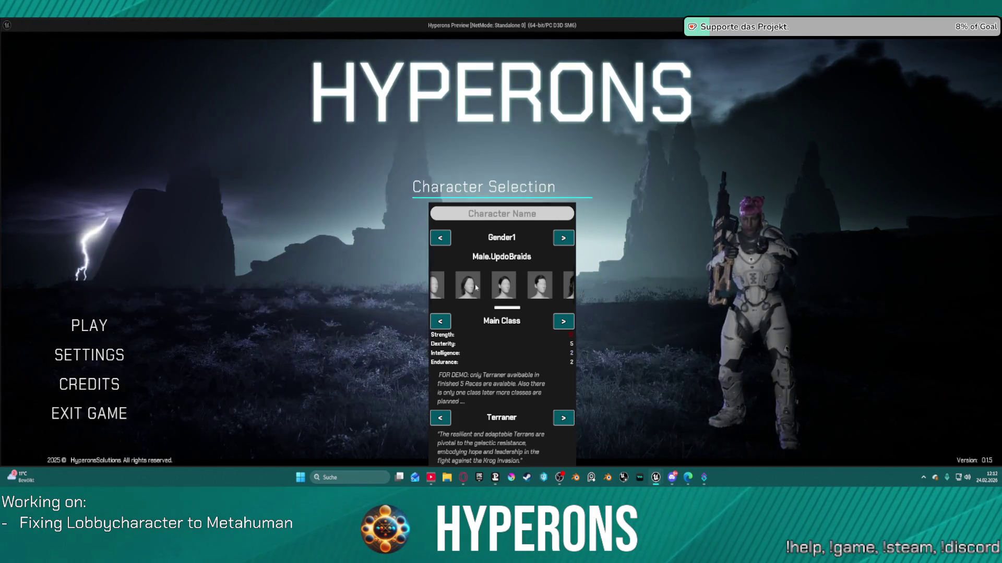
pyautogui.hotkey('alt', 'Tab')
# Step: Stop the game and delete the unused Break S AI Groom Array node
pyautogui.press('Escape')
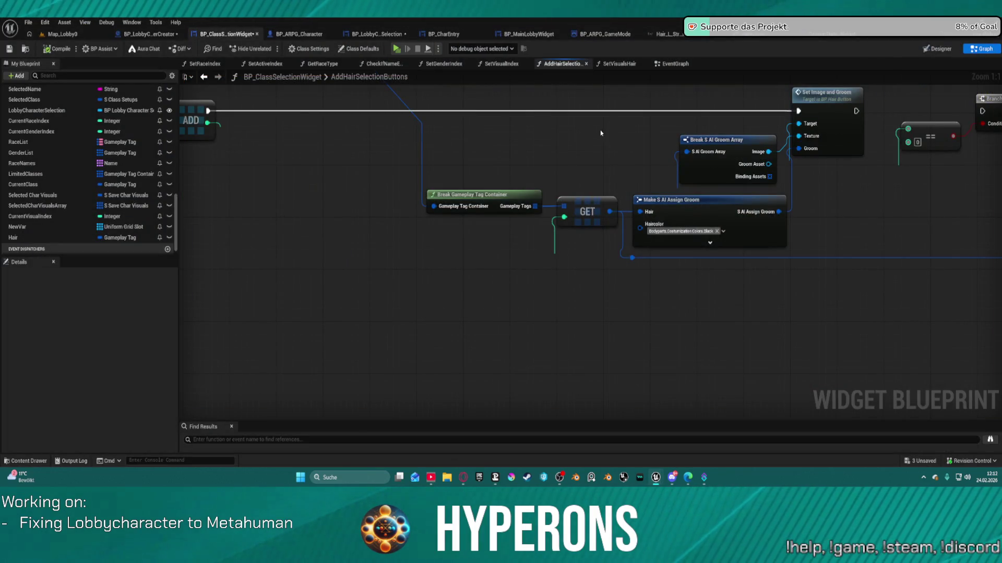
pyautogui.moveTo(507, 165)
pyautogui.mouseDown()
pyautogui.moveTo(934, 222)
pyautogui.moveTo(1001, 201)
pyautogui.moveTo(782, 212)
pyautogui.moveTo(716, 233)
pyautogui.mouseUp()
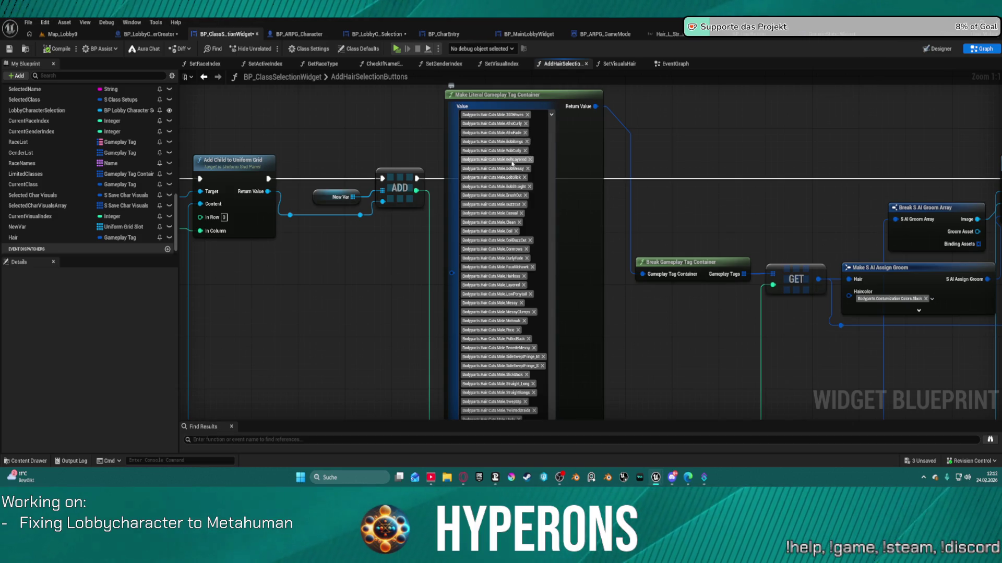
pyautogui.moveTo(517, 183)
pyautogui.mouseDown()
pyautogui.moveTo(419, 176)
pyautogui.moveTo(801, 184)
pyautogui.moveTo(662, 203)
pyautogui.mouseUp()
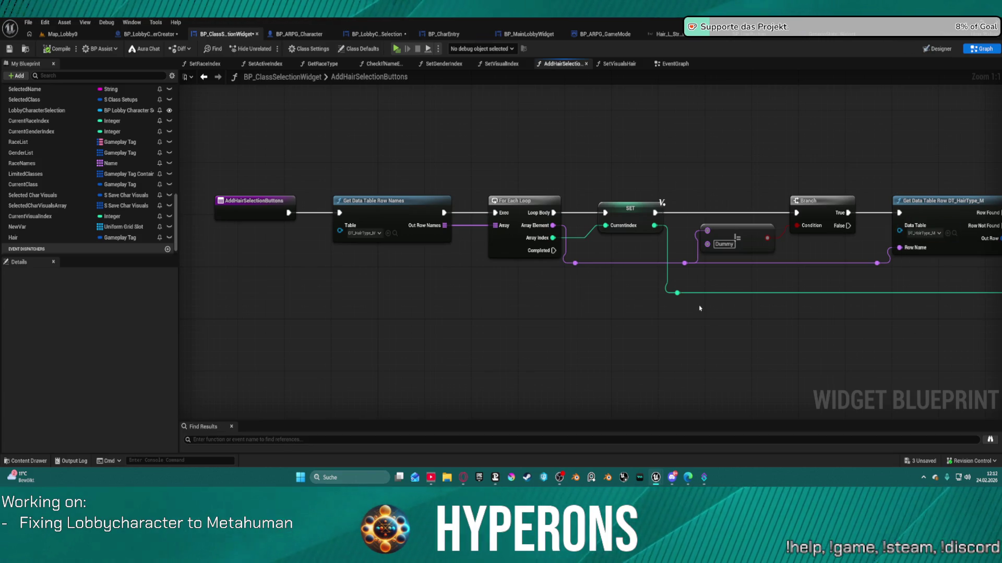
pyautogui.moveTo(675, 238); pyautogui.dragTo(469, 194)
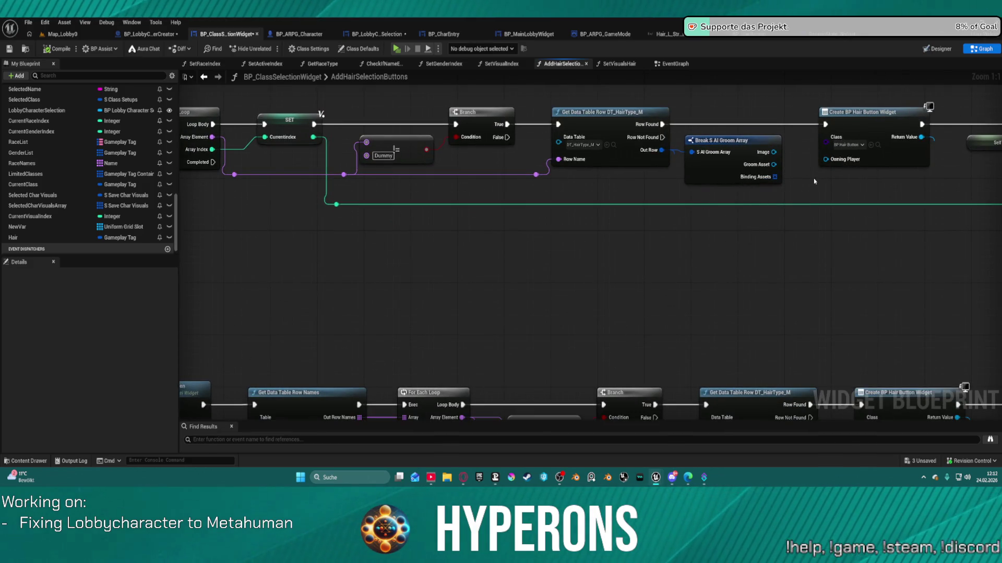
pyautogui.click(757, 156)
pyautogui.press('Delete')
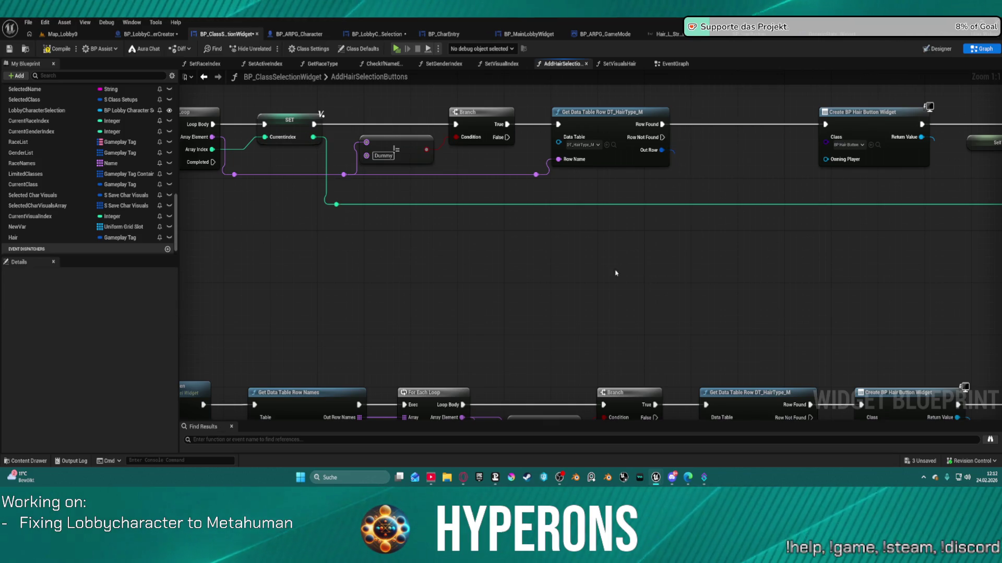
# Step: Survey the function graph around Get Data Table Row and box-select a group of nodes
pyautogui.moveTo(503, 244)
pyautogui.mouseDown()
pyautogui.moveTo(611, 256)
pyautogui.moveTo(438, 225)
pyautogui.moveTo(852, 226)
pyautogui.moveTo(340, 194)
pyautogui.mouseUp()
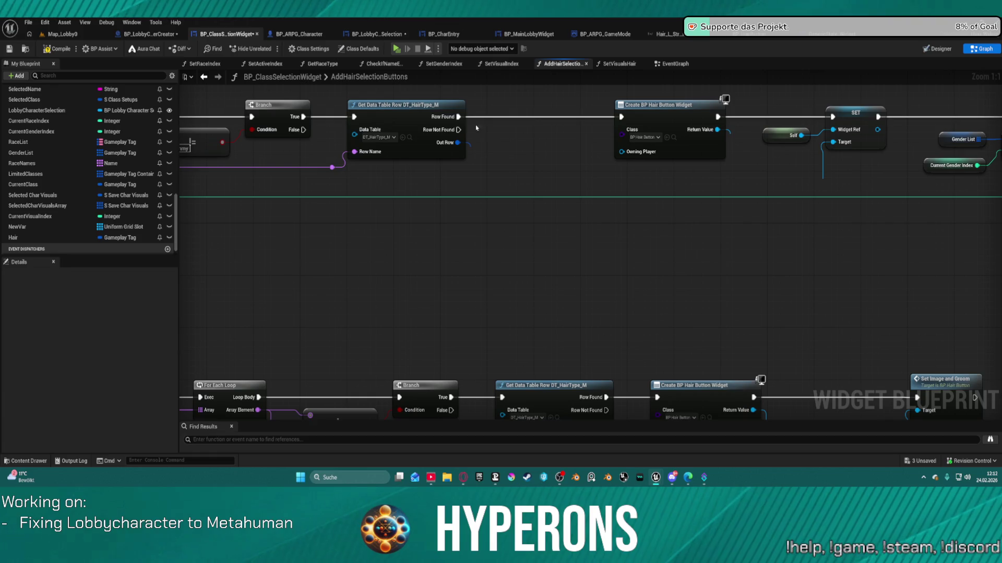
pyautogui.click(425, 150)
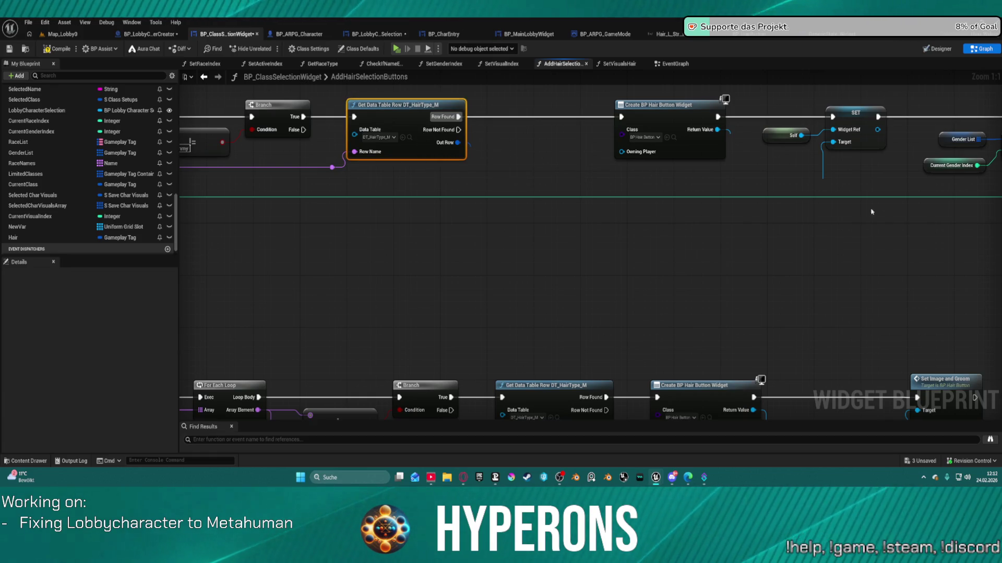
pyautogui.scroll(-5, 924, 208)
pyautogui.moveTo(923, 208)
pyautogui.mouseDown()
pyautogui.moveTo(637, 183)
pyautogui.moveTo(579, 157)
pyautogui.moveTo(586, 183)
pyautogui.moveTo(370, 167)
pyautogui.moveTo(887, 178)
pyautogui.moveTo(735, 174)
pyautogui.moveTo(730, 184)
pyautogui.mouseUp()
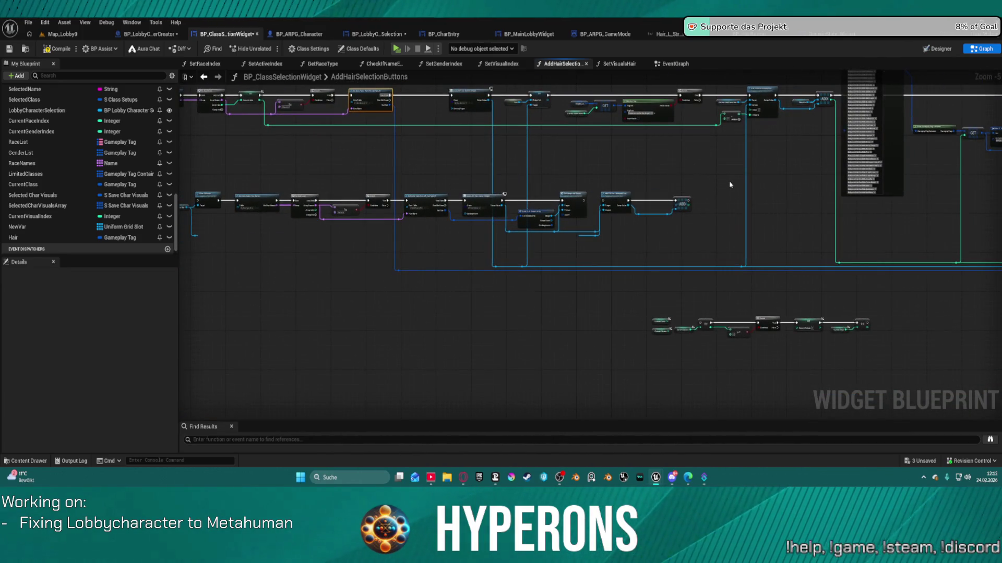
pyautogui.scroll(-4, 726, 170)
pyautogui.moveTo(465, 118)
pyautogui.mouseDown()
pyautogui.moveTo(831, 214)
pyautogui.moveTo(816, 208)
pyautogui.mouseUp()
pyautogui.moveTo(483, 118); pyautogui.dragTo(881, 263)
pyautogui.moveTo(835, 187); pyautogui.dragTo(858, 349)
# Step: Straighten the Make Literal Gameplay Tag Container node and bring the hair groom nodes into view
pyautogui.scroll(6, 859, 349)
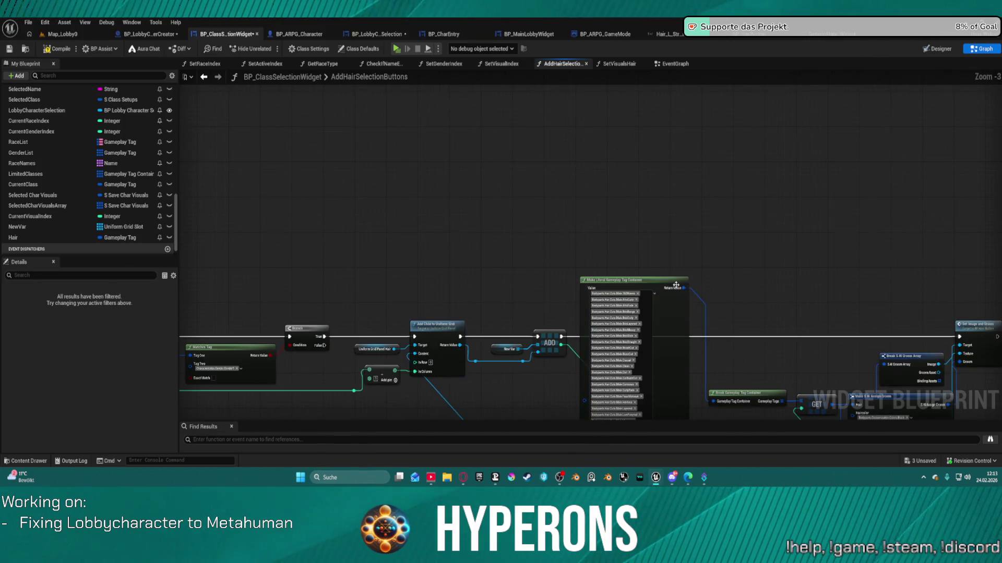
pyautogui.click(652, 283)
pyautogui.press('f')
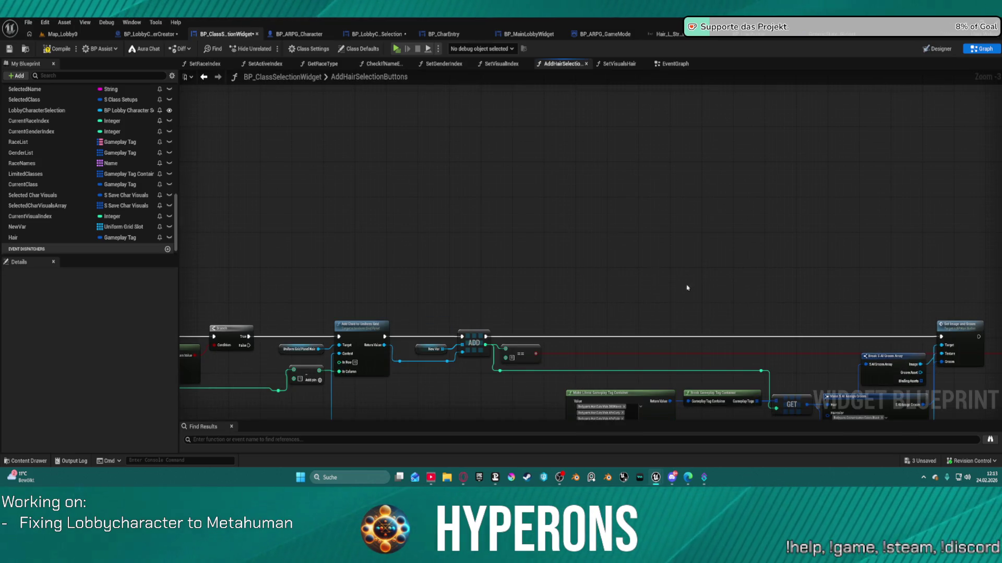
pyautogui.scroll(-3, 763, 110)
pyautogui.scroll(8, 695, 248)
pyautogui.moveTo(696, 247)
pyautogui.mouseDown()
pyautogui.moveTo(549, 228)
pyautogui.moveTo(539, 286)
pyautogui.mouseUp()
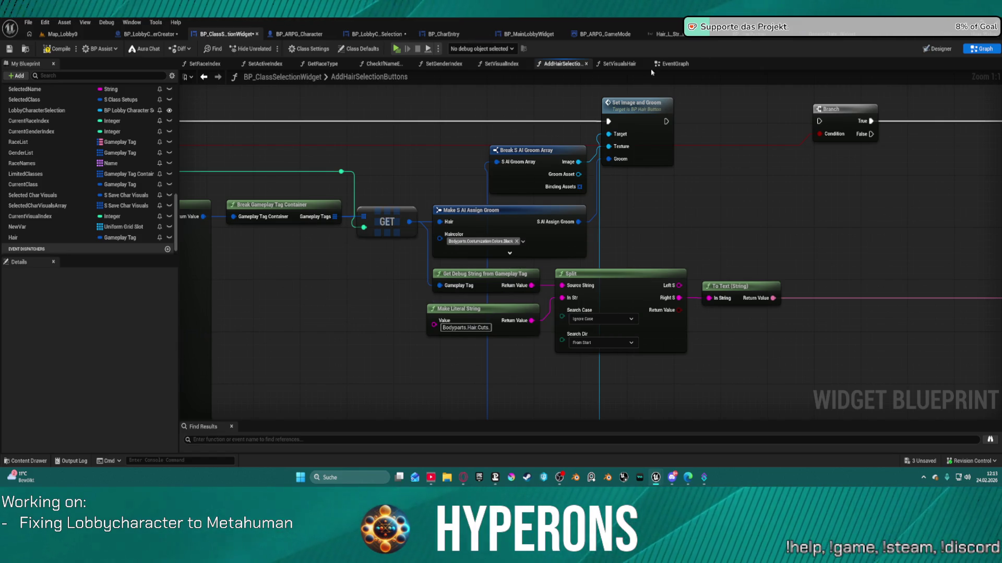
pyautogui.rightClick(651, 122)
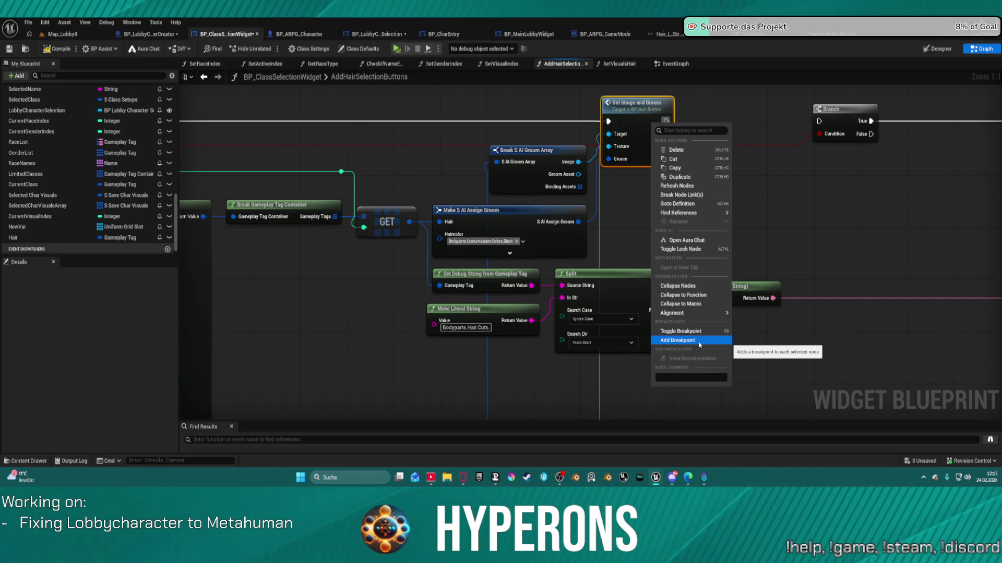
# Step: Add a breakpoint on Set Image and Groom and launch the standalone Hyperons preview
pyautogui.click(699, 340)
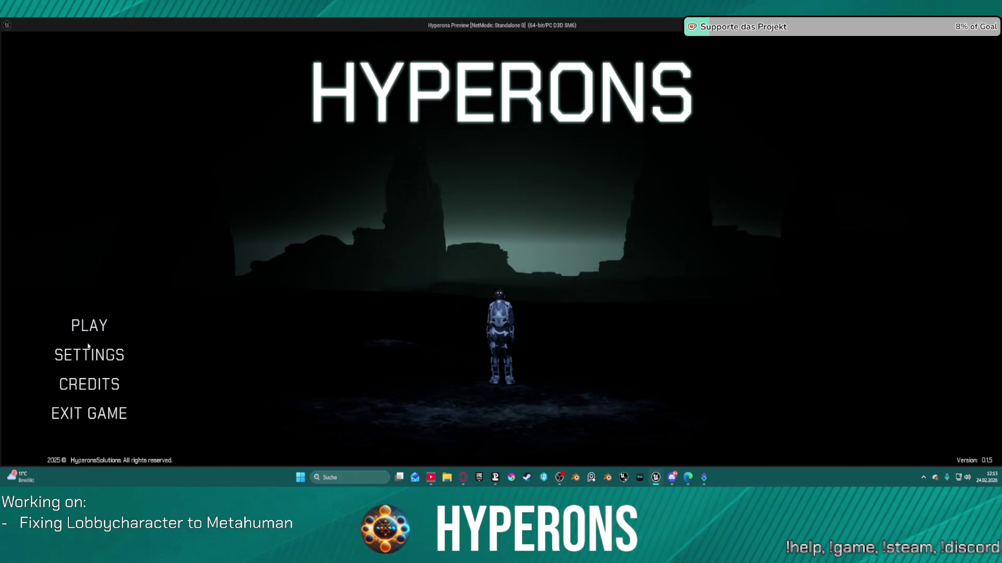
pyautogui.click(82, 327)
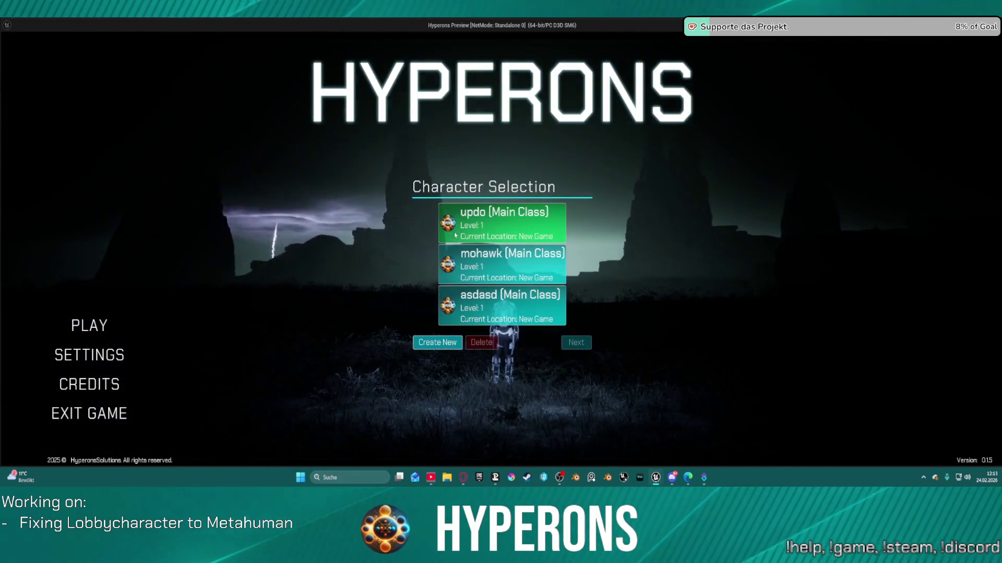
# Step: Choose Create in Character Selection to trigger the Set Image and Groom breakpoint
pyautogui.click(437, 342)
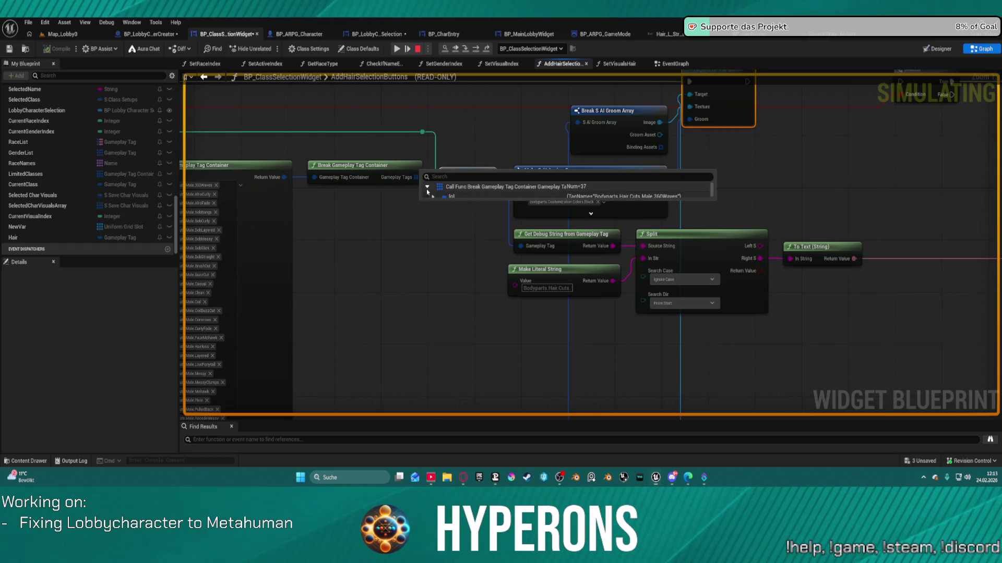
# Step: Expand the paused Gameplay Tags debug value and scroll through its hair tag entries
pyautogui.click(427, 186)
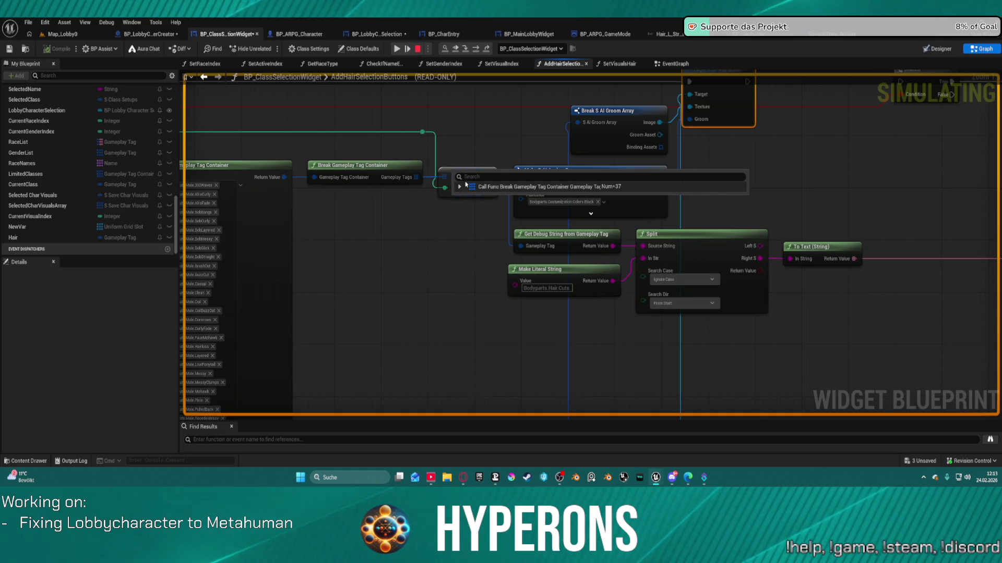
pyautogui.click(460, 187)
pyautogui.scroll(-1, 599, 227)
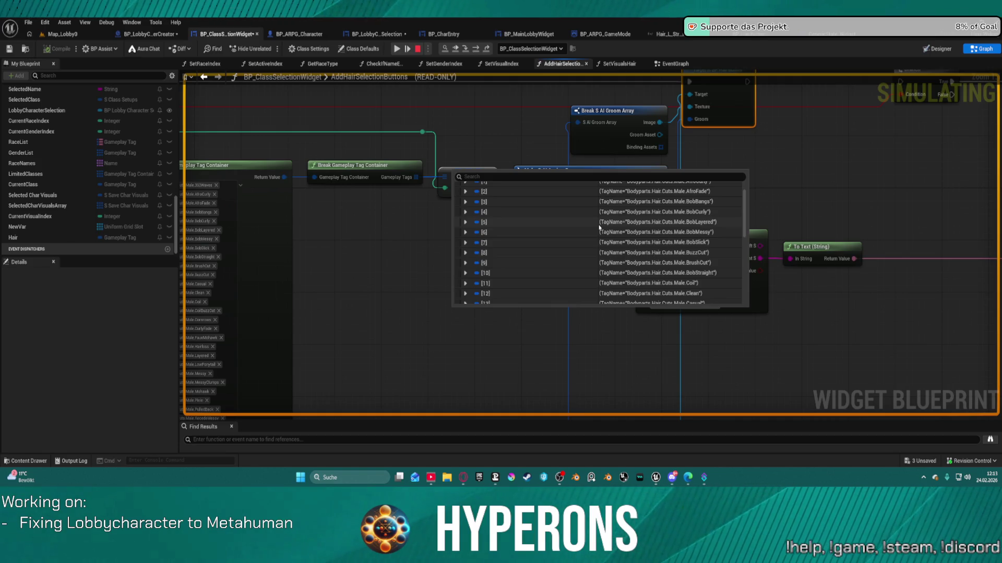
pyautogui.scroll(-3, 600, 228)
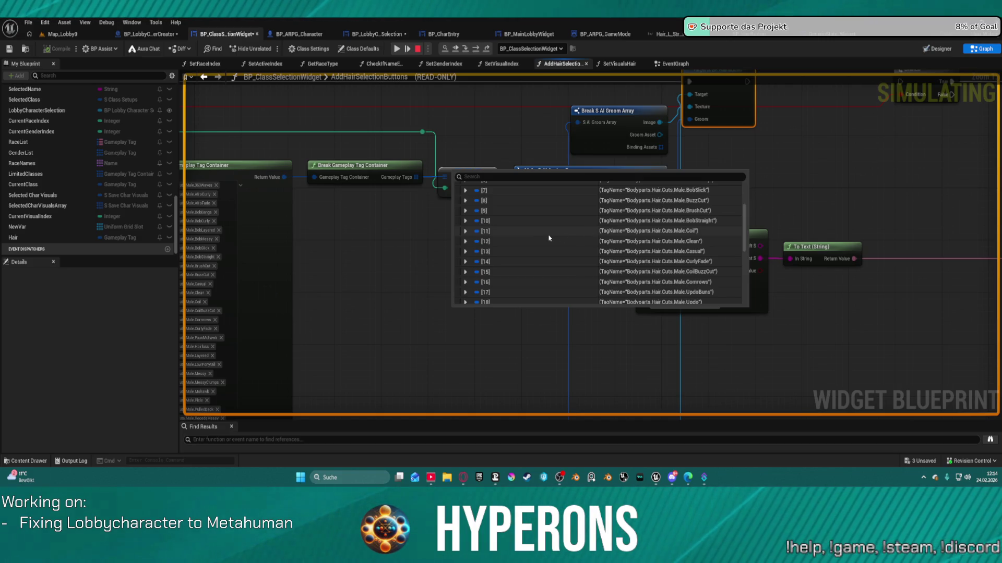
pyautogui.moveTo(534, 250)
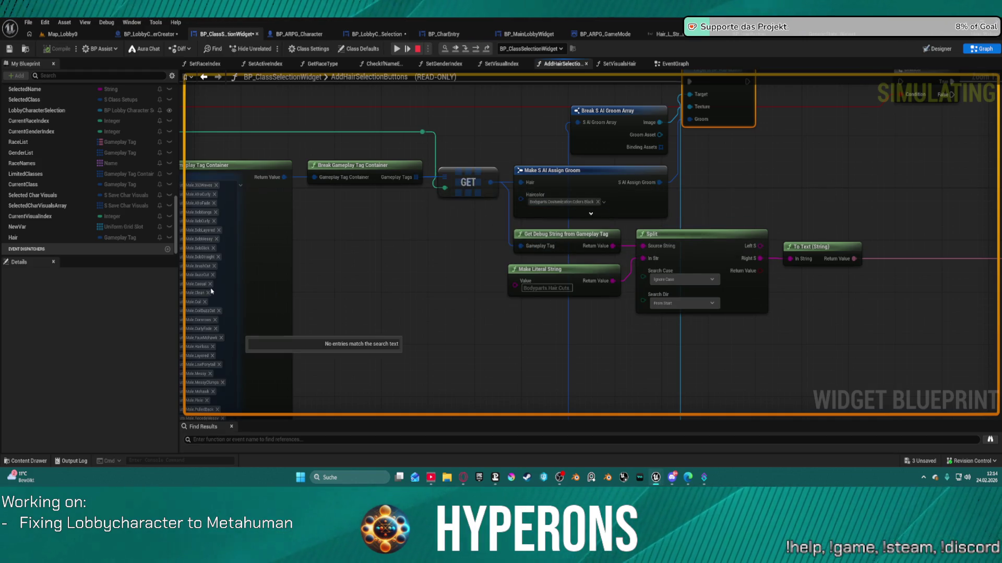
pyautogui.moveTo(416, 178)
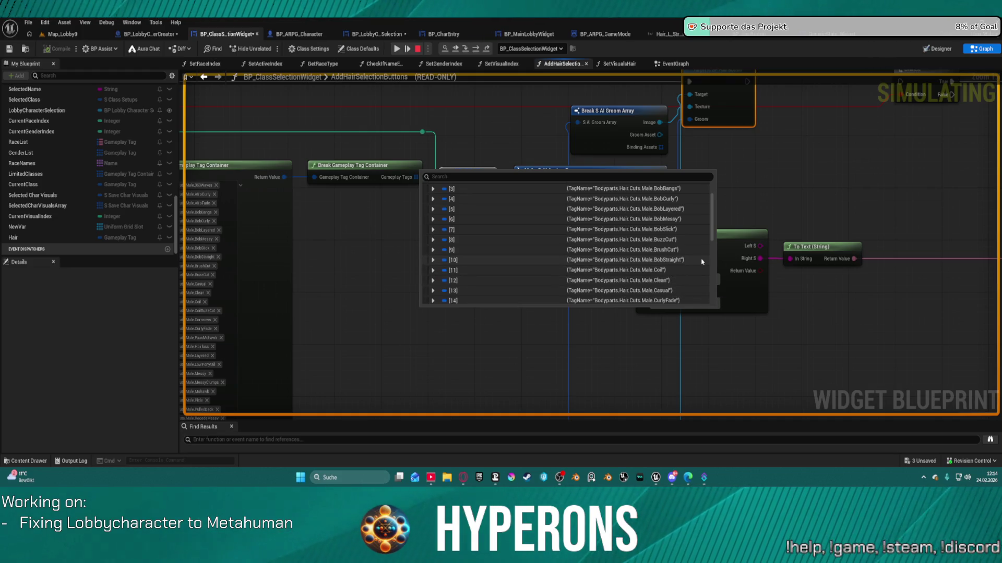
pyautogui.moveTo(202, 284)
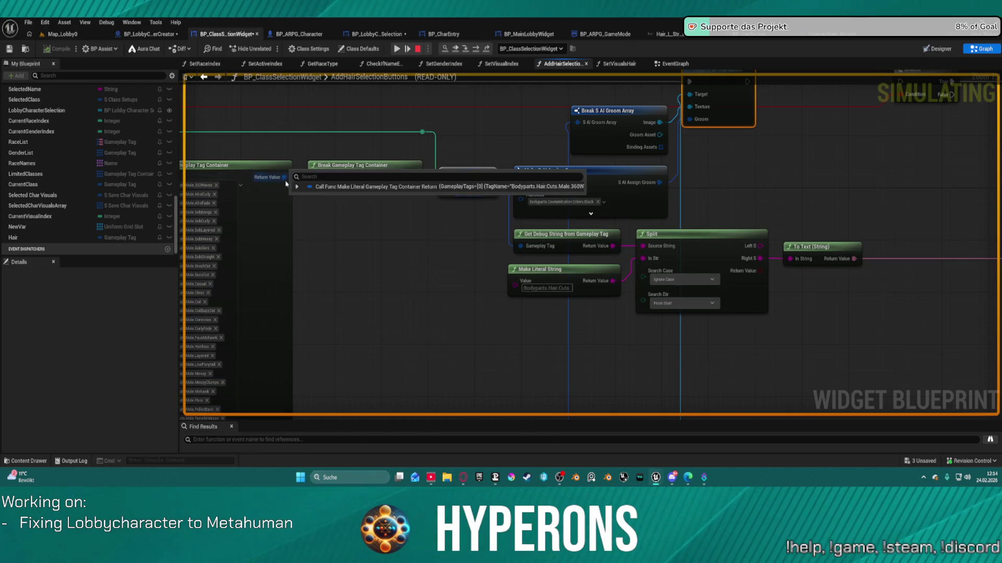
pyautogui.moveTo(286, 180)
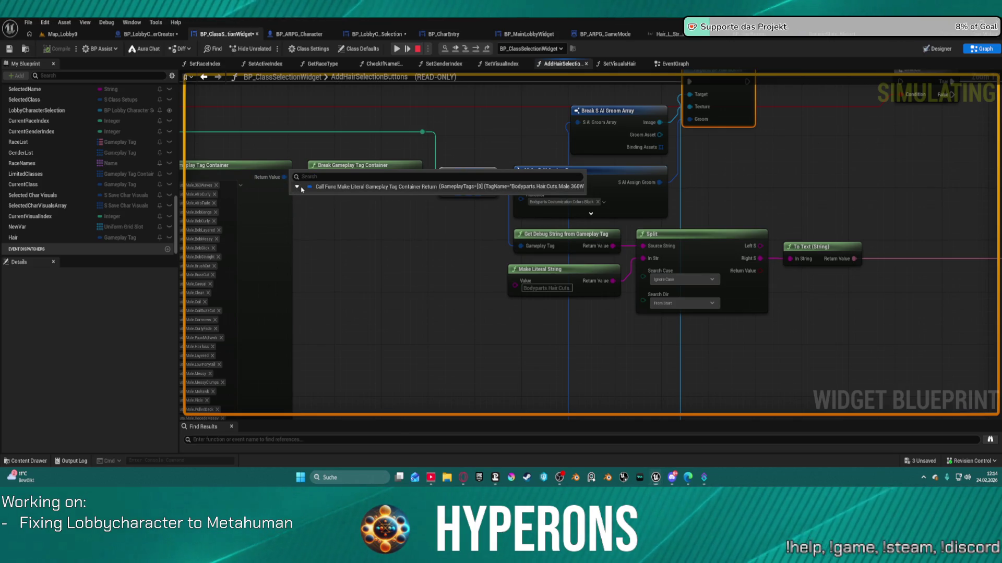
# Step: Inspect the literal tag container's Parent Tags and Gameplay Tags, listing all 37 Male hair cut values
pyautogui.click(301, 190)
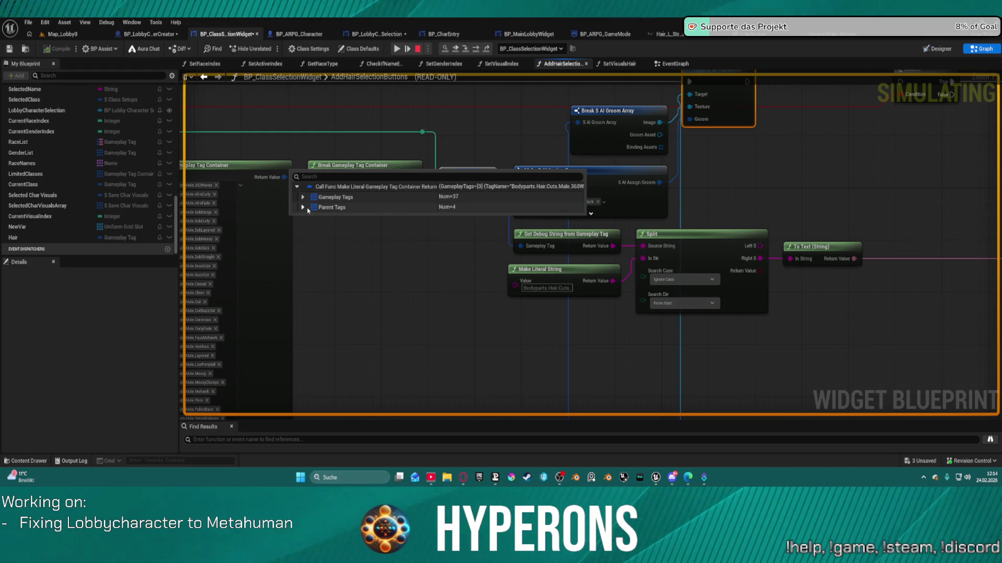
pyautogui.click(303, 208)
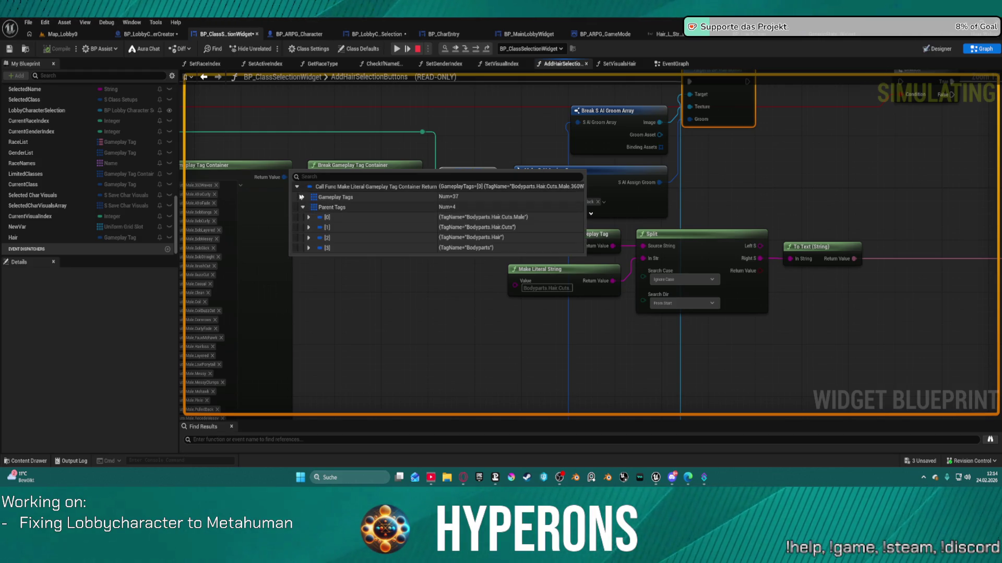
pyautogui.click(301, 197)
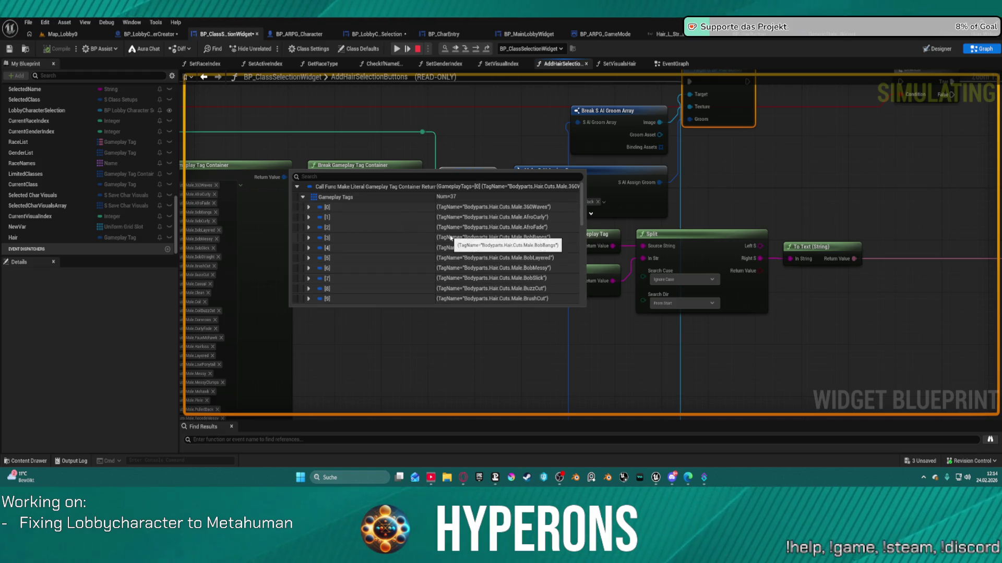
pyautogui.scroll(-3, 449, 251)
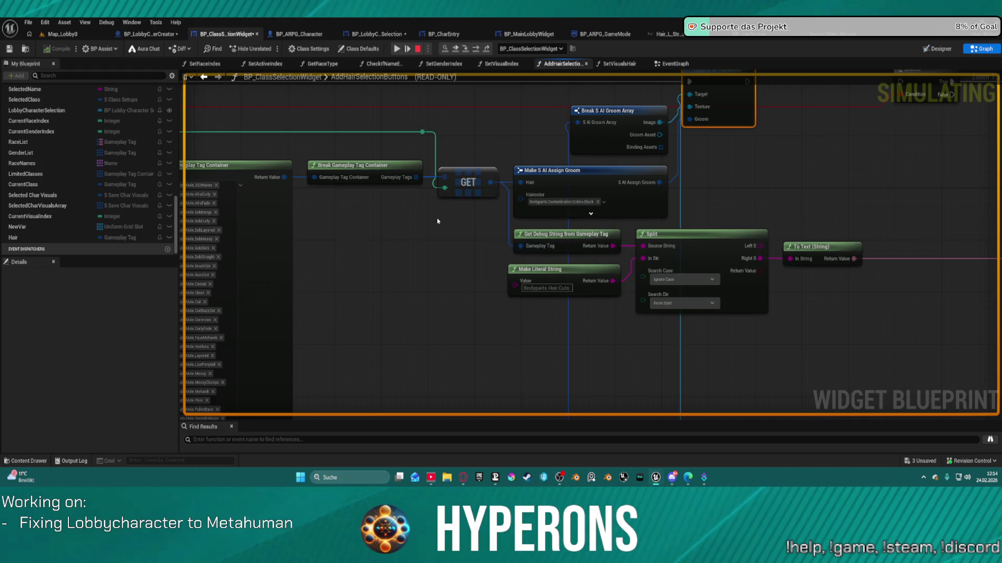
pyautogui.moveTo(384, 178)
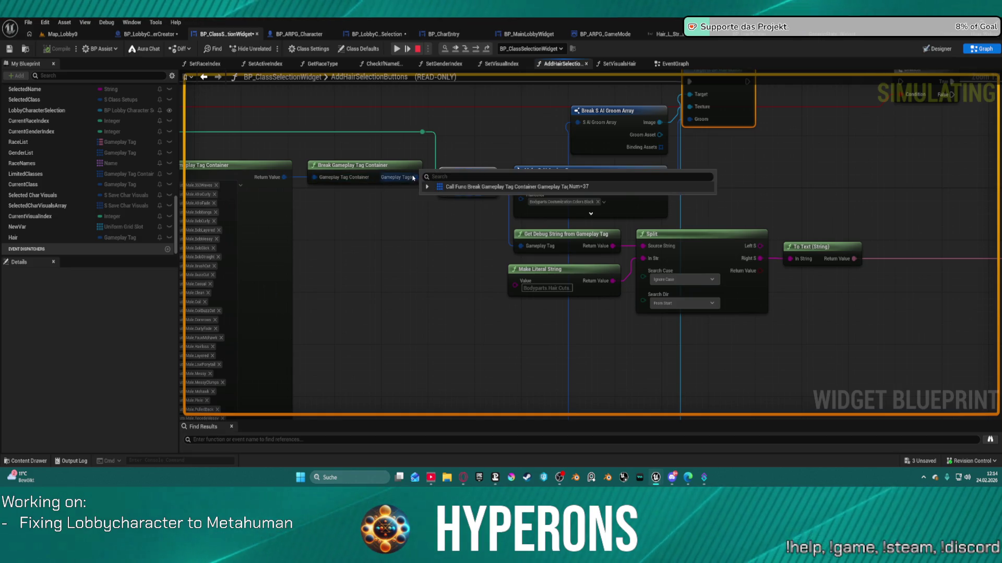
pyautogui.click(427, 186)
pyautogui.scroll(-2, 468, 251)
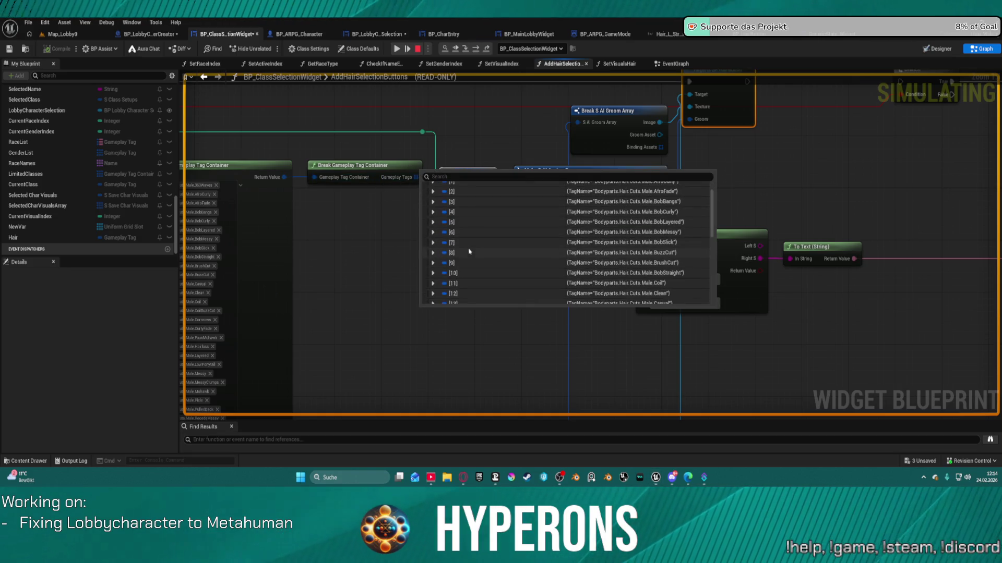
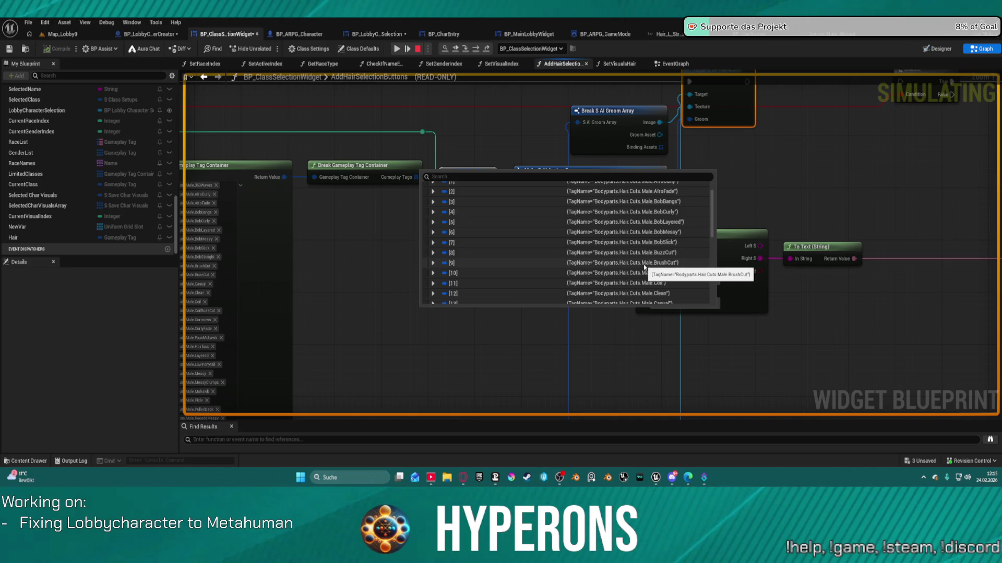
# Step: Scroll through the 37 hair-cut tags in the literal container's watch readout, then dismiss it
pyautogui.scroll(1, 645, 266)
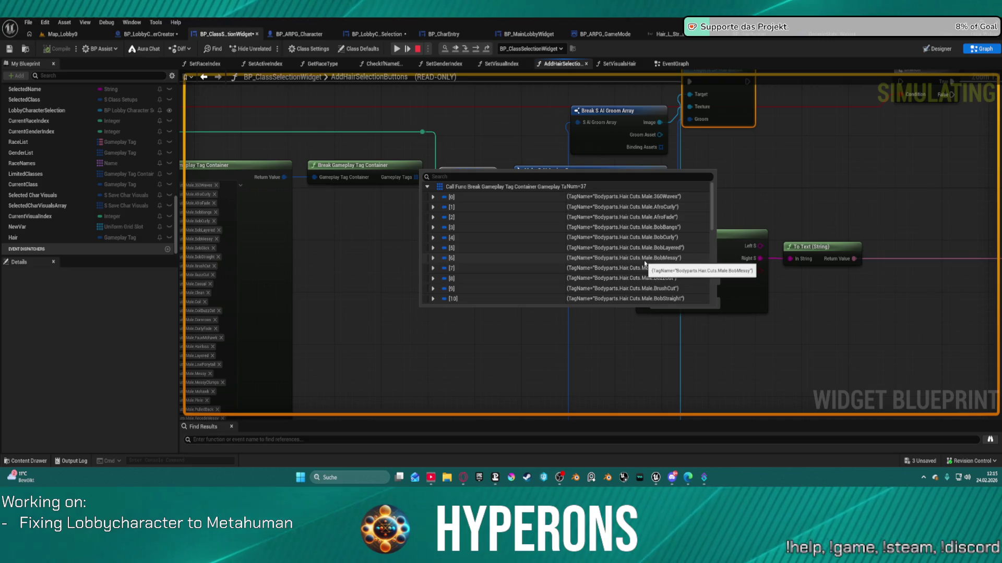
pyautogui.scroll(-1, 645, 263)
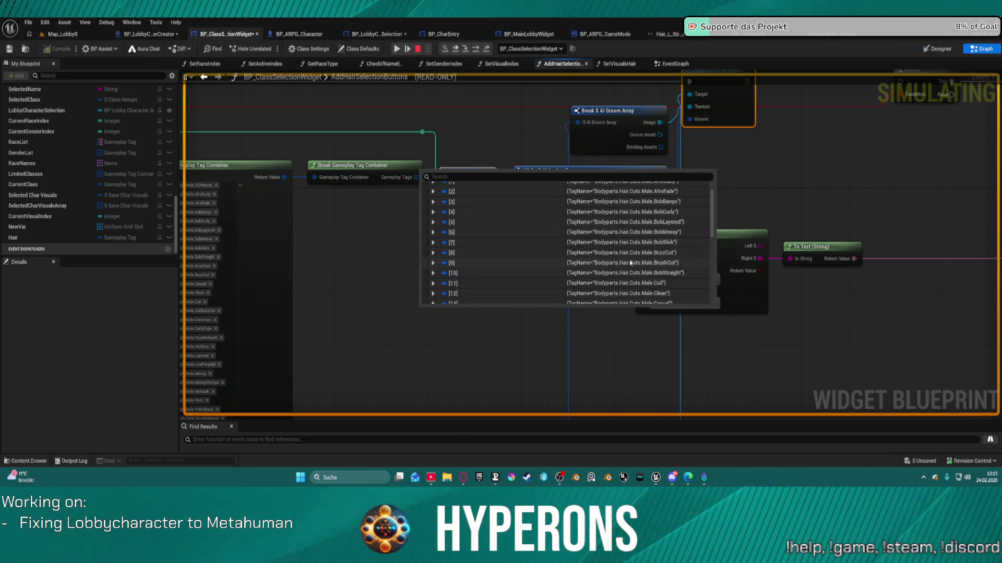
pyautogui.scroll(-2, 642, 247)
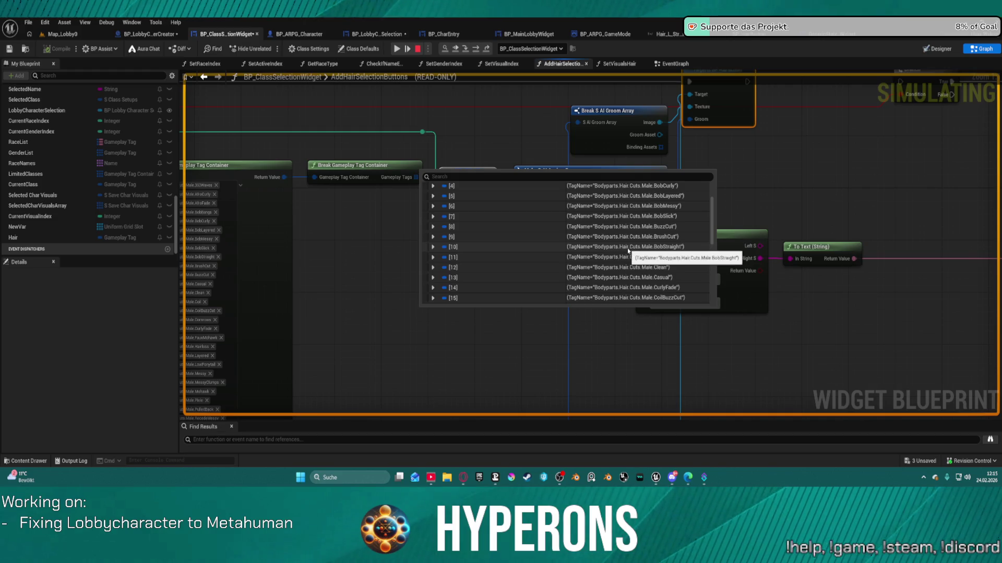
pyautogui.scroll(-2, 661, 256)
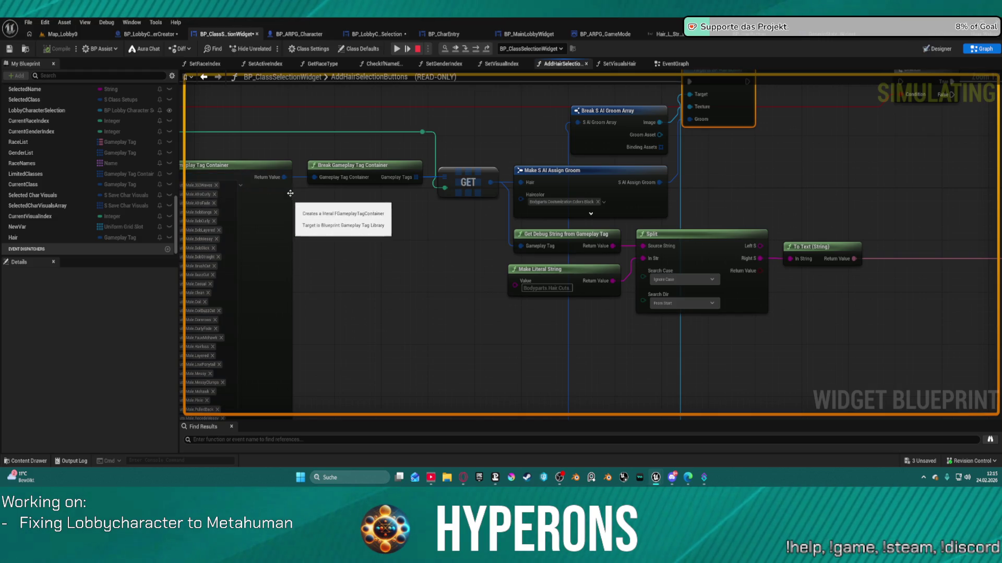
pyautogui.moveTo(352, 136); pyautogui.dragTo(459, 121)
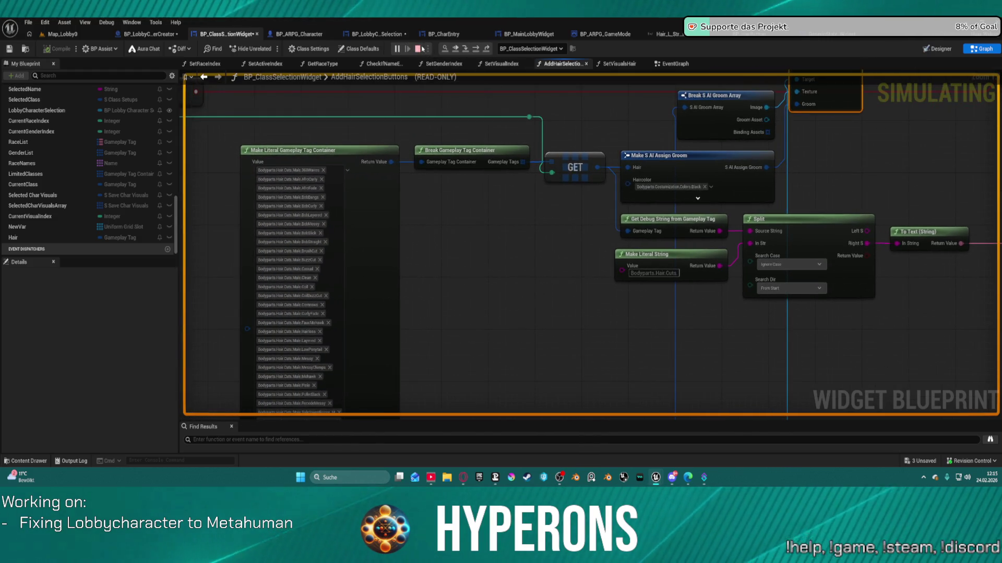
# Step: Stop the simulation and pan the AddHairSelectionButtons graph to free up empty space
pyautogui.click(417, 49)
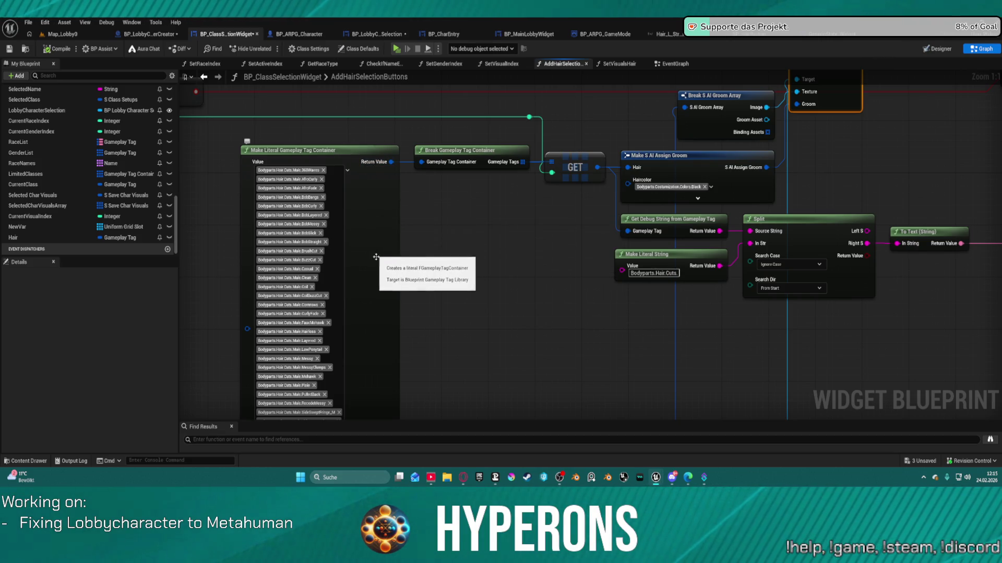
pyautogui.rightClick(287, 262)
pyautogui.moveTo(456, 249); pyautogui.dragTo(747, 223)
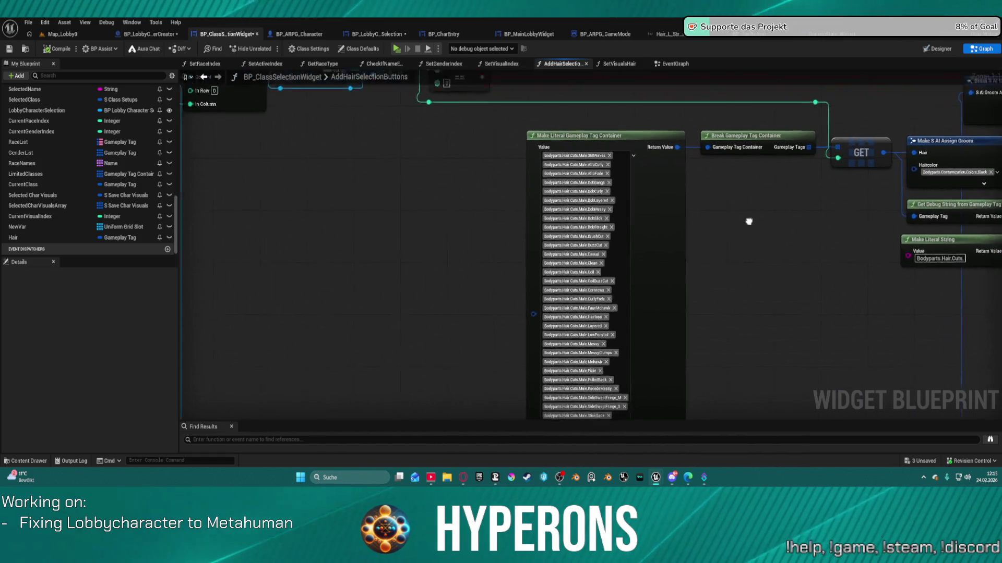
# Step: Search actions for 'get gameplay', which places a stray Get number of entries in EGameplayModOp node
pyautogui.rightClick(372, 153)
pyautogui.write('ge')
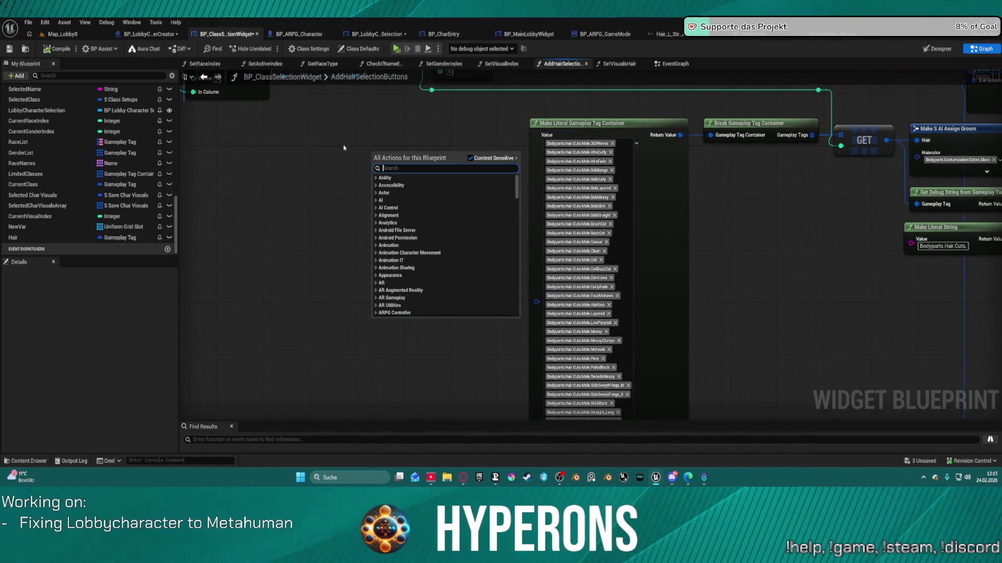
pyautogui.write('t c')
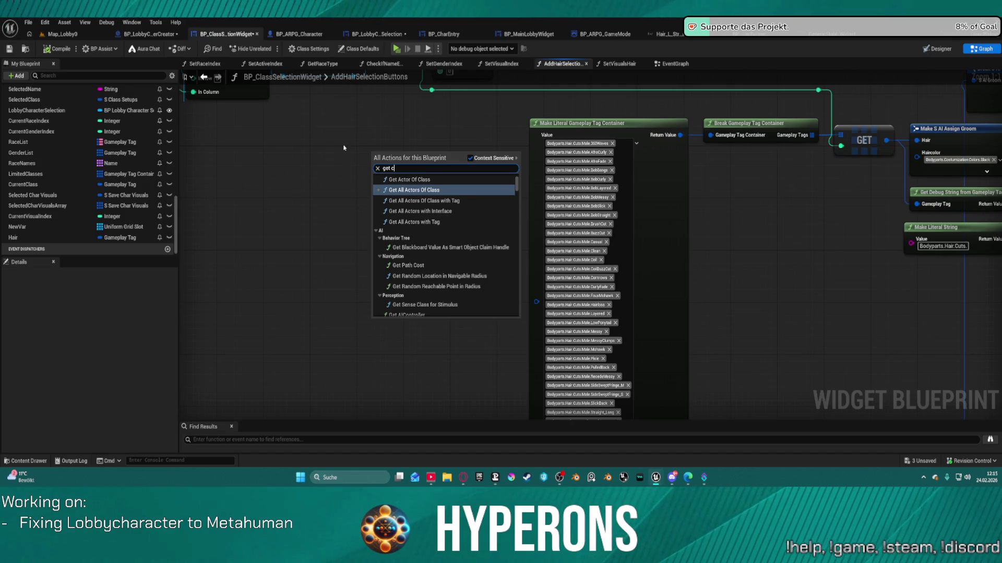
pyautogui.press('BackSpace')
pyautogui.write('gamp')
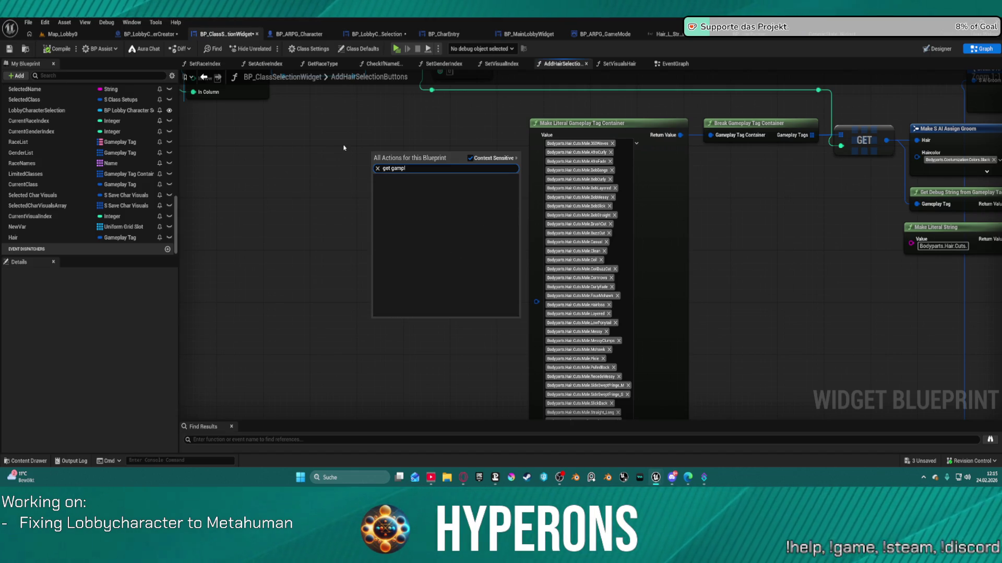
pyautogui.press('BackSpace')
pyautogui.write('eplay')
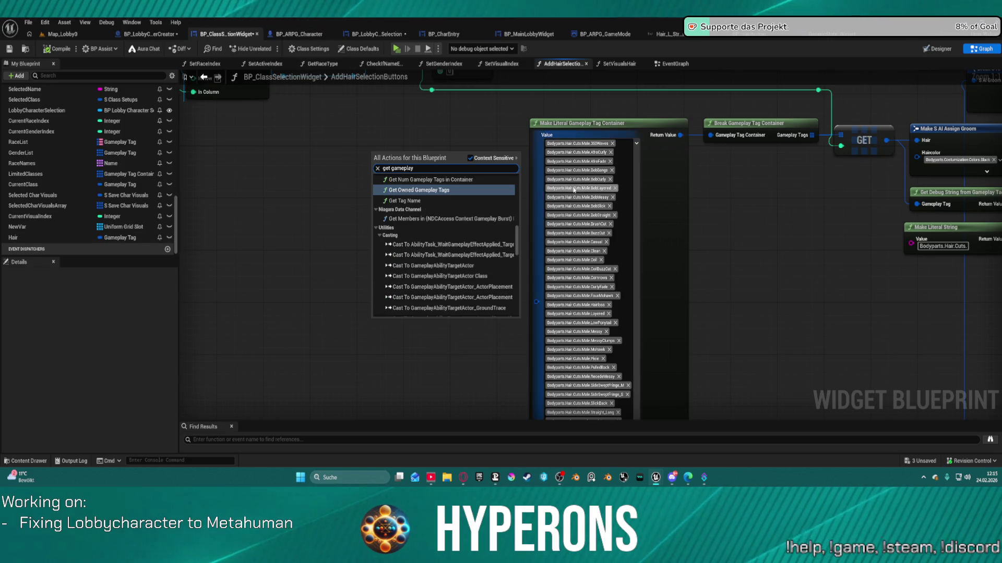
pyautogui.scroll(3, 448, 190)
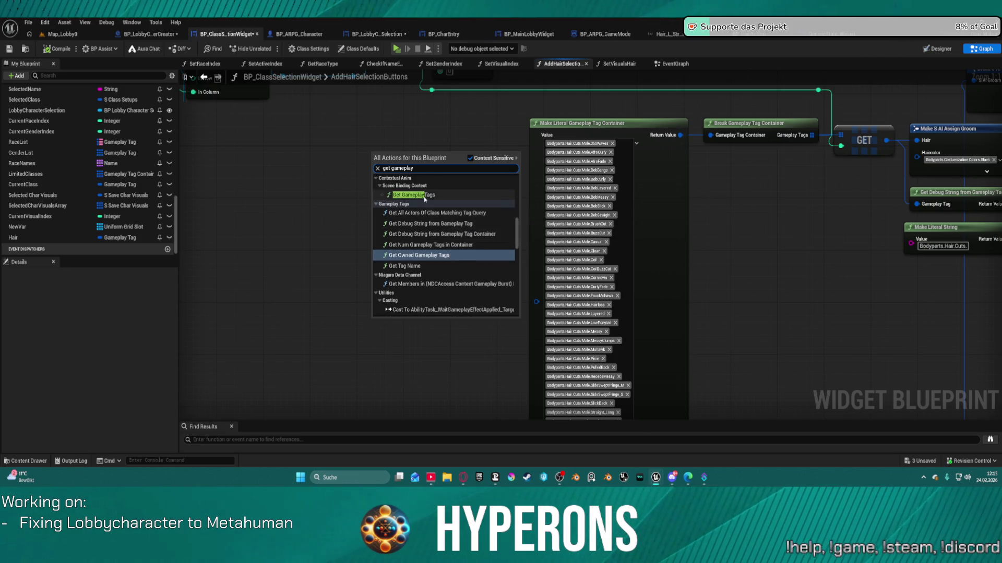
pyautogui.scroll(-10, 448, 229)
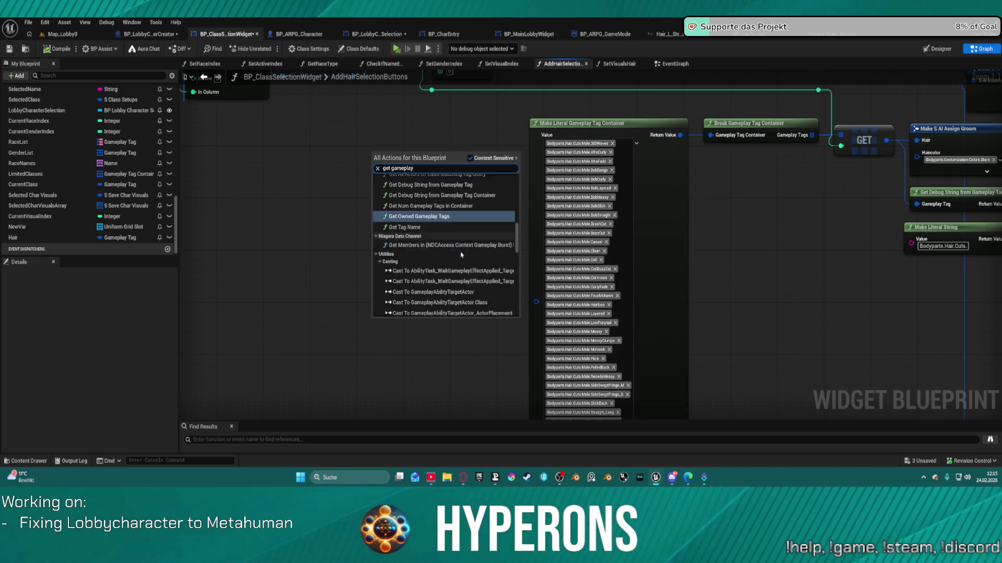
pyautogui.scroll(-3, 465, 250)
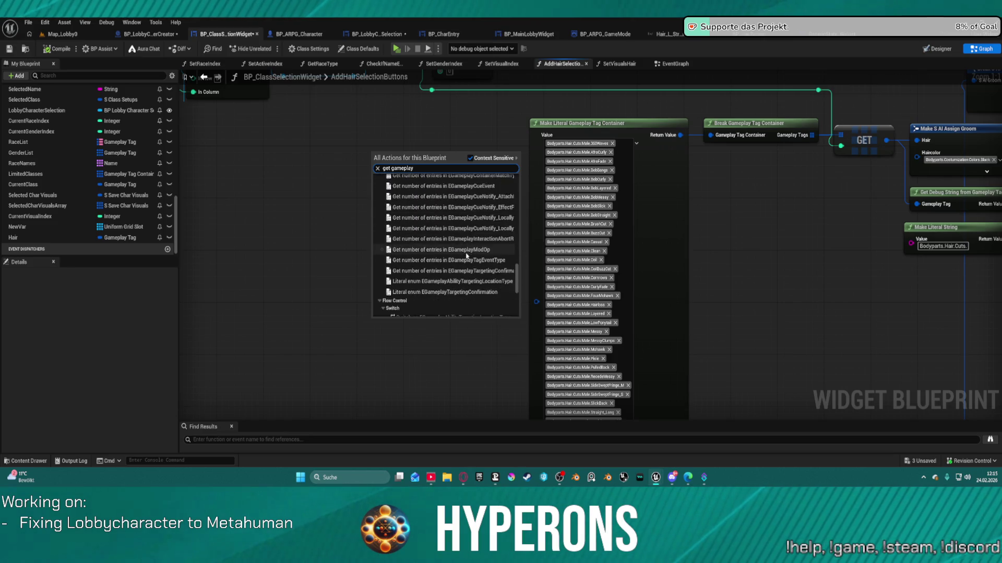
pyautogui.click(464, 250)
pyautogui.scroll(-3, 465, 250)
pyautogui.rightClick(447, 252)
pyautogui.click(445, 246)
pyautogui.scroll(3, 445, 245)
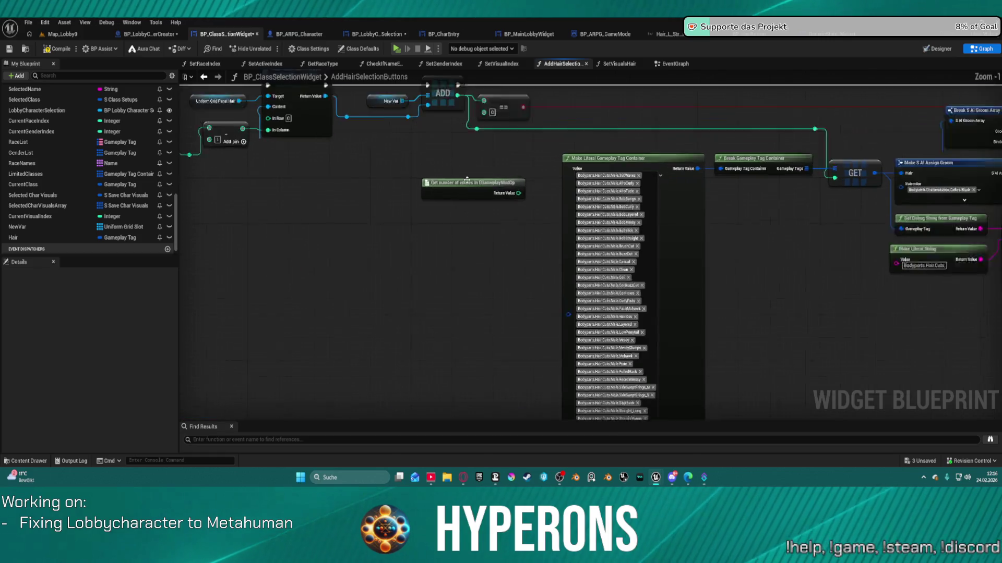
pyautogui.click(473, 182)
# Step: Delete the stray enum node and search the action list for gameplay tag nodes
pyautogui.press('Delete')
pyautogui.rightClick(501, 246)
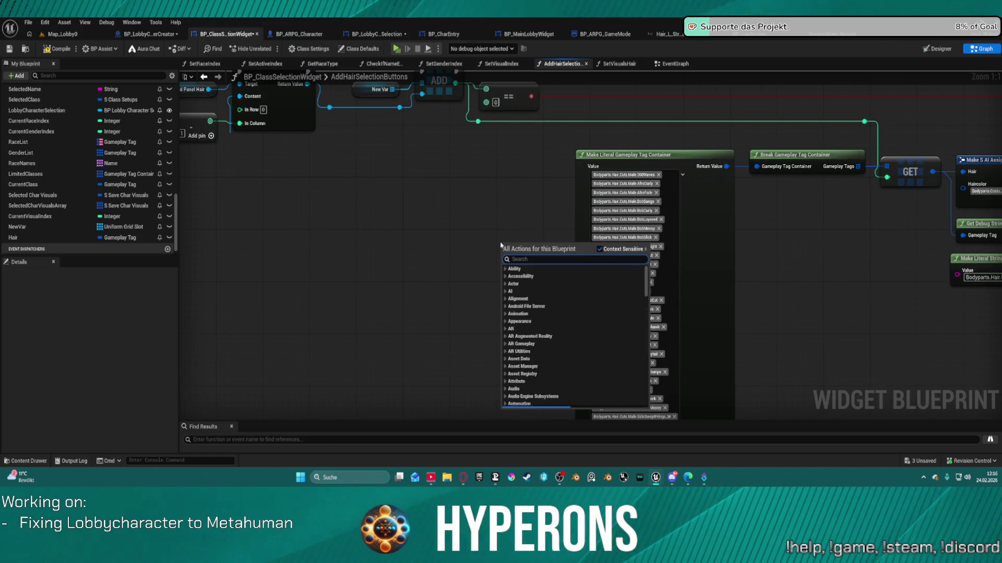
pyautogui.write('gamplay')
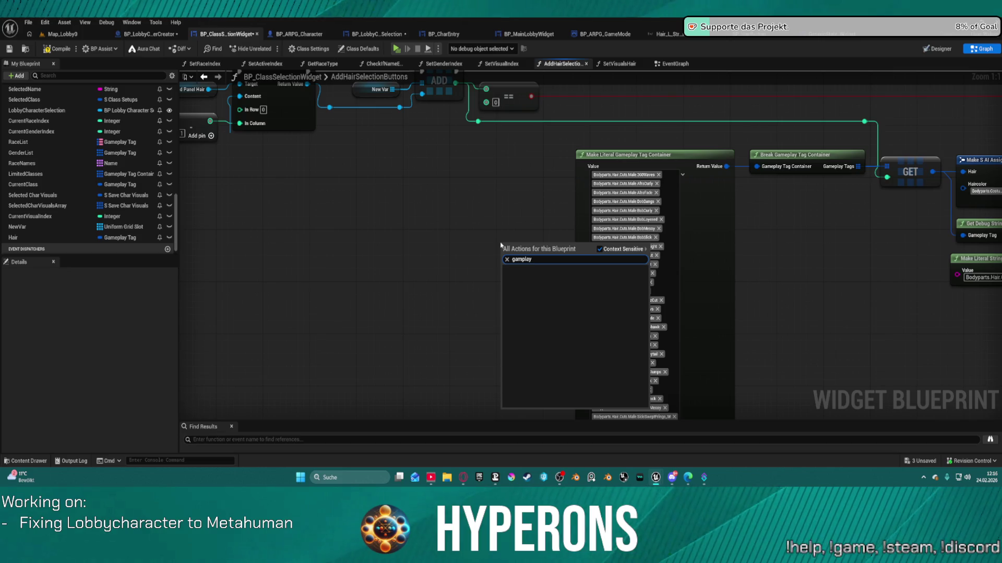
pyautogui.write('e')
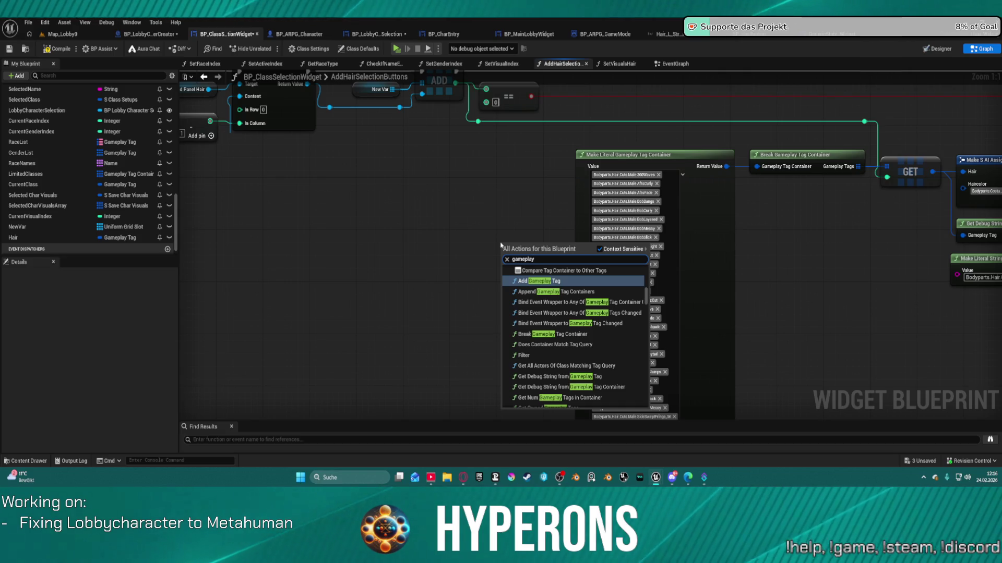
pyautogui.write('tag')
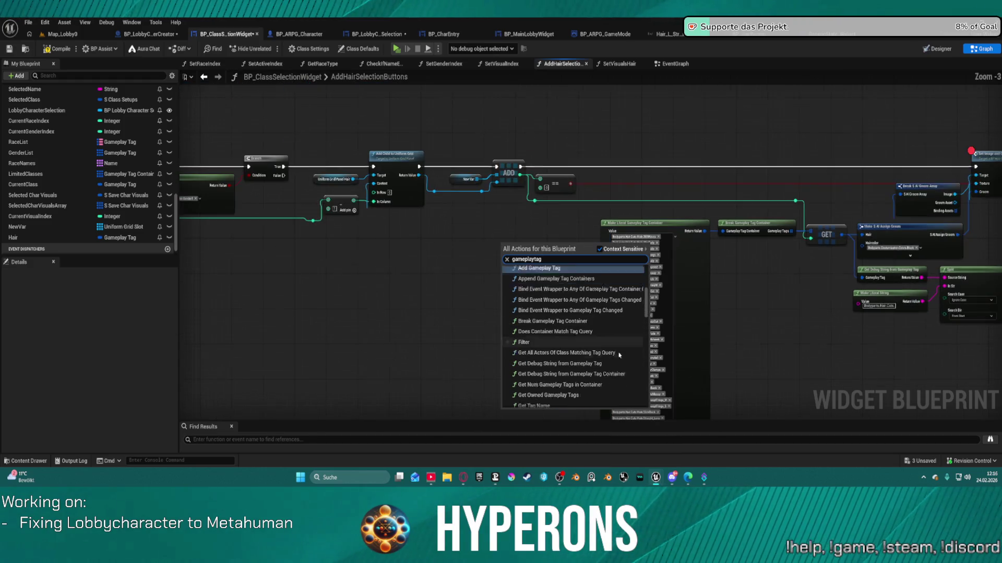
pyautogui.scroll(-10, 574, 344)
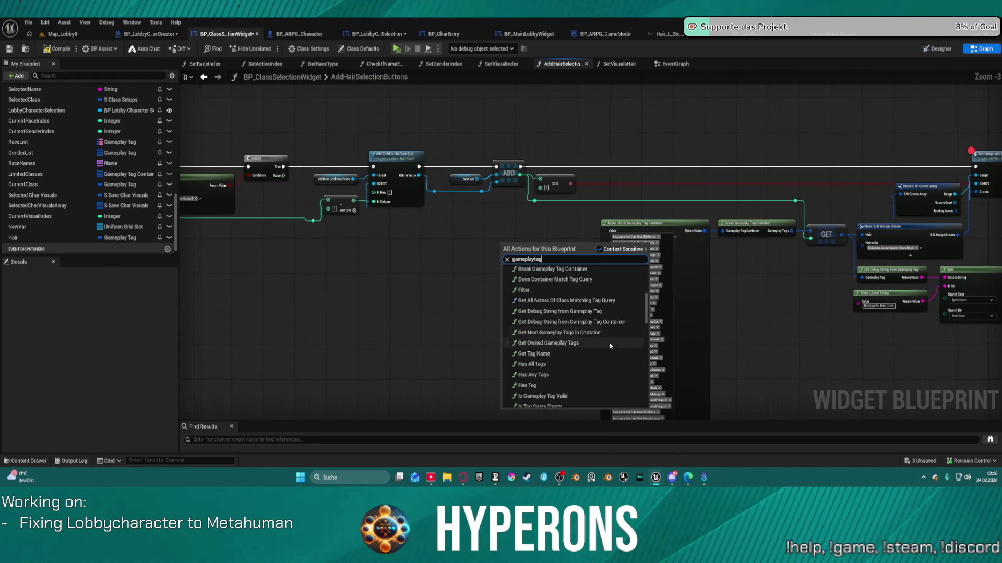
pyautogui.scroll(-3, 609, 349)
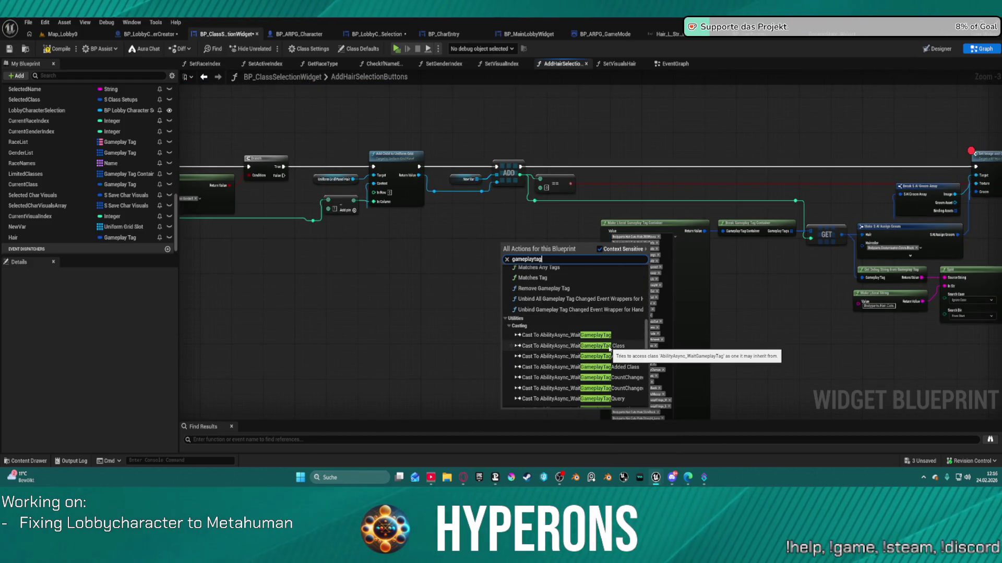
pyautogui.scroll(-15, 609, 349)
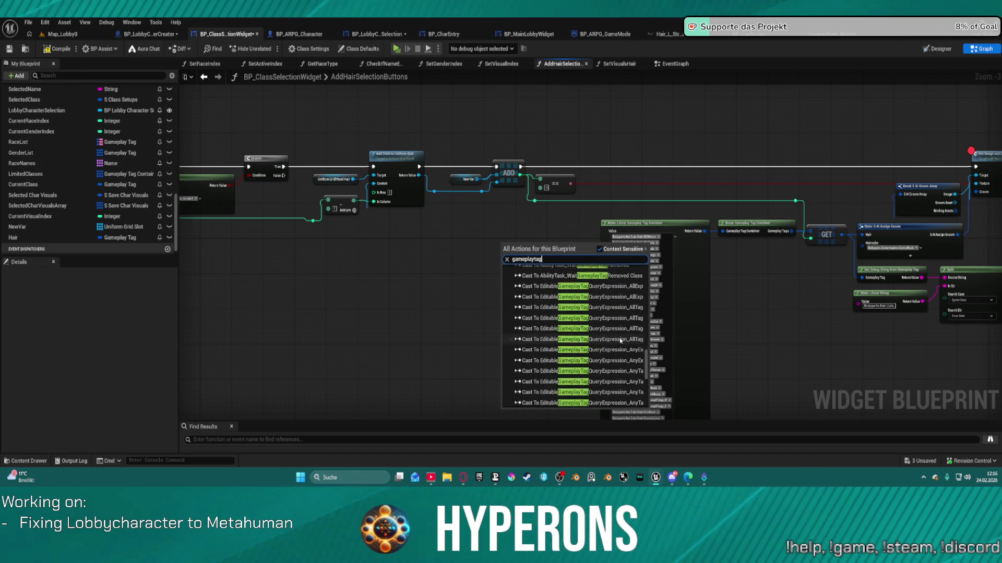
pyautogui.scroll(-3, 620, 340)
# Step: Add a Get GameplayTags node and move it beside the hair tag container
pyautogui.scroll(6, 620, 340)
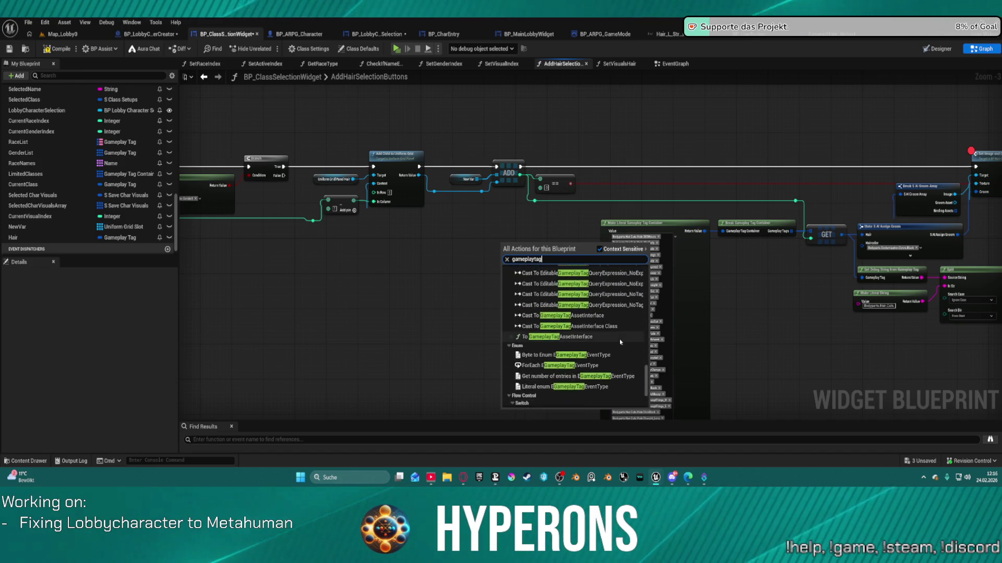
pyautogui.scroll(10, 620, 342)
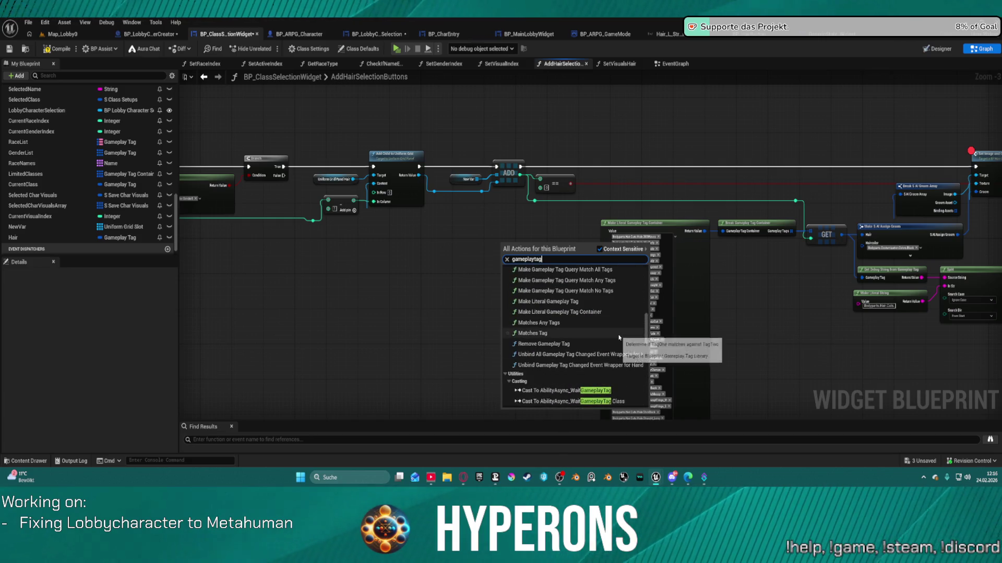
pyautogui.scroll(5, 619, 334)
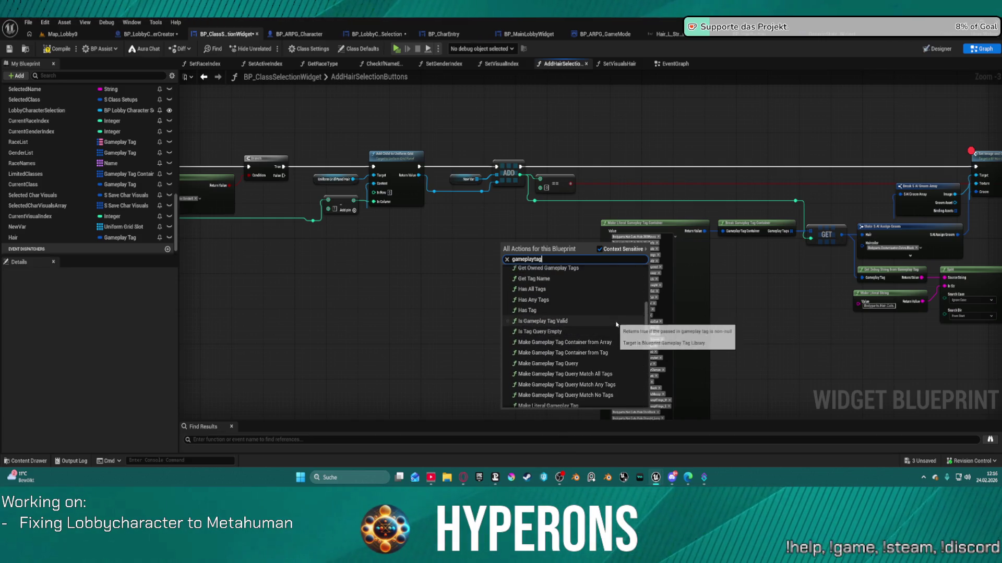
pyautogui.scroll(3, 620, 329)
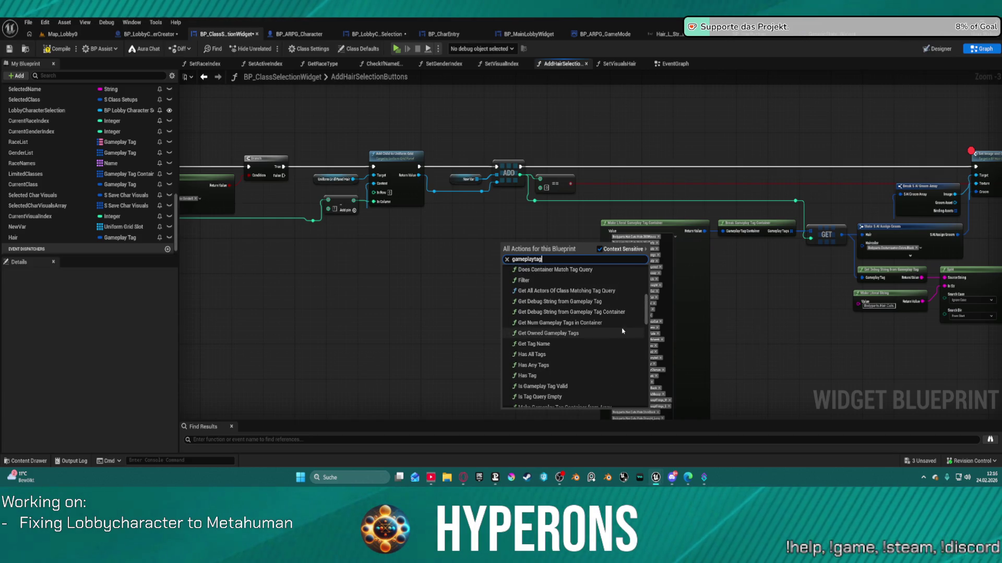
pyautogui.scroll(2, 622, 331)
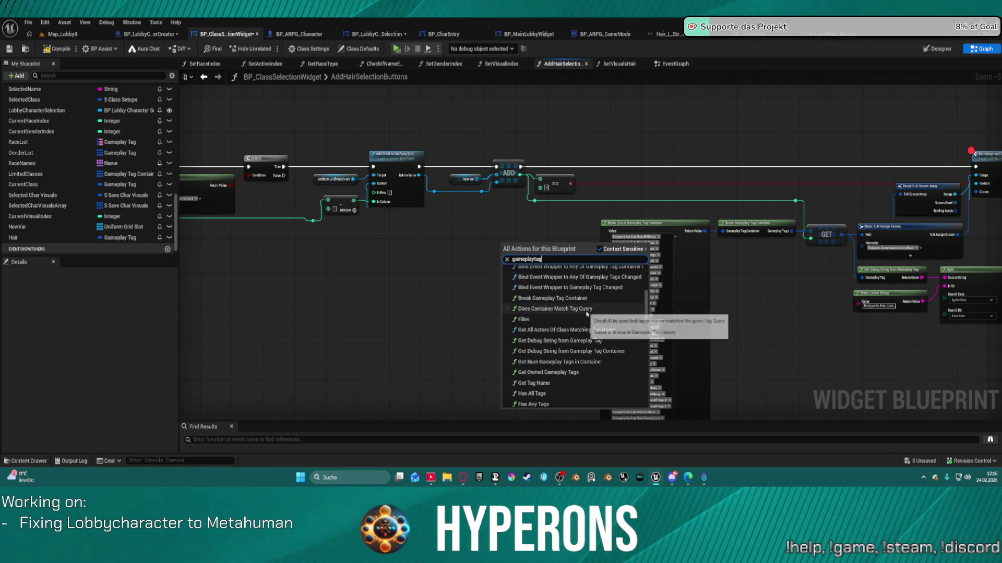
pyautogui.scroll(1, 587, 313)
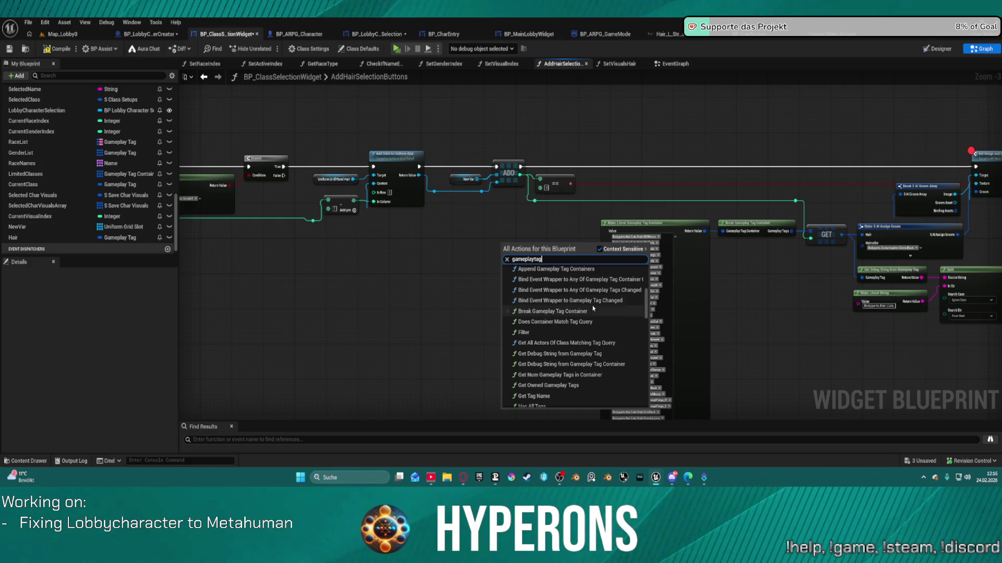
pyautogui.scroll(2, 594, 313)
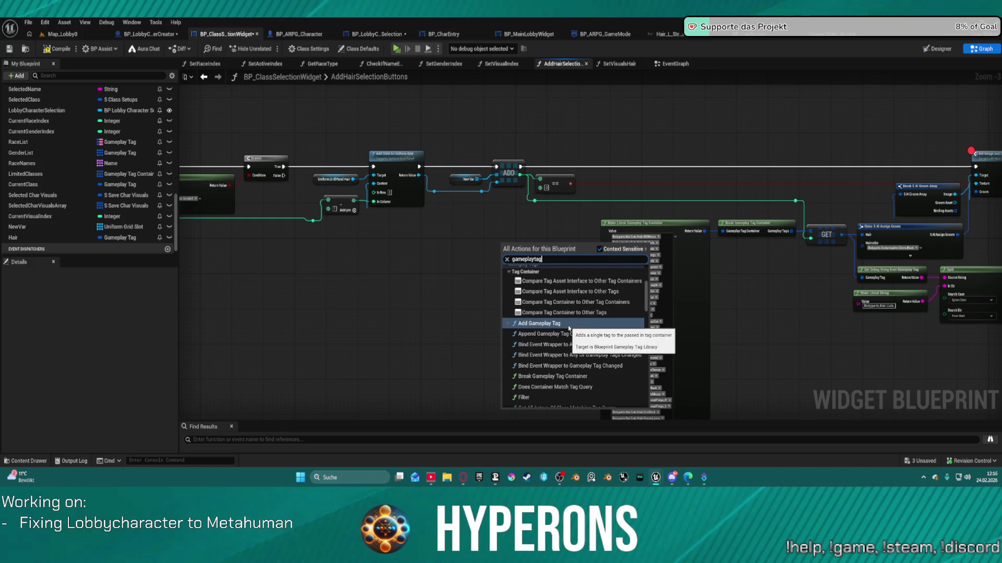
pyautogui.scroll(3, 574, 319)
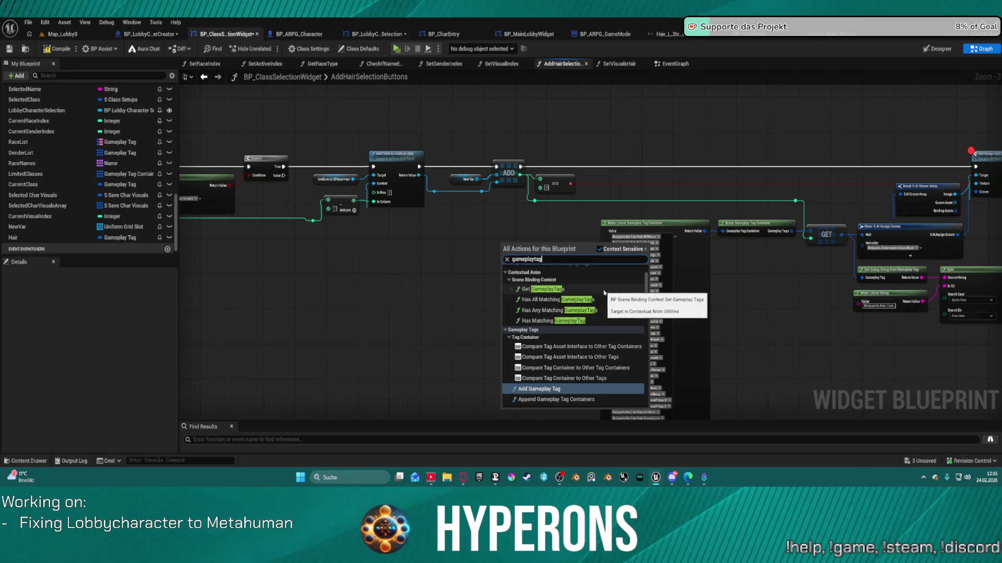
pyautogui.click(556, 290)
pyautogui.moveTo(587, 282); pyautogui.dragTo(537, 251)
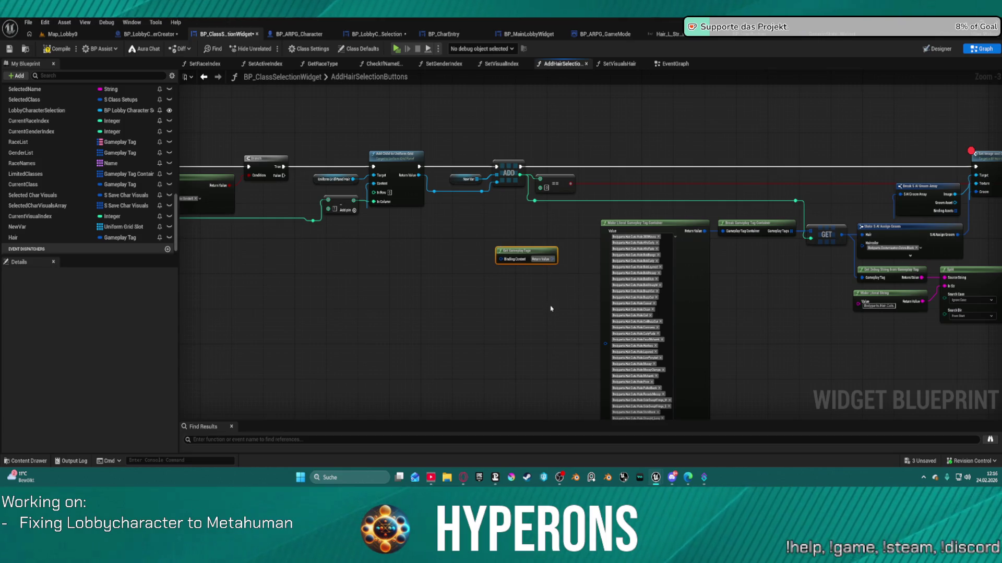
# Step: Delete the unused Get GameplayTags node and inspect the container's Male hair-cut tag
pyautogui.press('Delete')
pyautogui.click(674, 237)
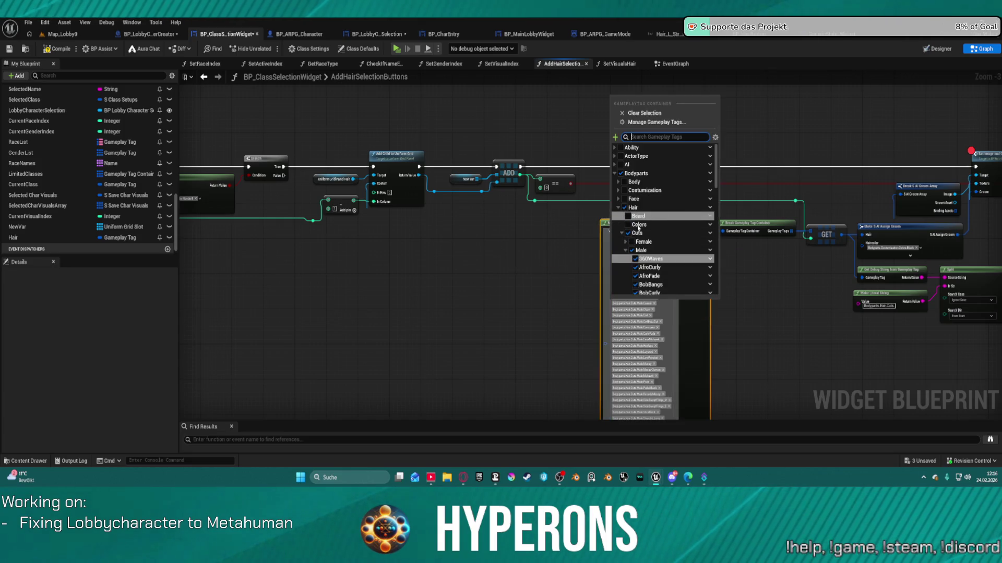
pyautogui.click(629, 233)
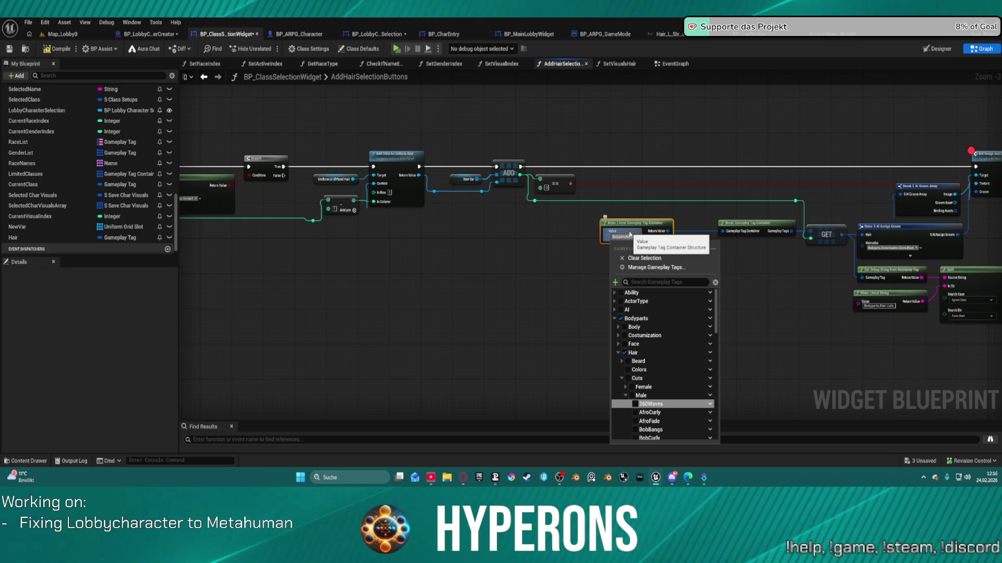
pyautogui.click(629, 236)
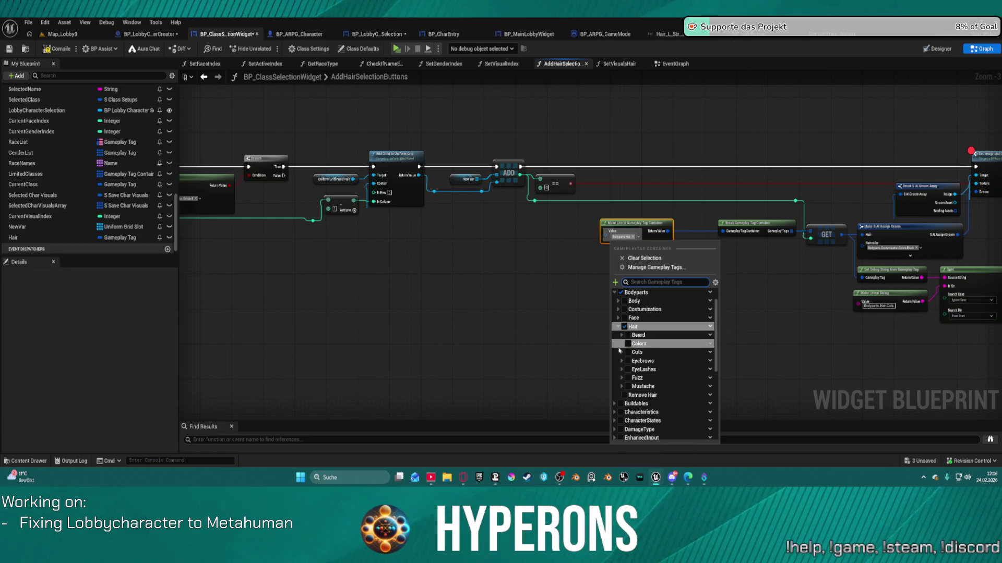
pyautogui.click(627, 353)
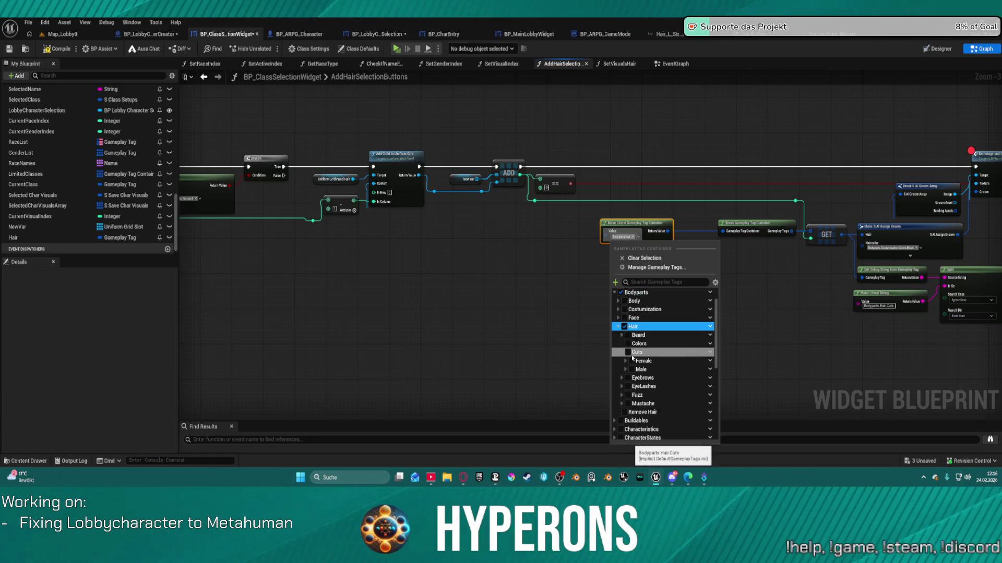
pyautogui.click(625, 370)
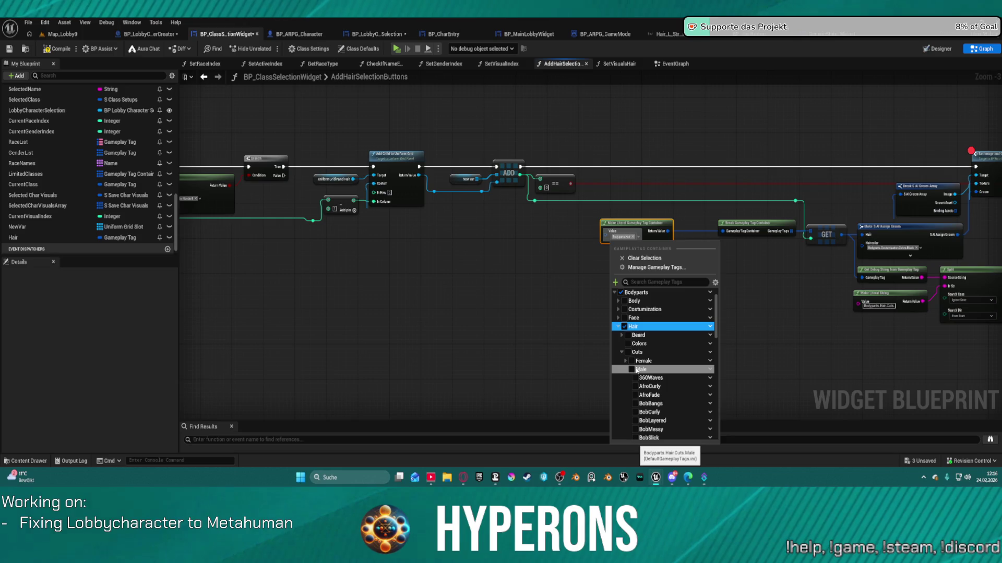
pyautogui.scroll(-2, 639, 365)
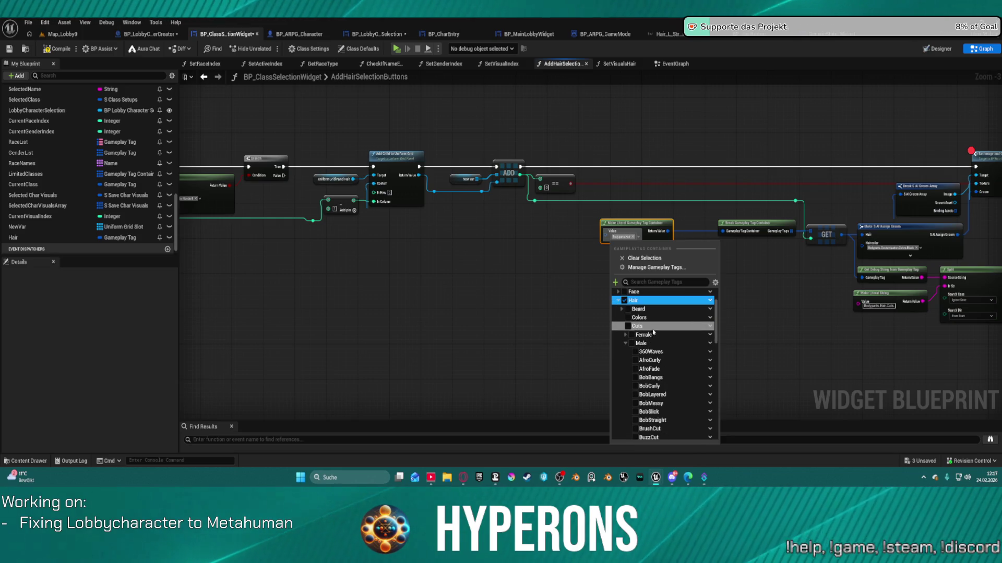
pyautogui.click(710, 344)
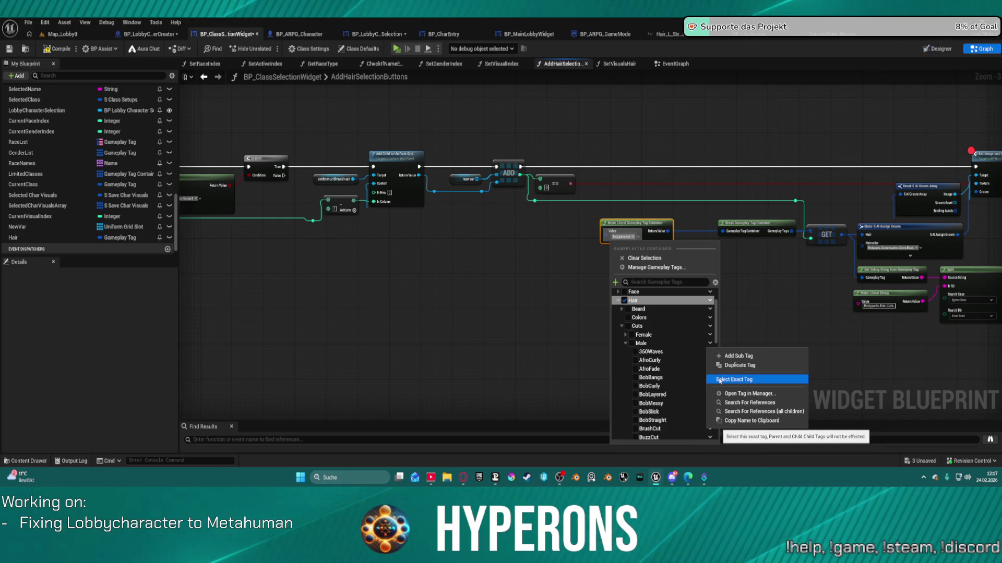
pyautogui.click(747, 412)
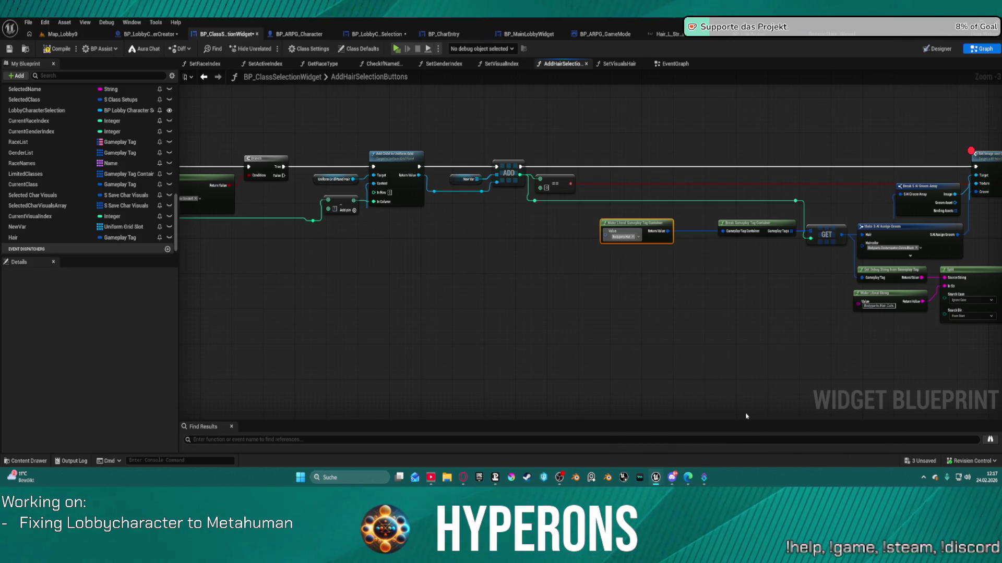
pyautogui.scroll(4, 633, 239)
# Step: Clear the container value and expand Bodyparts.Hair.Cuts.Male in the tag picker
pyautogui.click(633, 238)
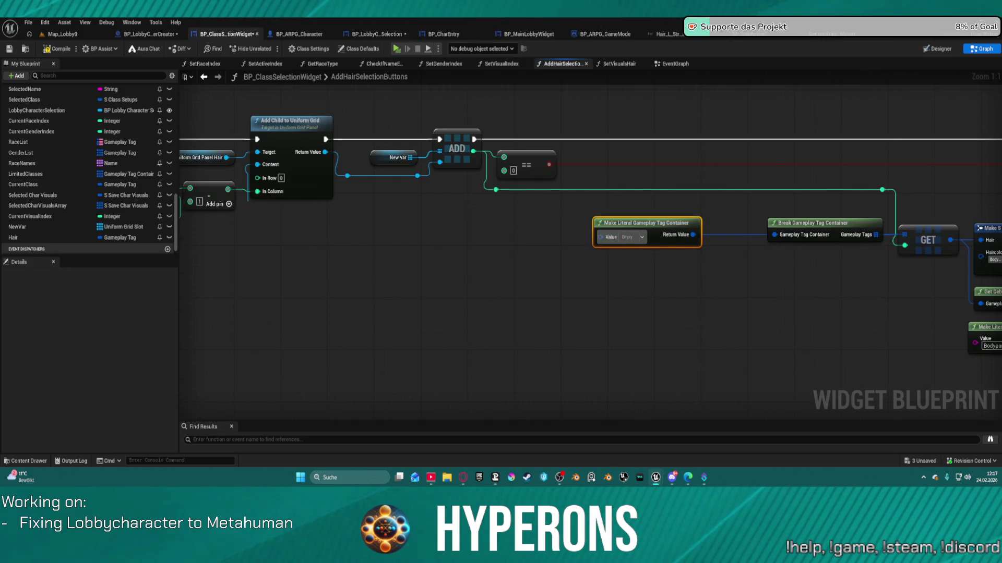
pyautogui.click(634, 237)
pyautogui.scroll(-5, 650, 365)
pyautogui.scroll(4, 642, 355)
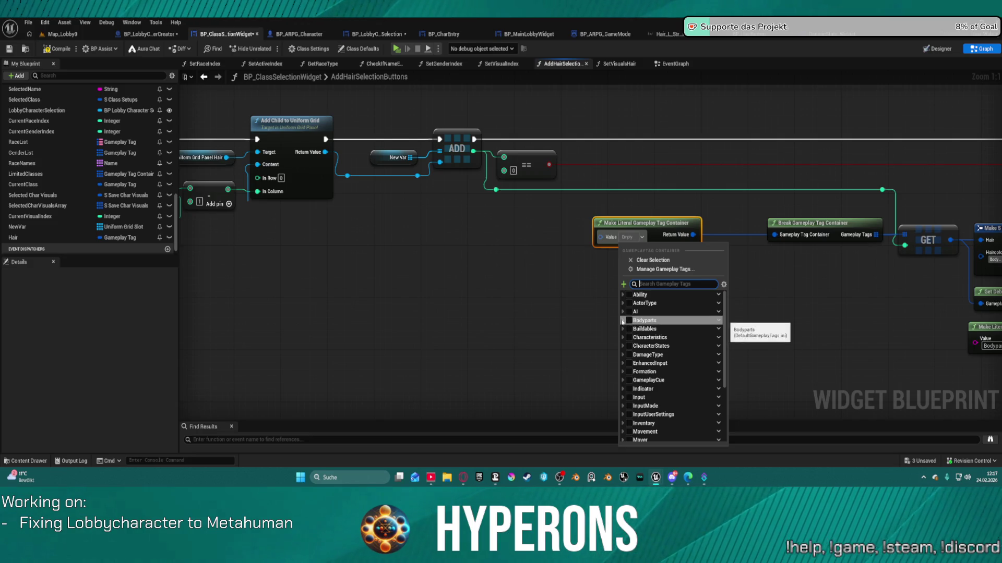
pyautogui.click(623, 320)
pyautogui.click(627, 355)
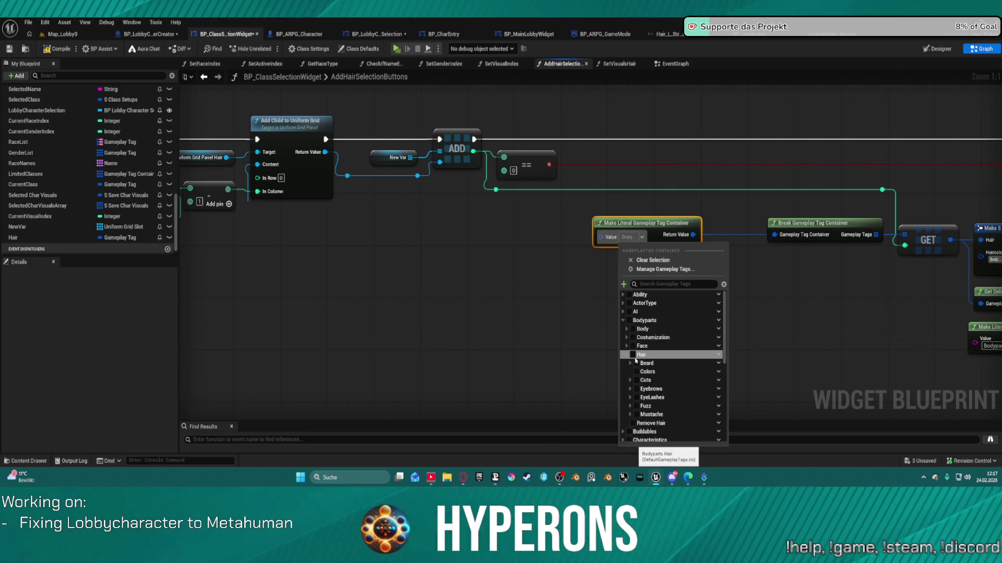
pyautogui.click(630, 381)
pyautogui.click(634, 398)
pyautogui.scroll(-3, 641, 386)
# Step: Tick 360Waves, AfroCurly, AfroFade, BobBangs, BobCurly, BobLayered, BobMessy, BobSlick and BobStraight
pyautogui.click(645, 374)
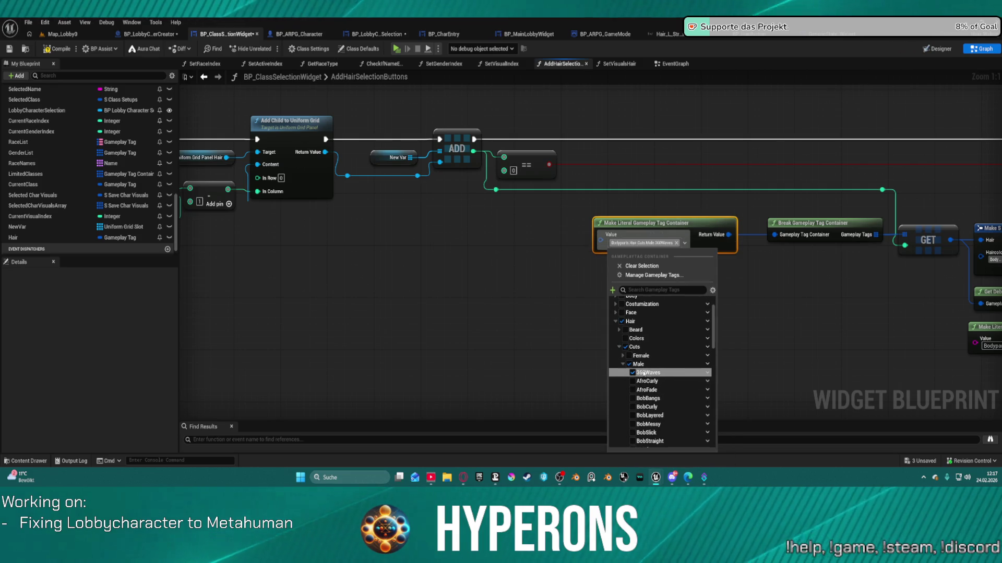
pyautogui.click(633, 381)
pyautogui.click(633, 389)
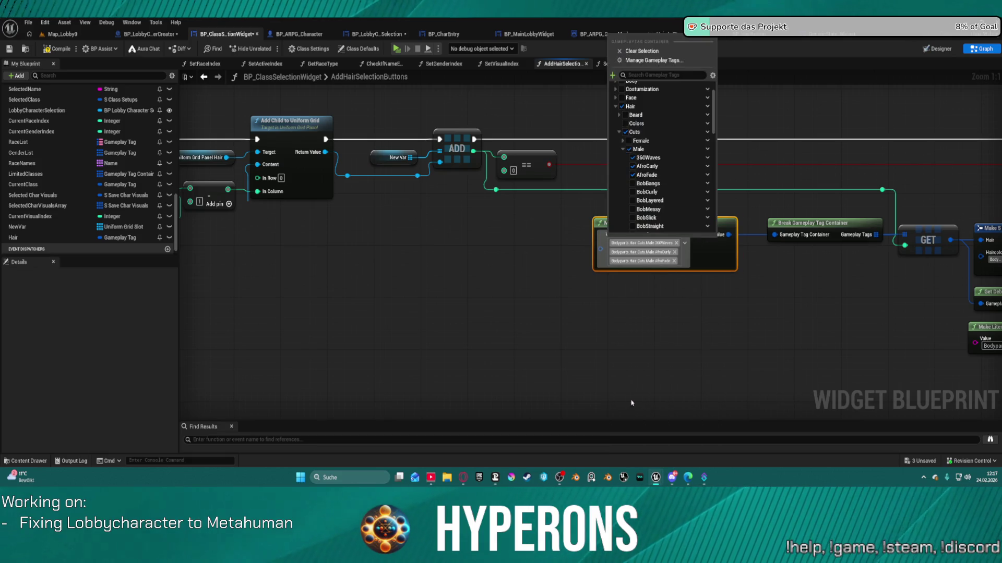
pyautogui.click(633, 184)
pyautogui.click(633, 192)
pyautogui.click(633, 200)
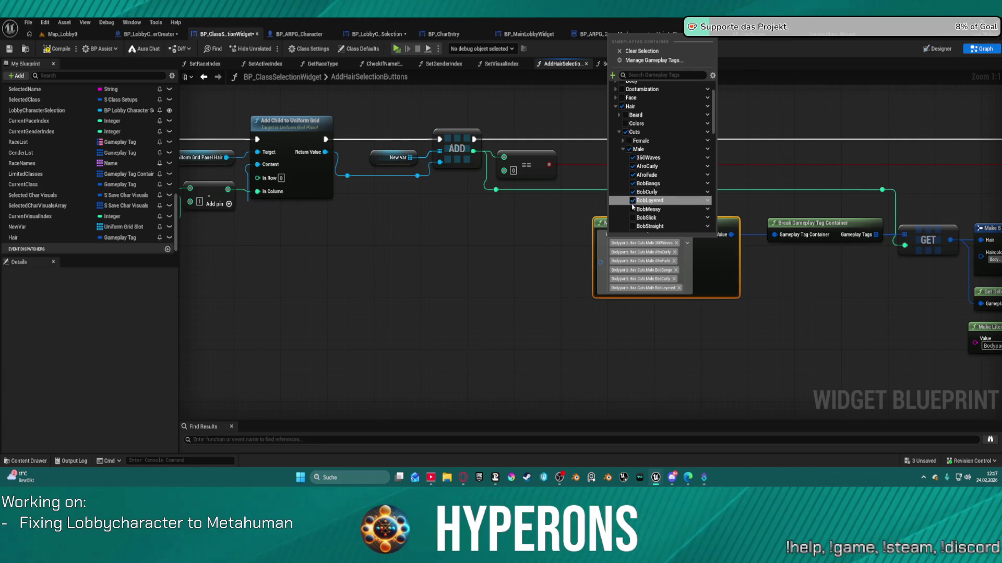
pyautogui.click(633, 210)
pyautogui.click(633, 218)
pyautogui.click(633, 226)
# Step: Tick BrushCut, BuzzCut, Casual, Clean, Coil, CoilBuzzCut and Cornrows
pyautogui.scroll(-3, 633, 226)
pyautogui.click(633, 178)
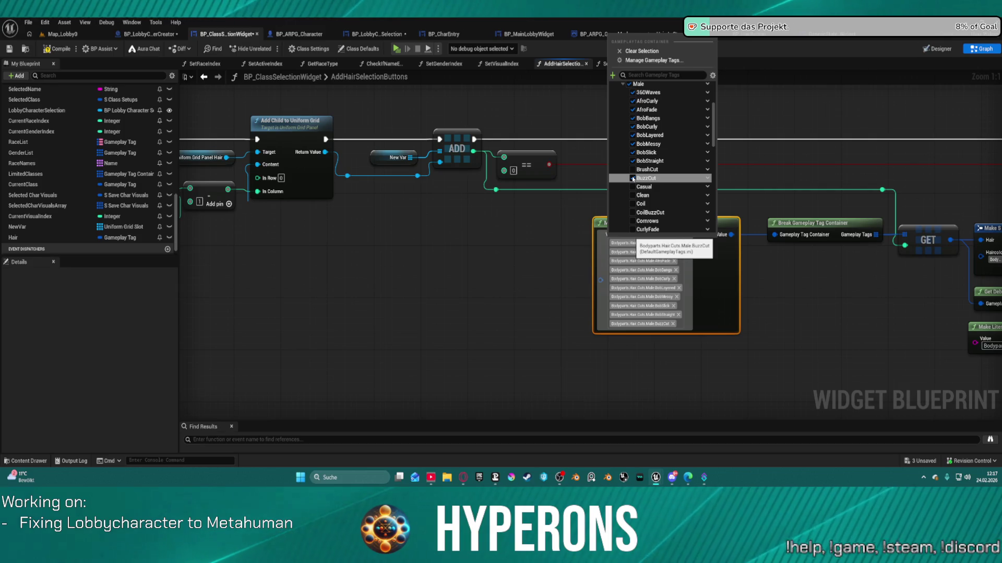
pyautogui.click(633, 179)
pyautogui.click(633, 170)
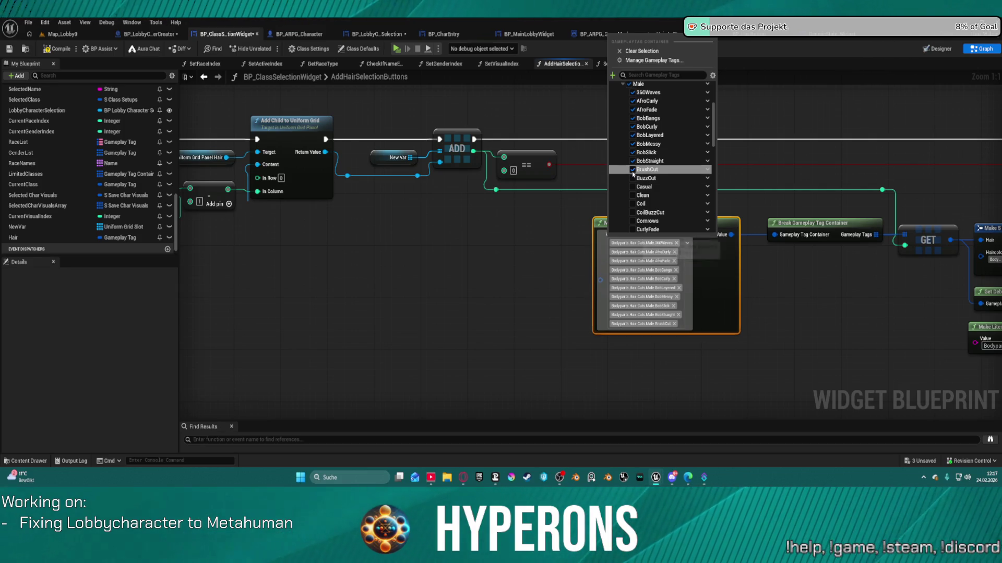
pyautogui.click(632, 178)
pyautogui.click(633, 187)
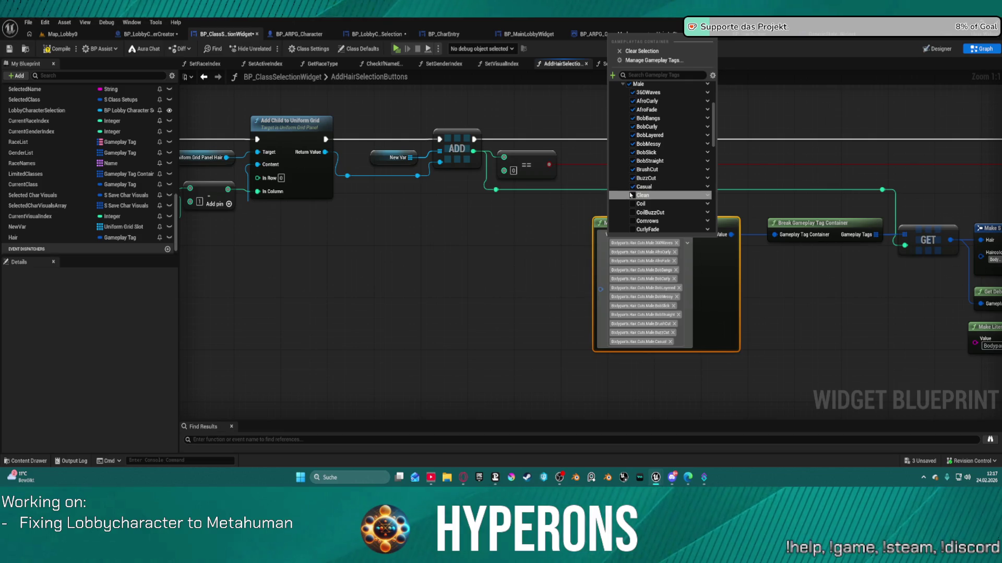
pyautogui.click(633, 195)
pyautogui.click(633, 204)
pyautogui.click(633, 212)
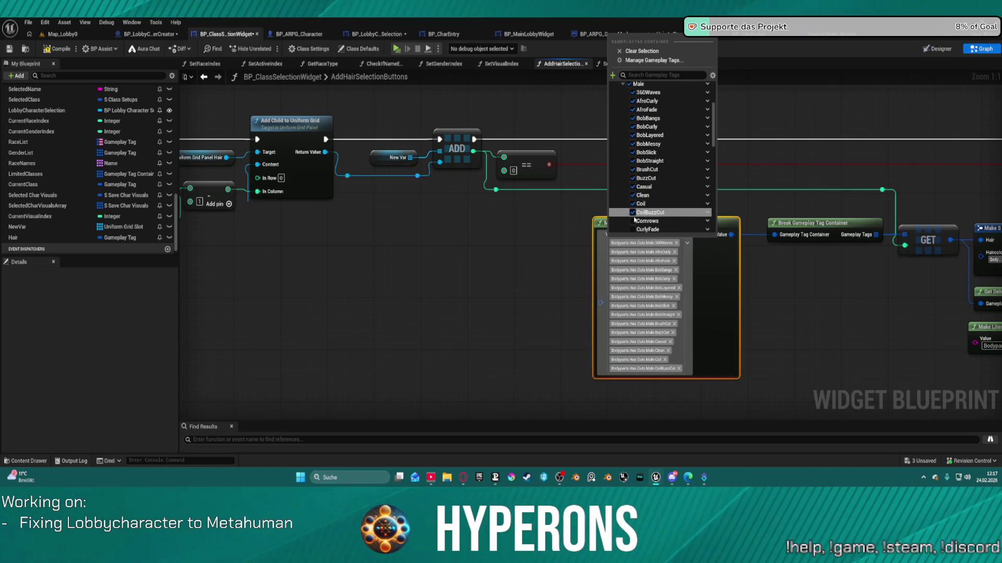
pyautogui.click(634, 221)
# Step: Tick CurlyFade, FauxMohawk, Hairloss, Layered, LowPonytail, Messy, MessyClumps, Mohawk, Pixie and PulledBack
pyautogui.scroll(-3, 657, 209)
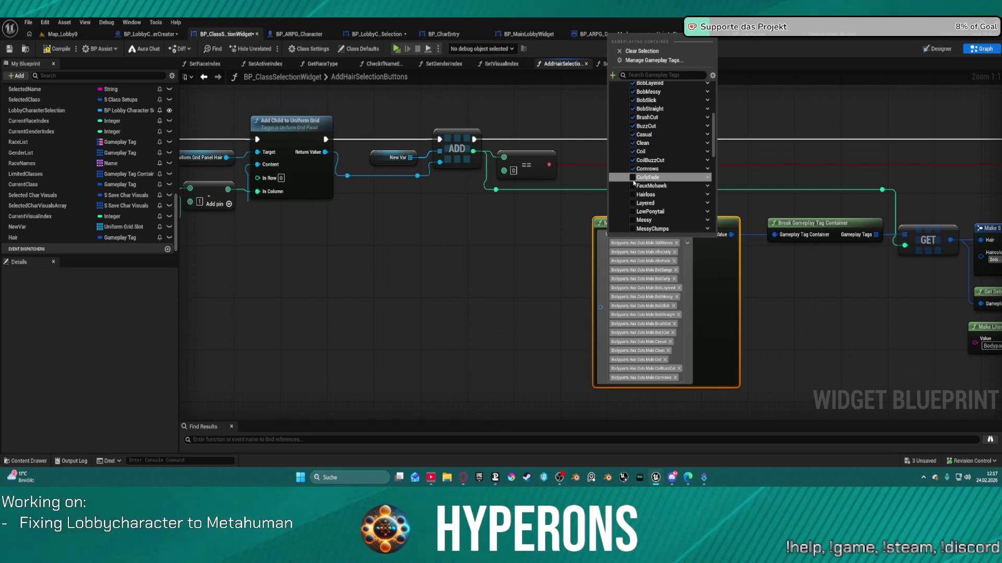
pyautogui.click(633, 178)
pyautogui.click(633, 185)
pyautogui.click(633, 195)
pyautogui.click(632, 203)
pyautogui.click(632, 212)
pyautogui.click(632, 220)
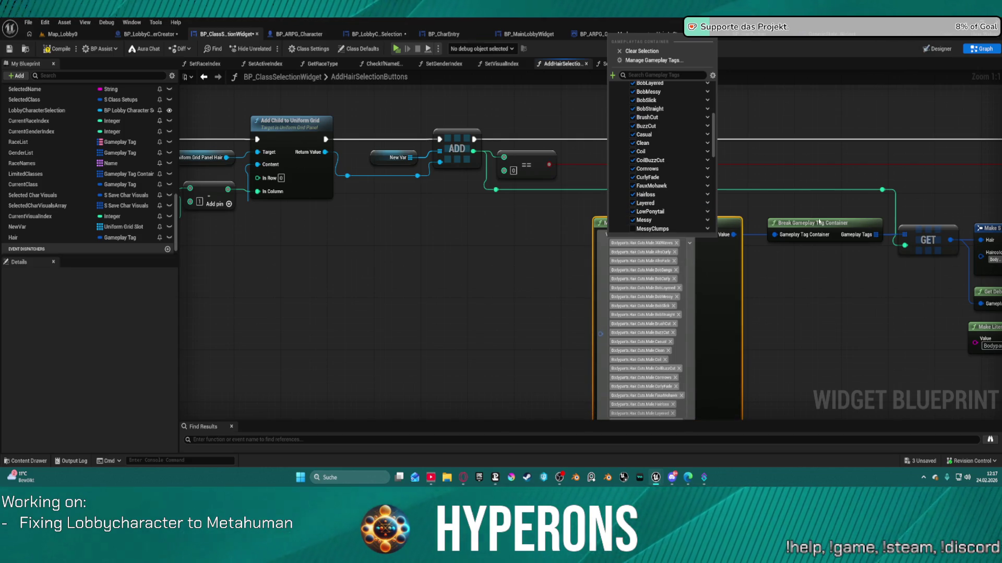
pyautogui.scroll(-3, 658, 198)
pyautogui.click(632, 176)
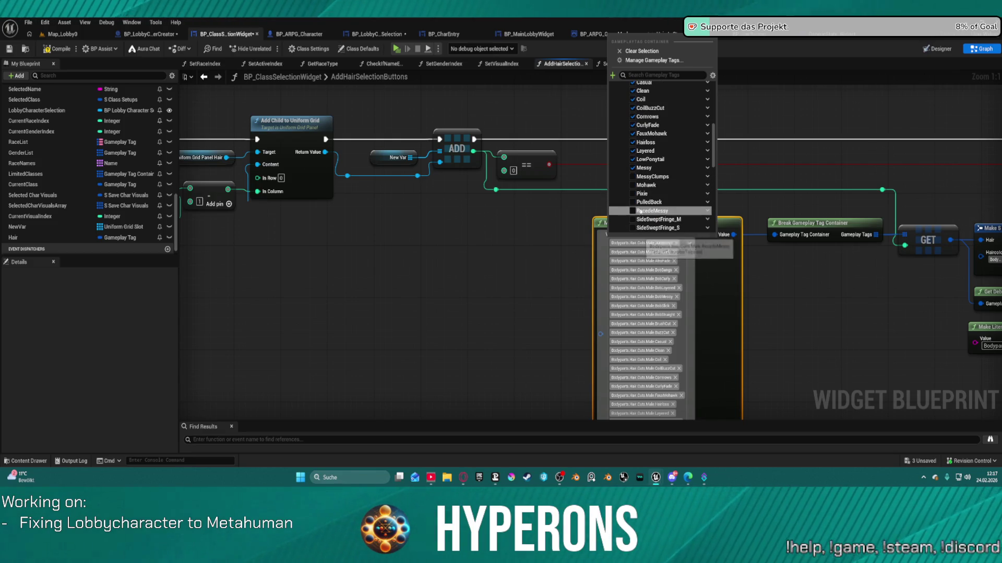
pyautogui.click(632, 184)
pyautogui.click(632, 194)
pyautogui.click(633, 202)
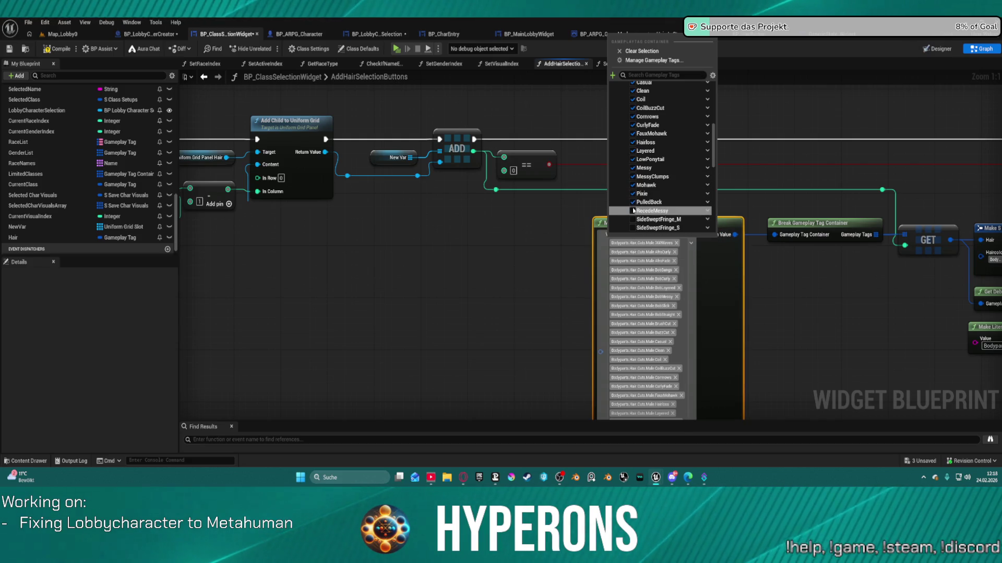
# Step: Tick SideSweptFringe_M through UpdoBuns, close the picker and save all blueprints
pyautogui.scroll(-2, 634, 211)
pyautogui.click(632, 180)
pyautogui.click(633, 189)
pyautogui.click(632, 197)
pyautogui.click(632, 206)
pyautogui.click(633, 215)
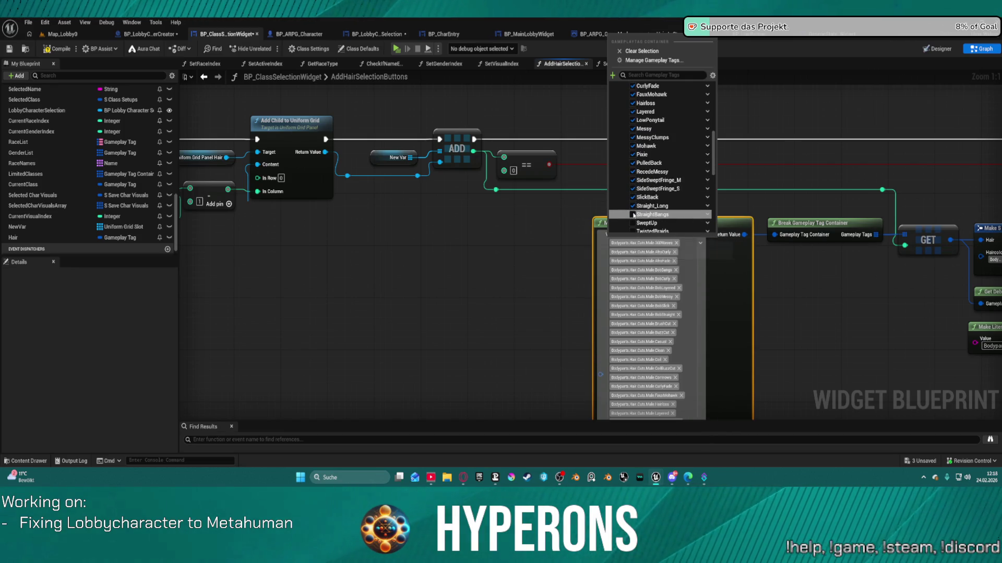
pyautogui.scroll(-3, 635, 218)
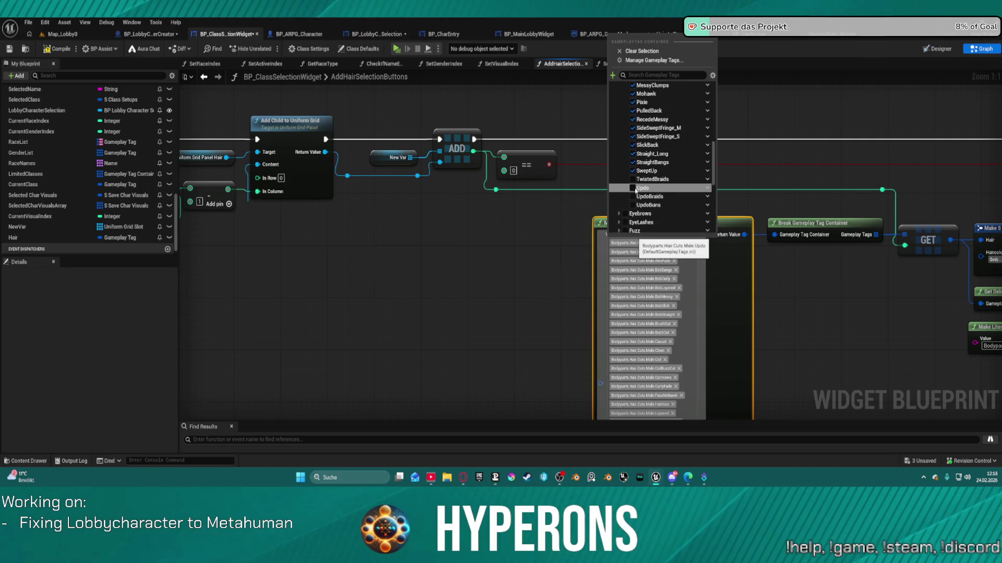
pyautogui.click(632, 180)
pyautogui.click(632, 187)
pyautogui.click(633, 197)
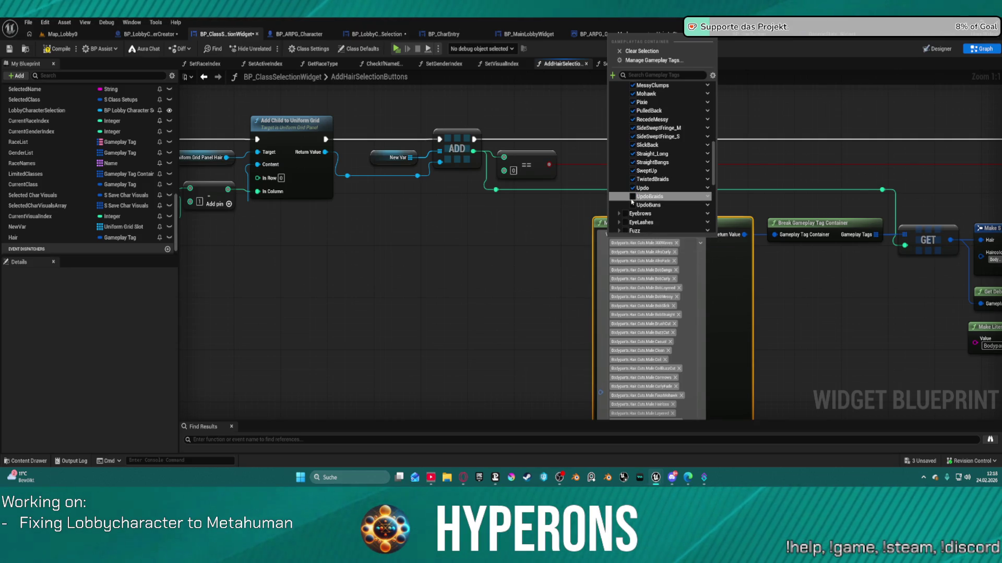
pyautogui.click(632, 205)
pyautogui.click(762, 104)
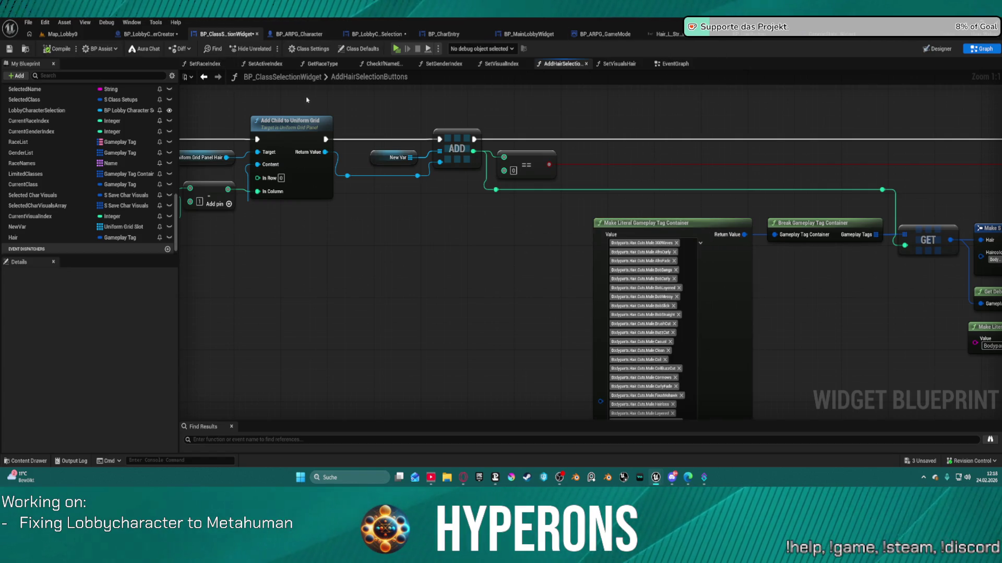
pyautogui.hotkey('ctrl', 'shift', 's')
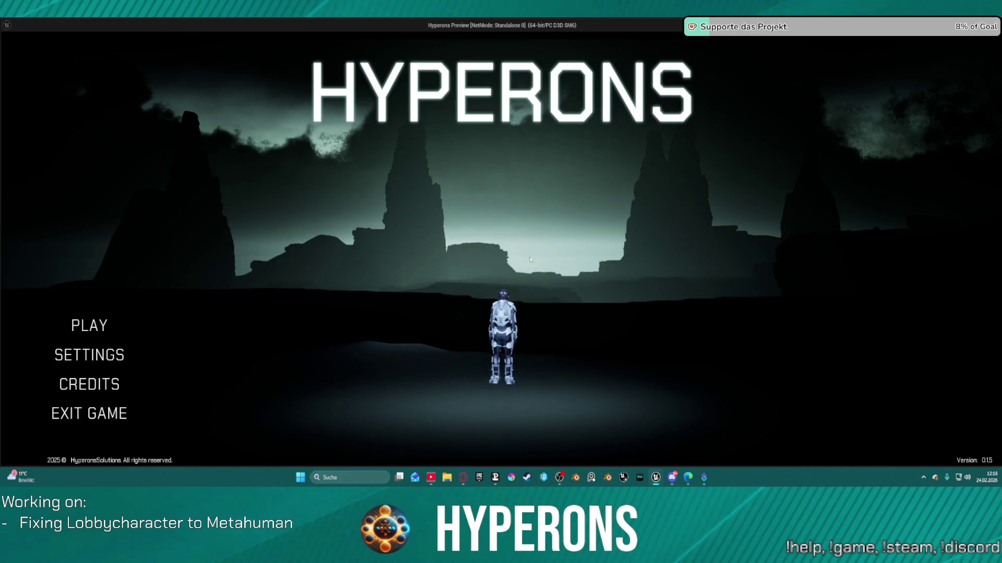
# Step: In the running preview, choose Create New and resume past the Set Image and Groom breakpoint
pyautogui.click(71, 324)
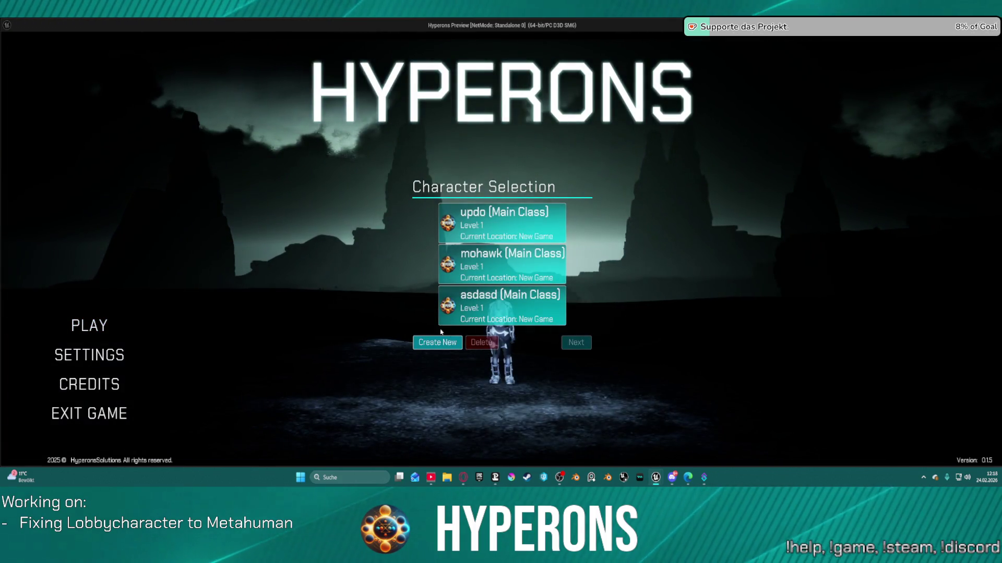
pyautogui.click(438, 342)
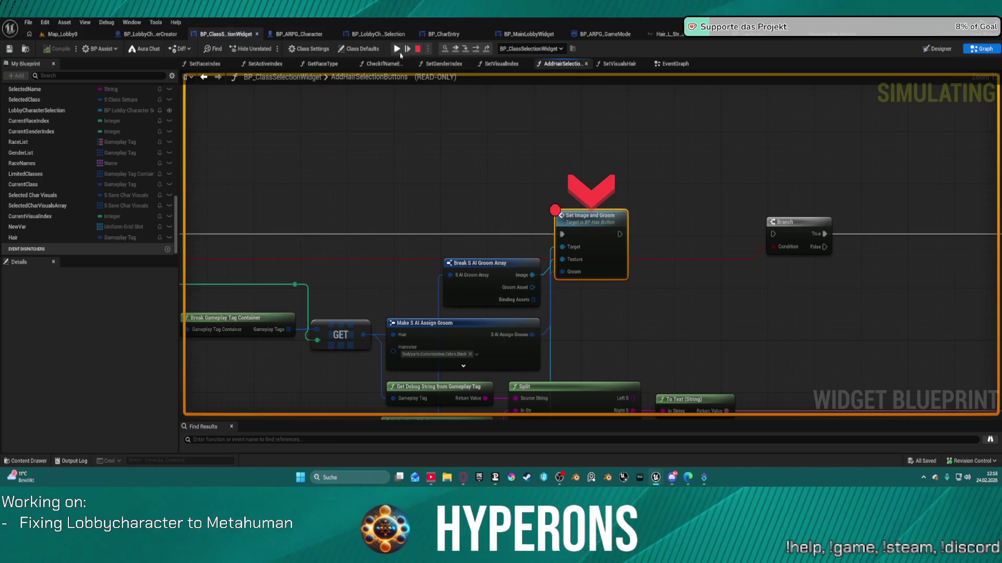
pyautogui.rightClick(604, 212)
pyautogui.click(645, 323)
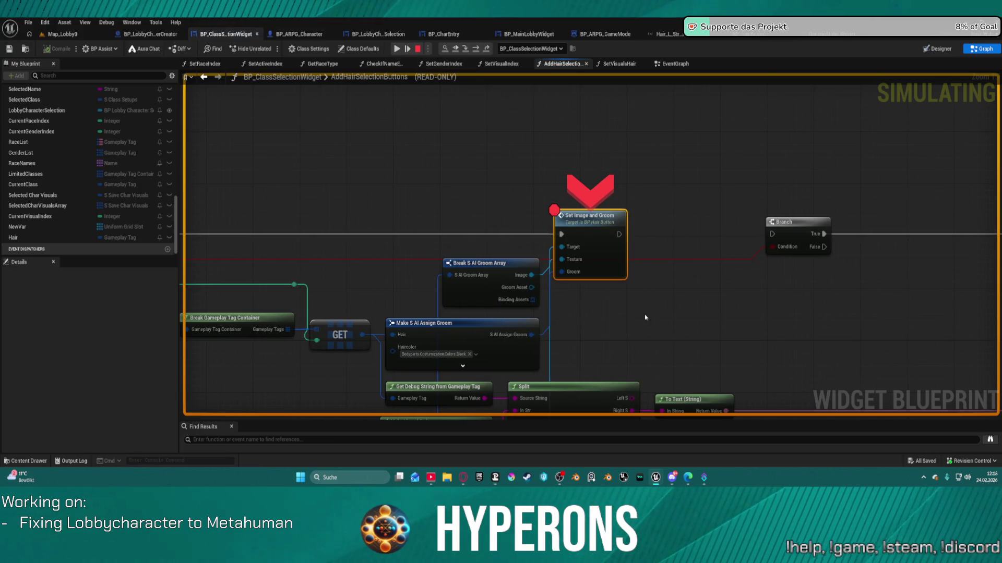
pyautogui.click(396, 49)
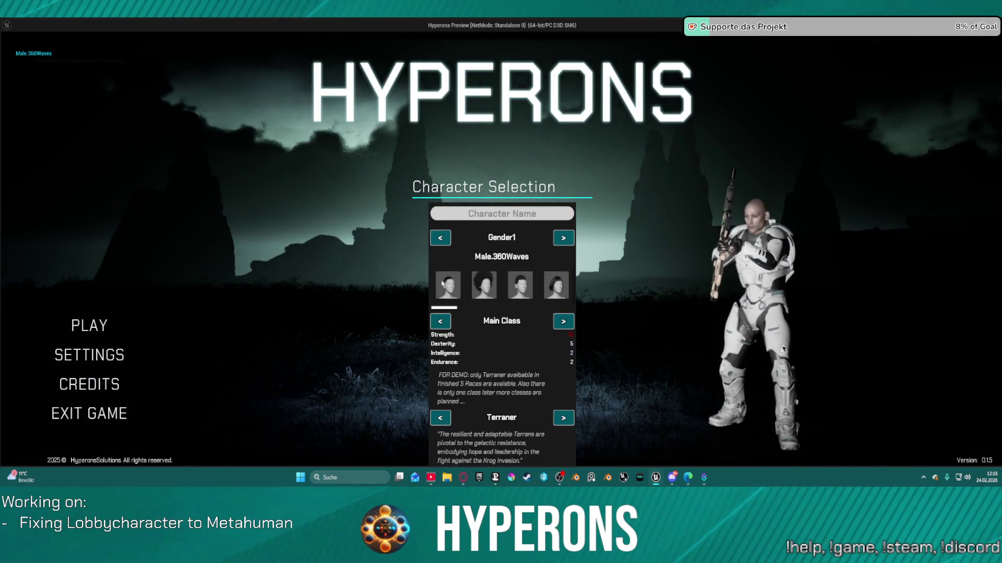
# Step: Try the Male.AfroCurly, AfroFade and BobCurly hairstyles on the character
pyautogui.click(521, 290)
pyautogui.click(563, 291)
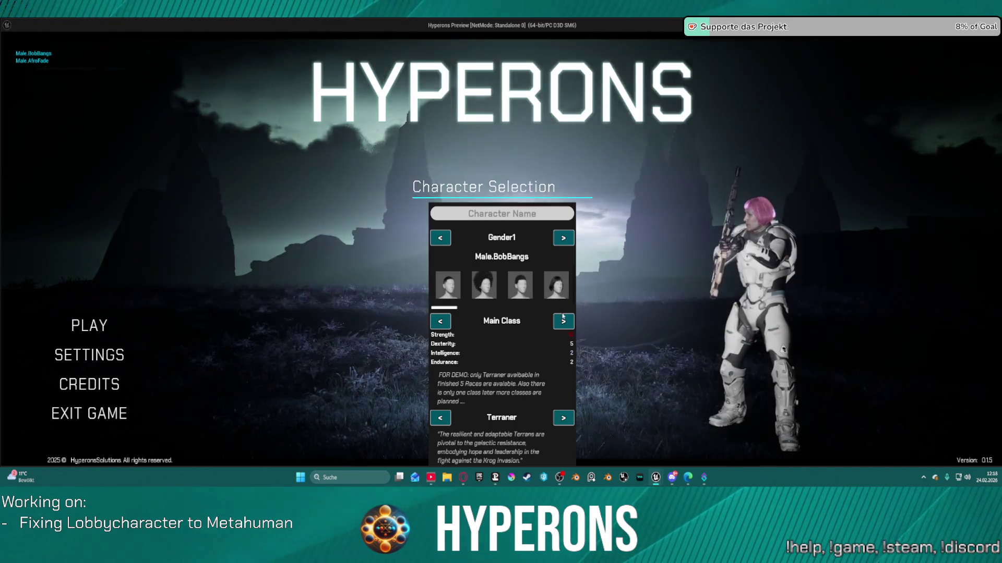
pyautogui.scroll(-1, 547, 290)
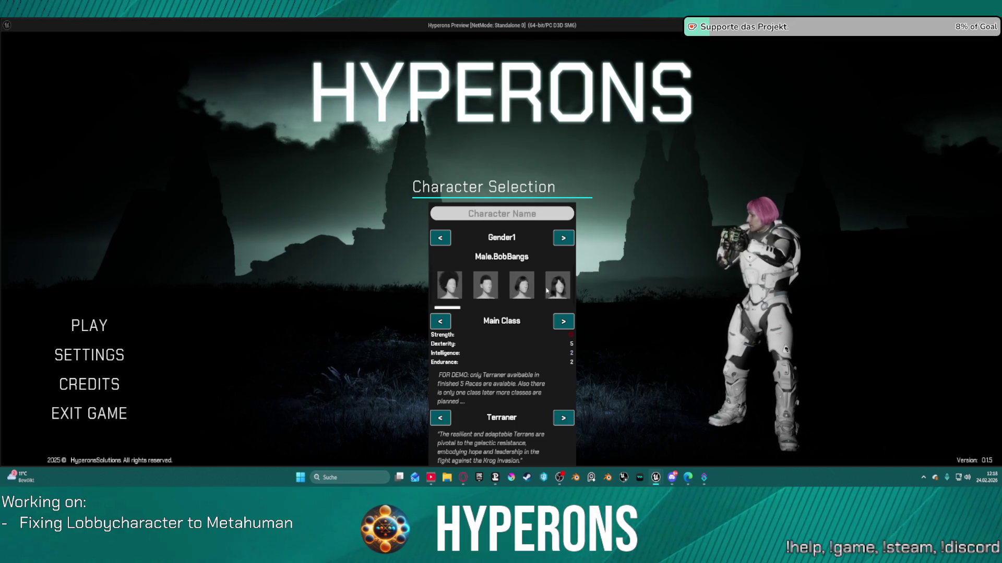
pyautogui.scroll(-1, 544, 284)
pyautogui.click(544, 284)
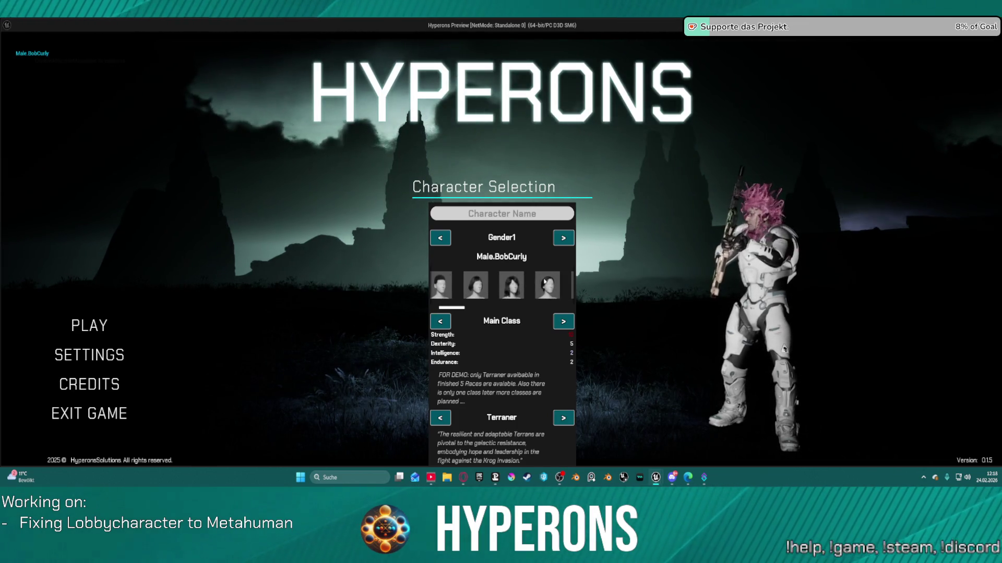
pyautogui.click(484, 285)
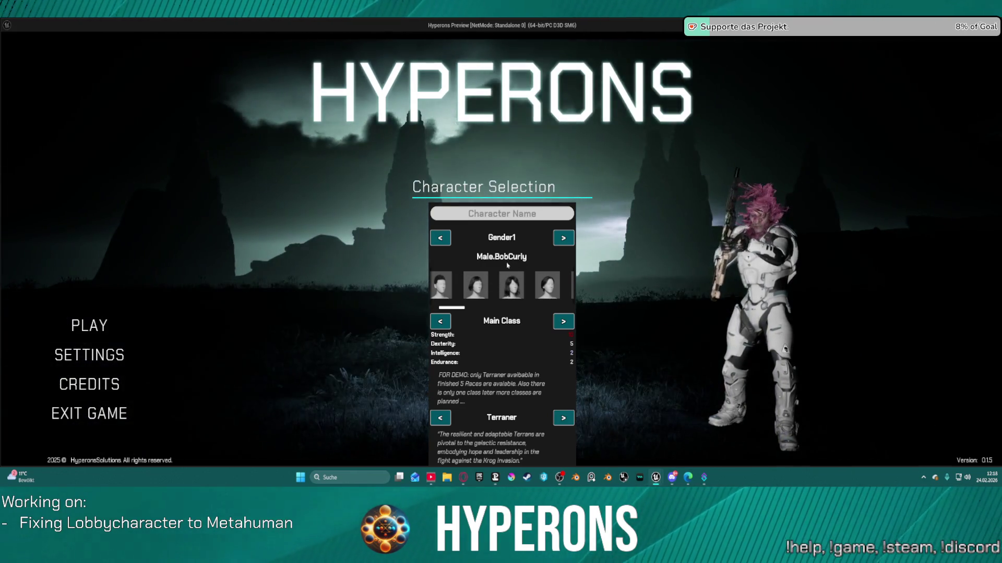
# Step: Try Male.BobLayered and BobStraight, ending on the bald Male.BuzzCut
pyautogui.scroll(-1, 525, 294)
pyautogui.click(514, 287)
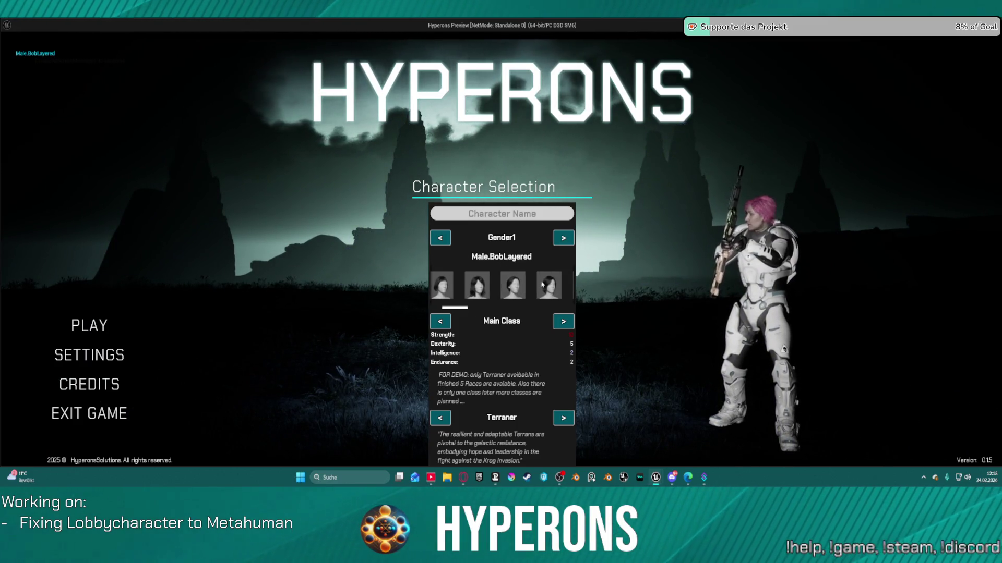
pyautogui.scroll(-1, 543, 286)
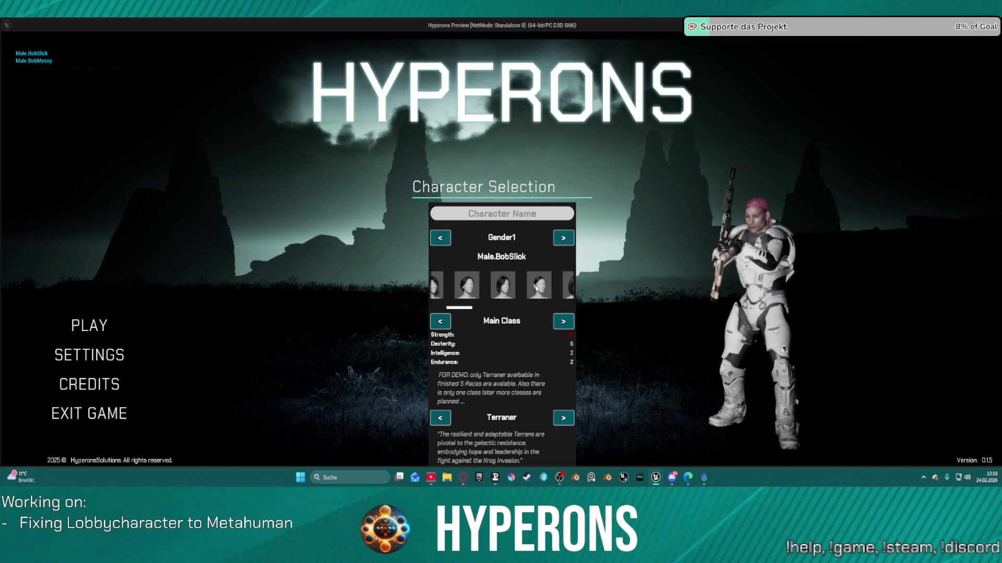
pyautogui.click(536, 288)
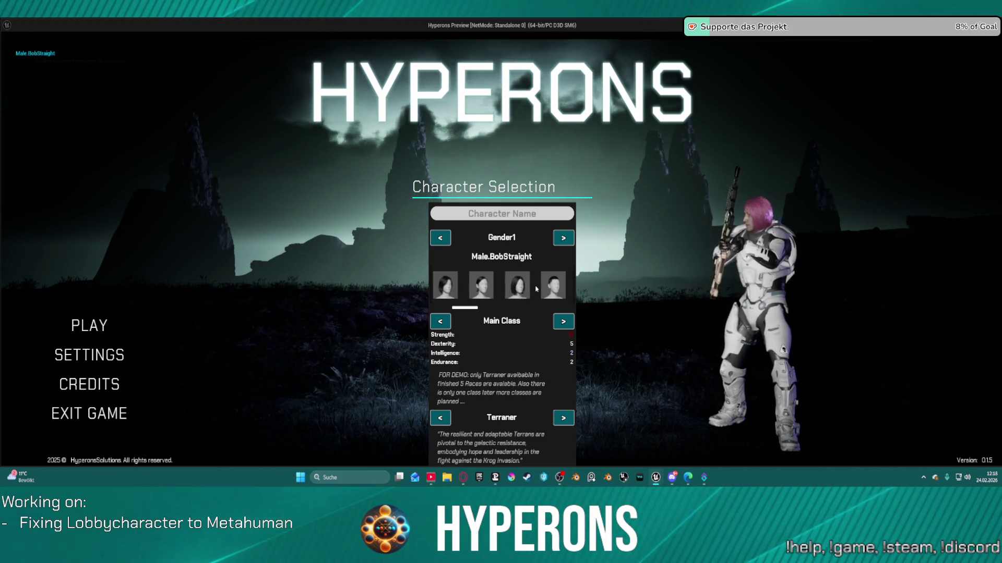
pyautogui.scroll(-1, 542, 287)
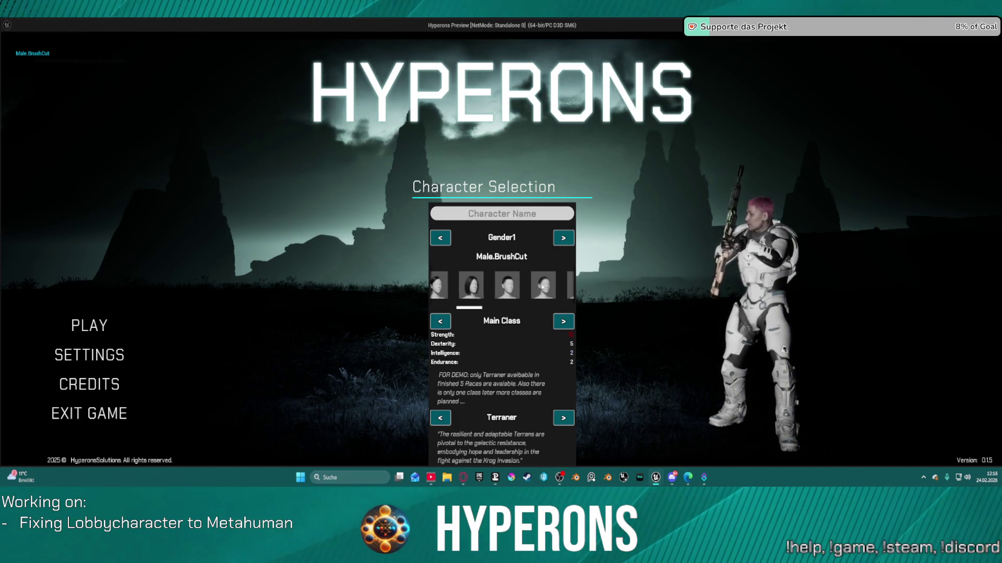
pyautogui.scroll(-1, 543, 286)
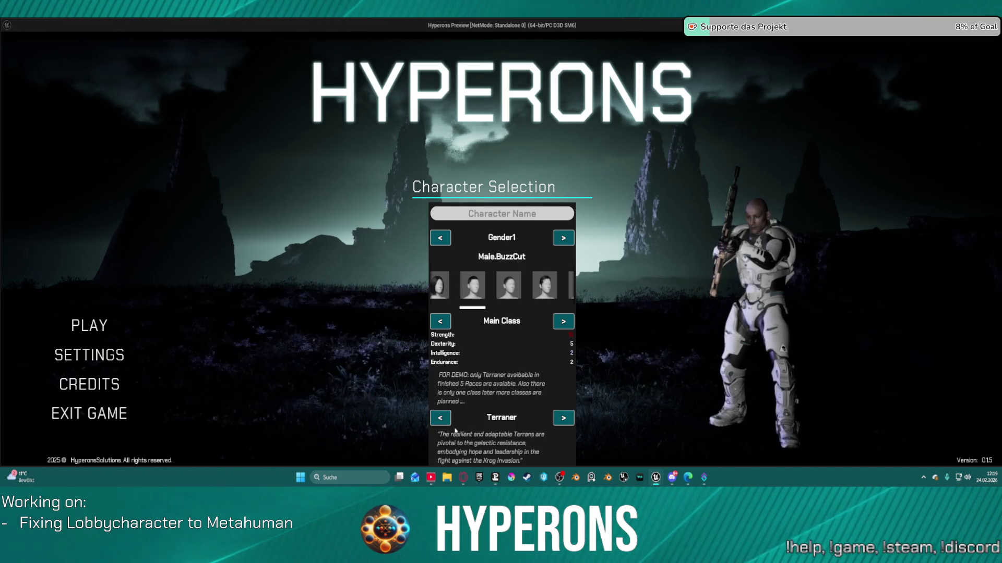
pyautogui.click(506, 285)
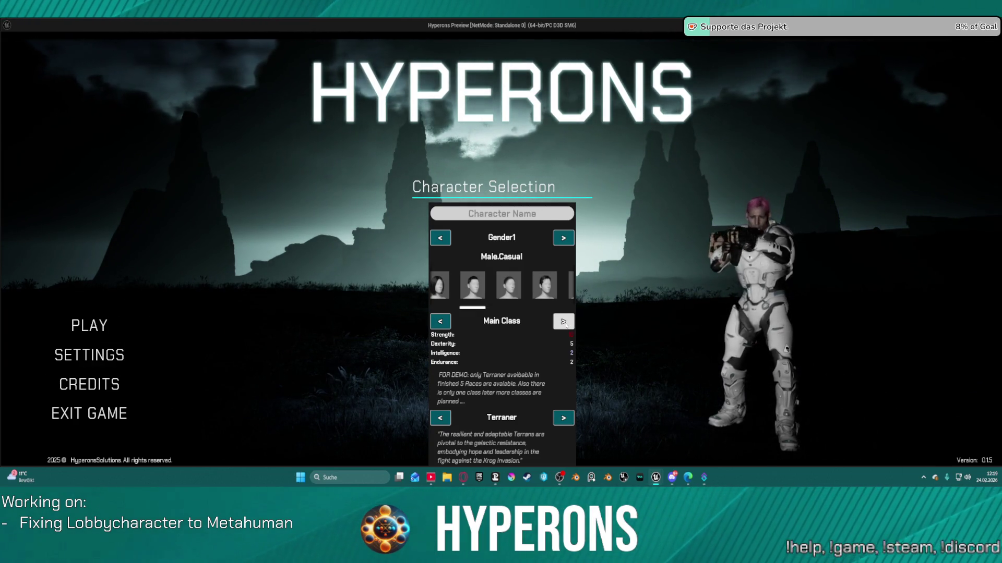
# Step: Try the Male.BuzzCut, Male.Casual, Male.BrushCut and Male.CurlyFade hairstyles on the lobby character
pyautogui.click(519, 284)
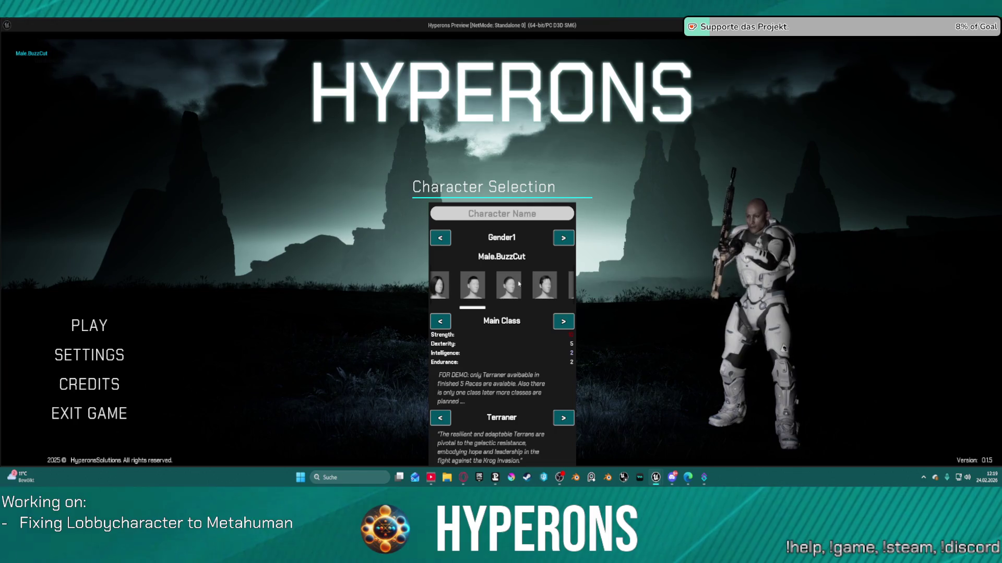
pyautogui.click(551, 292)
pyautogui.scroll(1, 551, 292)
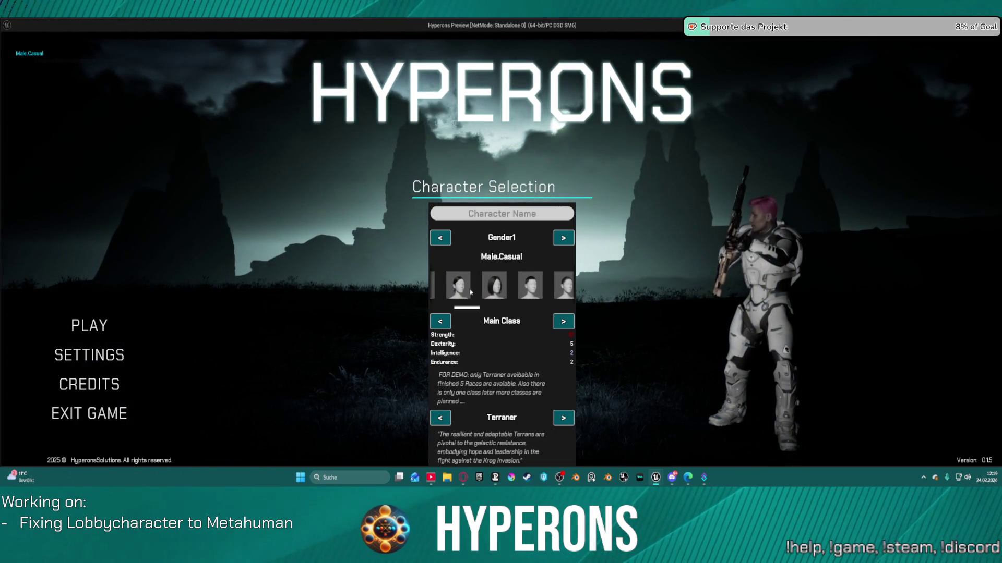
pyautogui.click(494, 294)
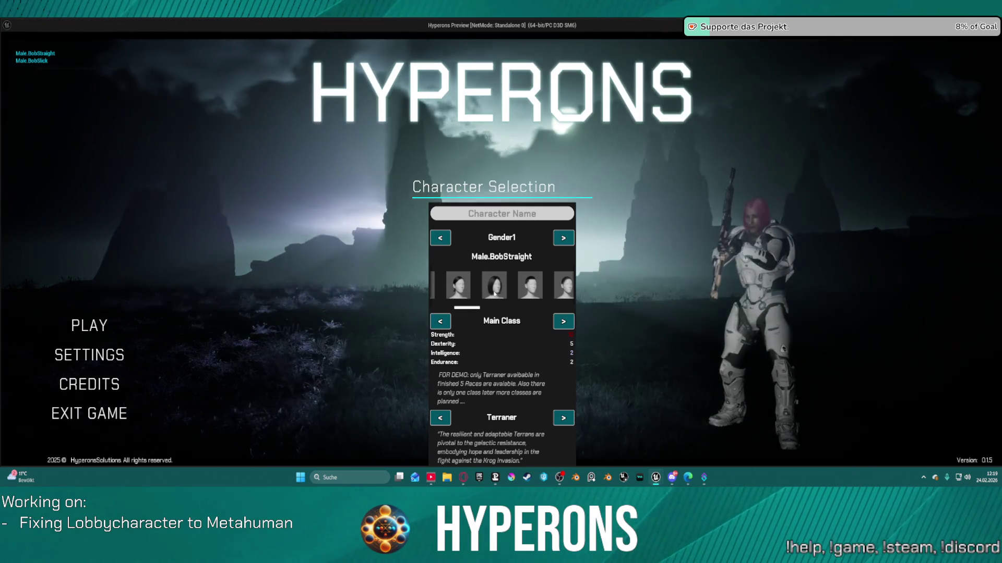
pyautogui.click(535, 292)
pyautogui.scroll(-2, 541, 288)
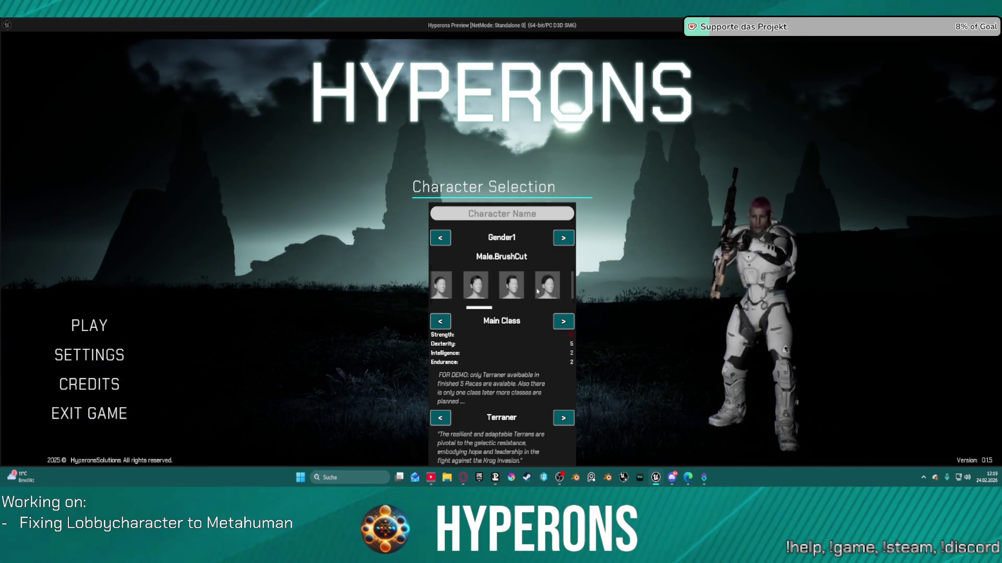
pyautogui.click(514, 289)
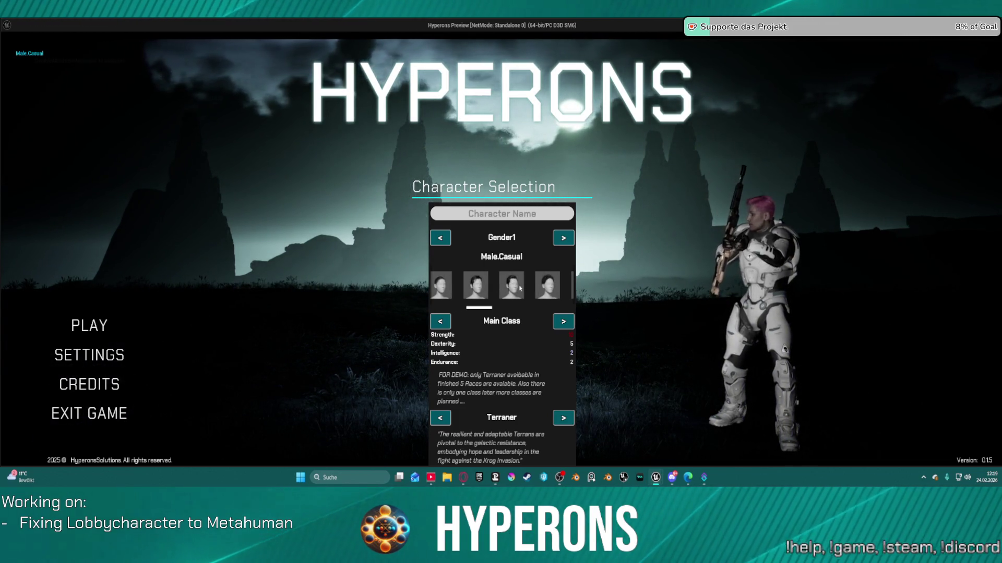
pyautogui.scroll(-1, 544, 288)
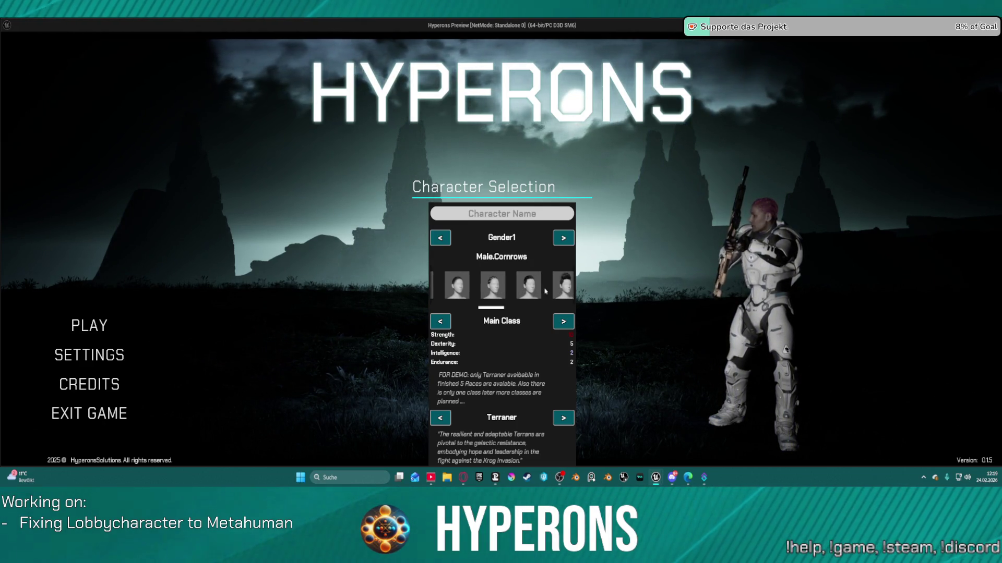
pyautogui.click(541, 290)
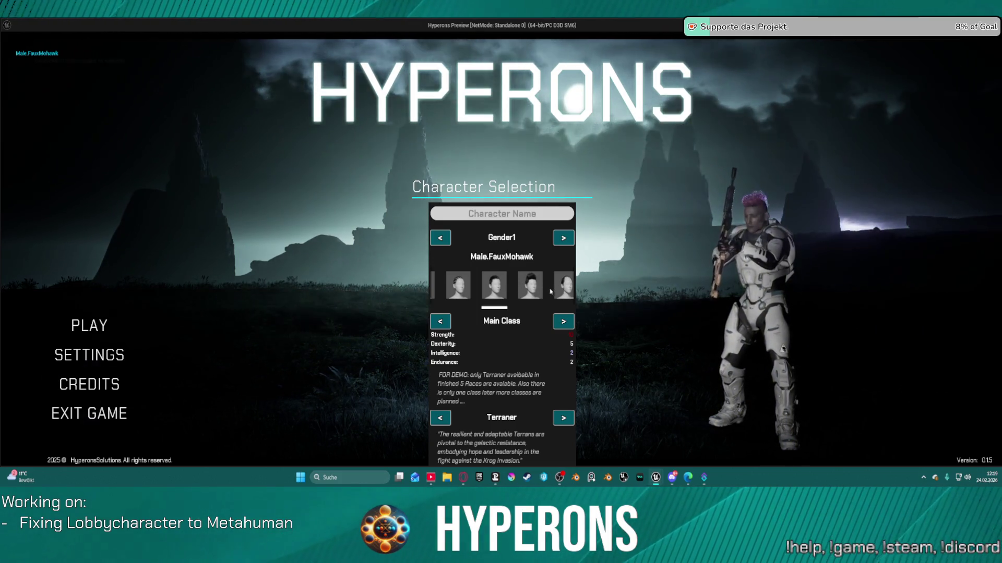
# Step: Try Layered, Hairloss, LowPonytail, MessyClumps, Mohawk, Pixie, PulledBack, SideSweptFringe_M and SlickBack hairstyles
pyautogui.scroll(-1, 542, 292)
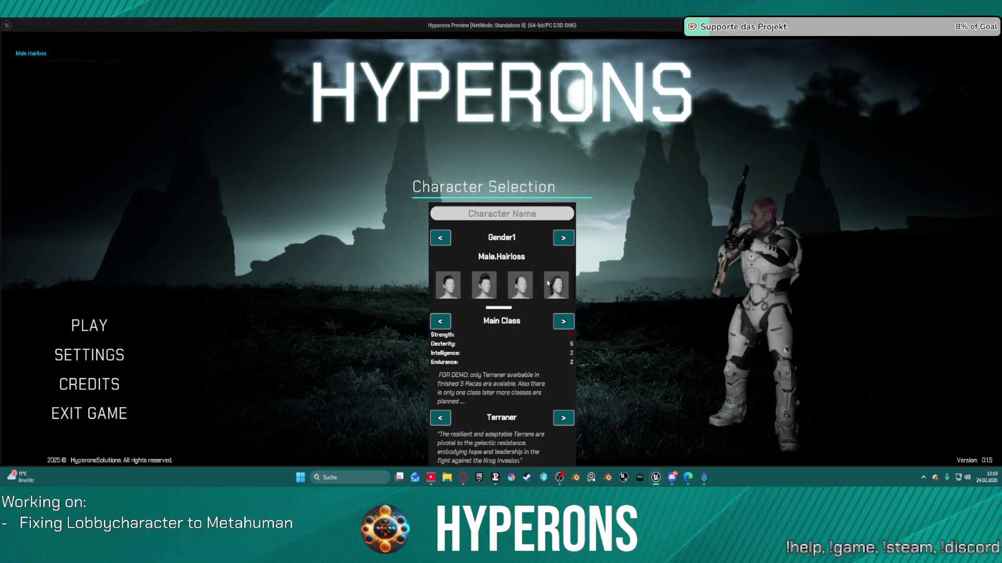
pyautogui.click(562, 286)
pyautogui.scroll(-2, 561, 293)
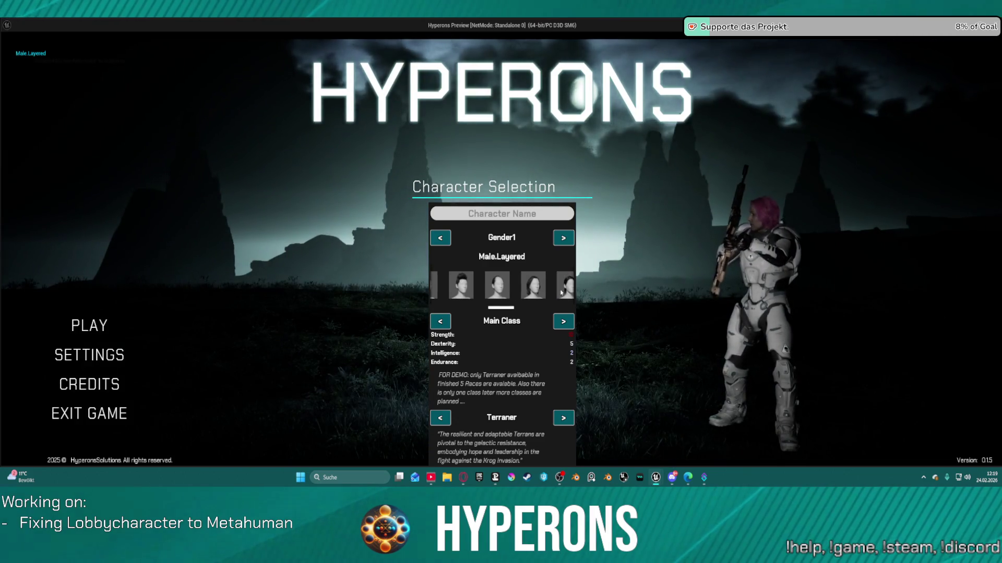
pyautogui.click(500, 295)
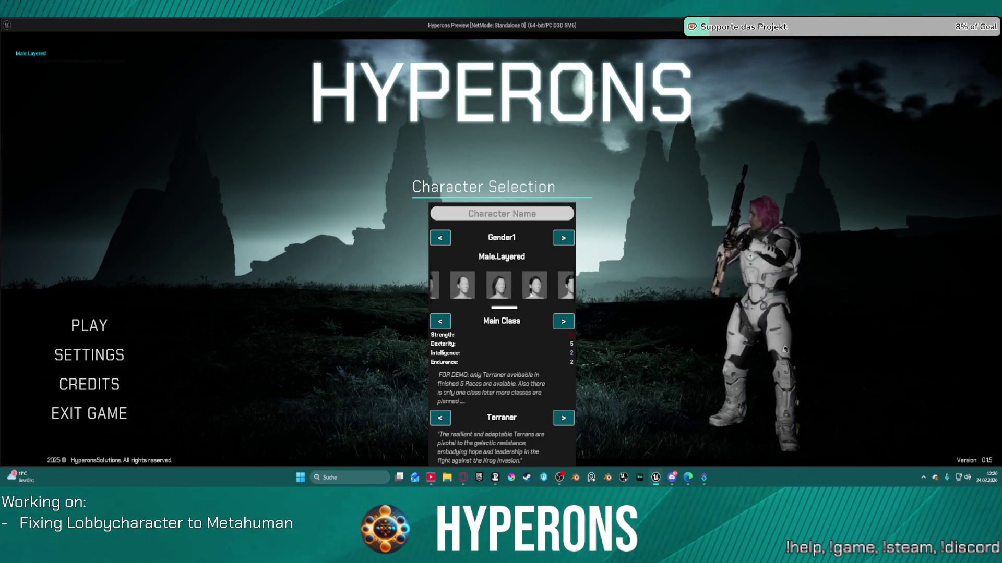
pyautogui.click(533, 295)
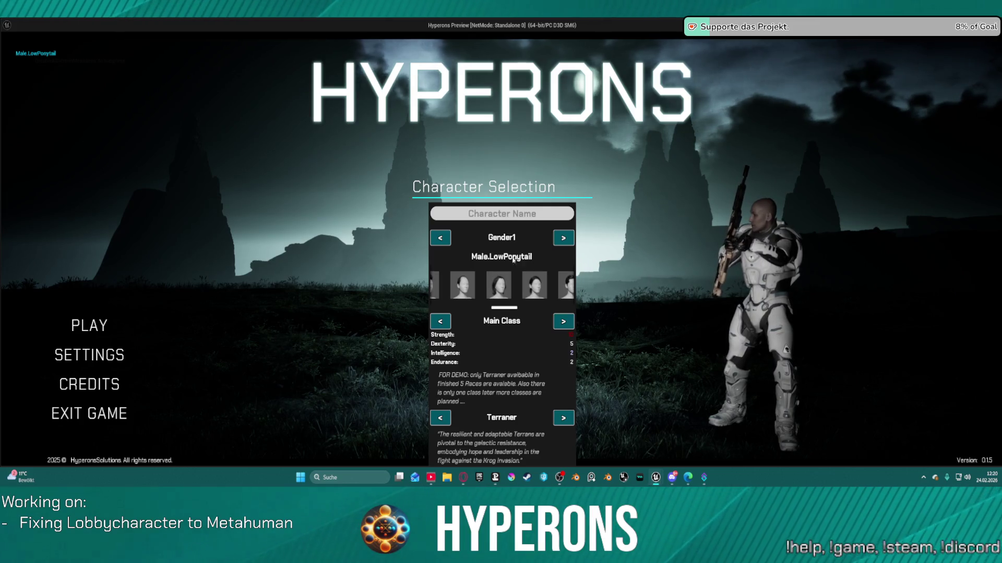
pyautogui.scroll(-1, 538, 279)
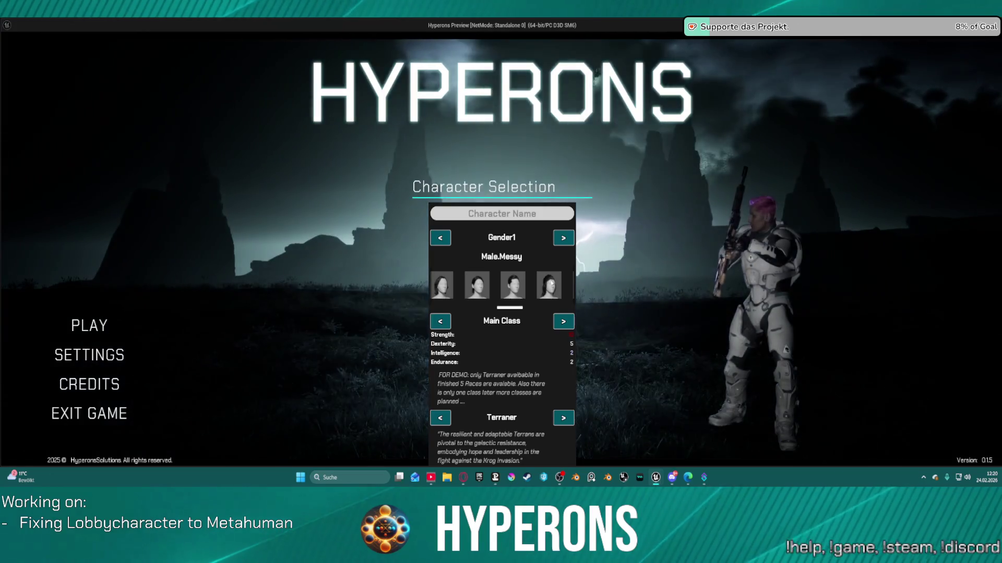
pyautogui.click(552, 284)
pyautogui.click(551, 283)
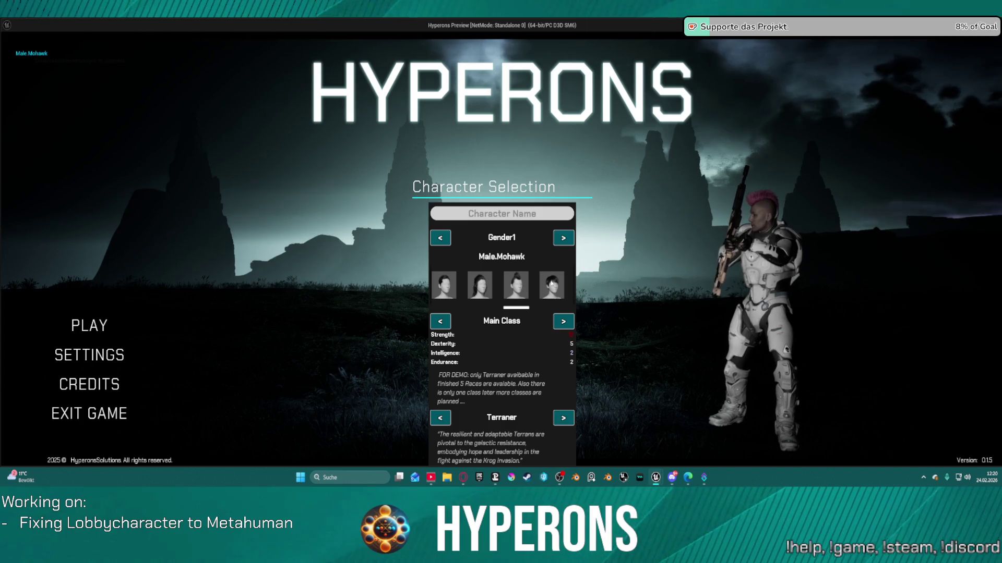
pyautogui.click(552, 283)
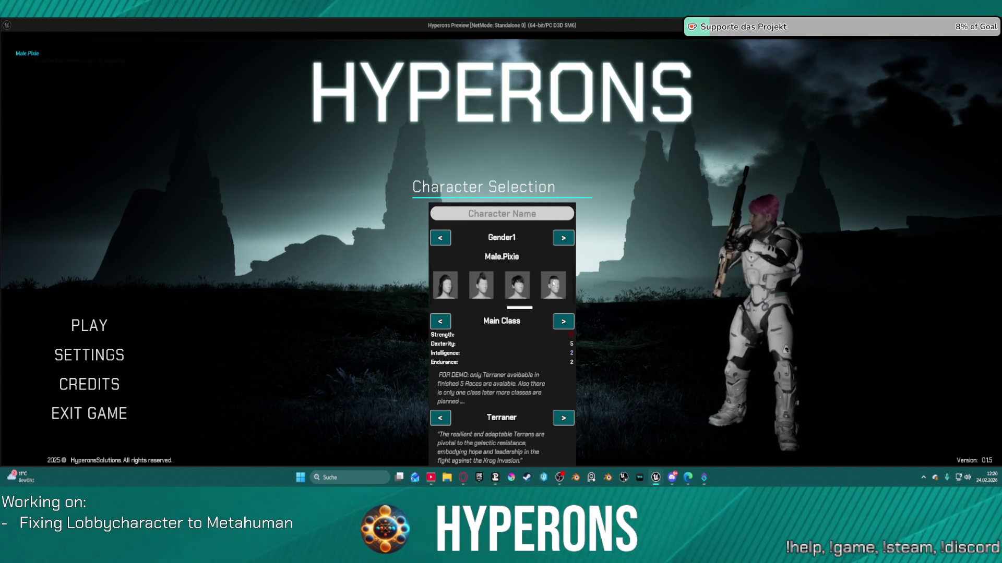
pyautogui.click(553, 284)
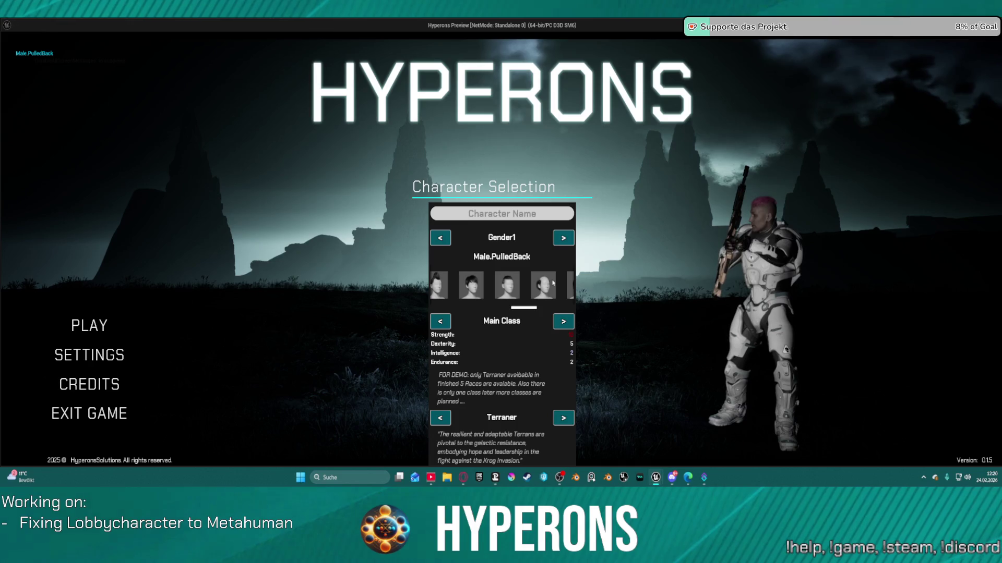
pyautogui.click(553, 283)
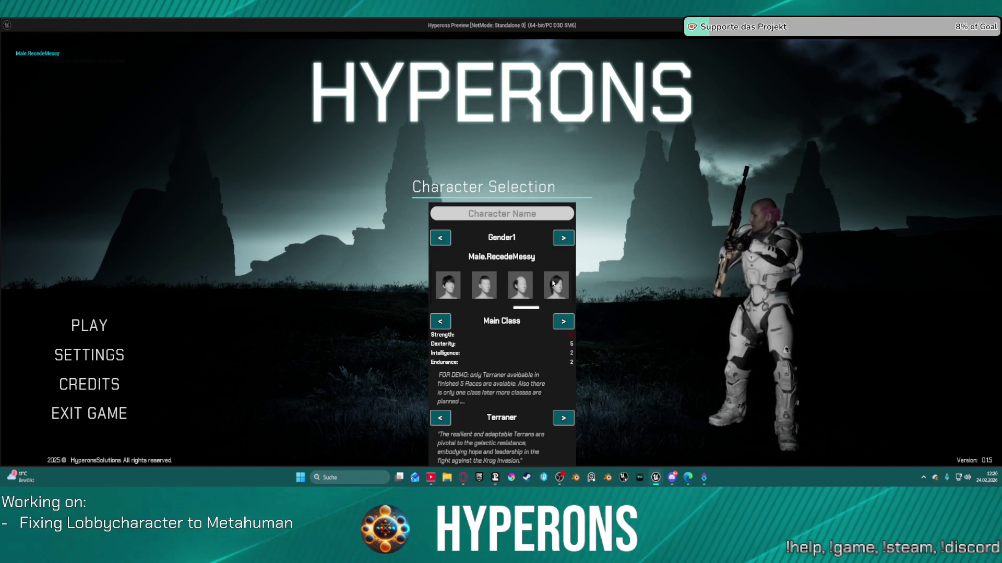
pyautogui.scroll(-1, 548, 285)
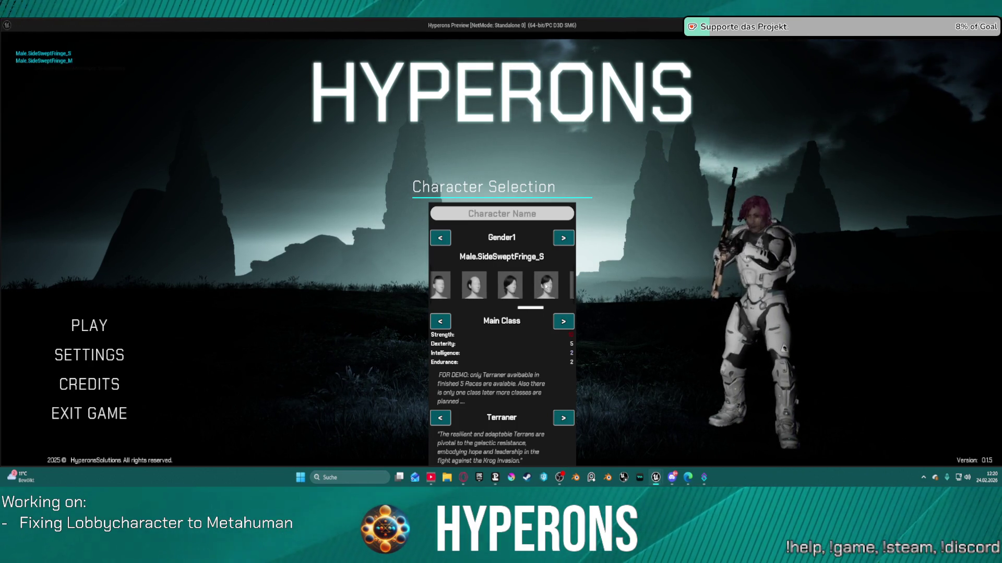
pyautogui.click(547, 286)
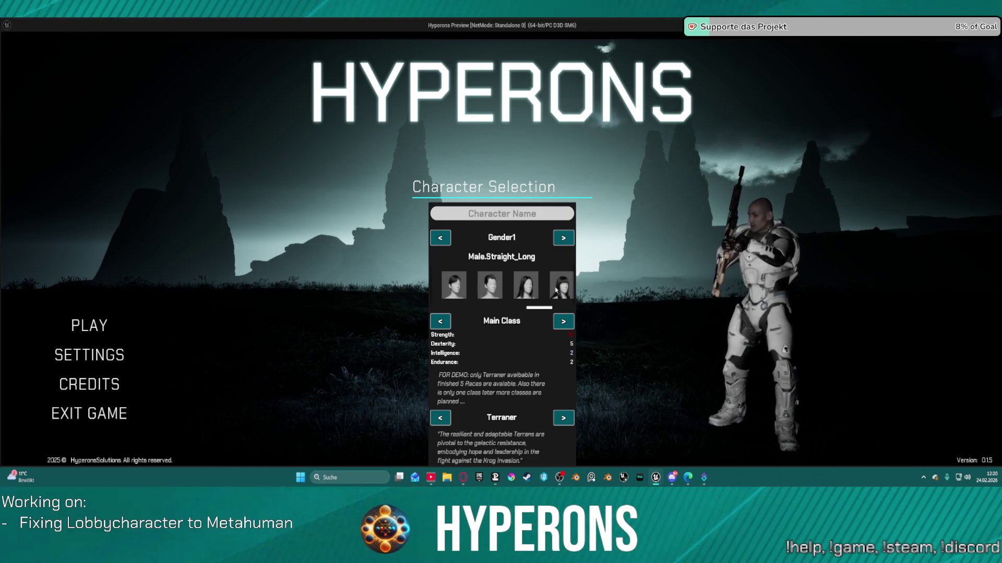
# Step: Try Male.TwistedBraids and Male.UpdoBraids, settle on Male.CurlyFade, then stop the preview
pyautogui.scroll(-2, 553, 290)
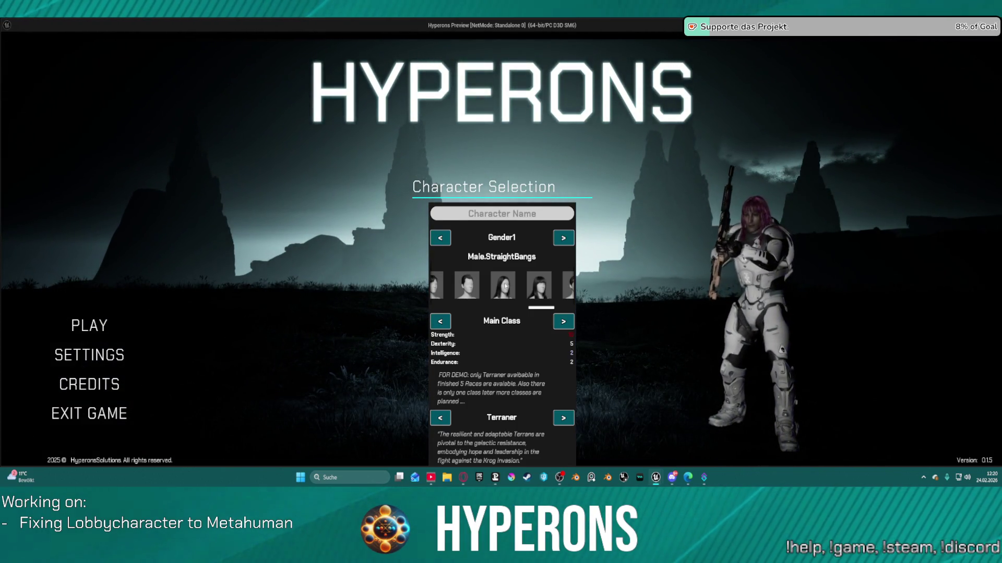
pyautogui.scroll(-1, 505, 286)
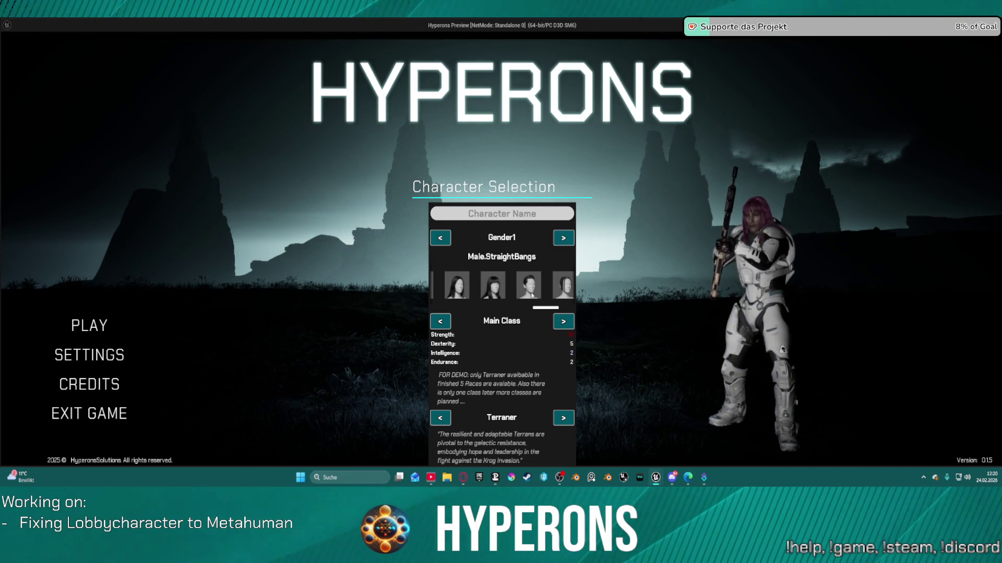
pyautogui.scroll(-2, 545, 295)
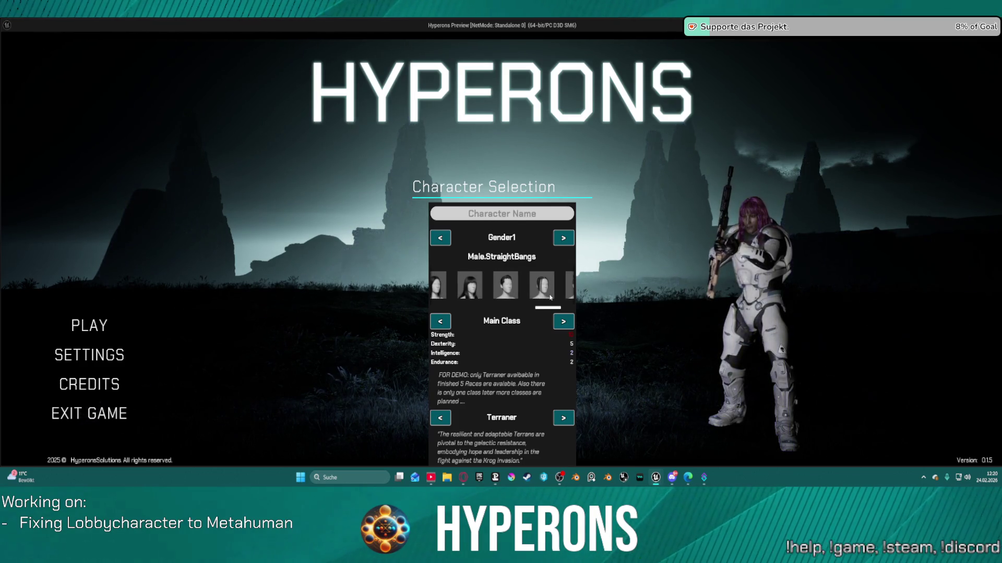
pyautogui.click(540, 288)
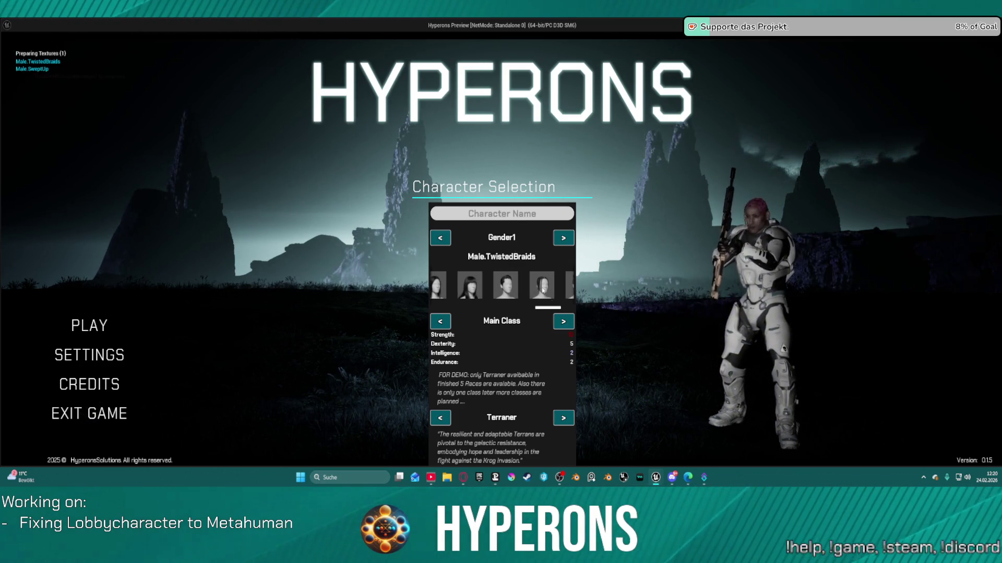
pyautogui.scroll(-1, 541, 291)
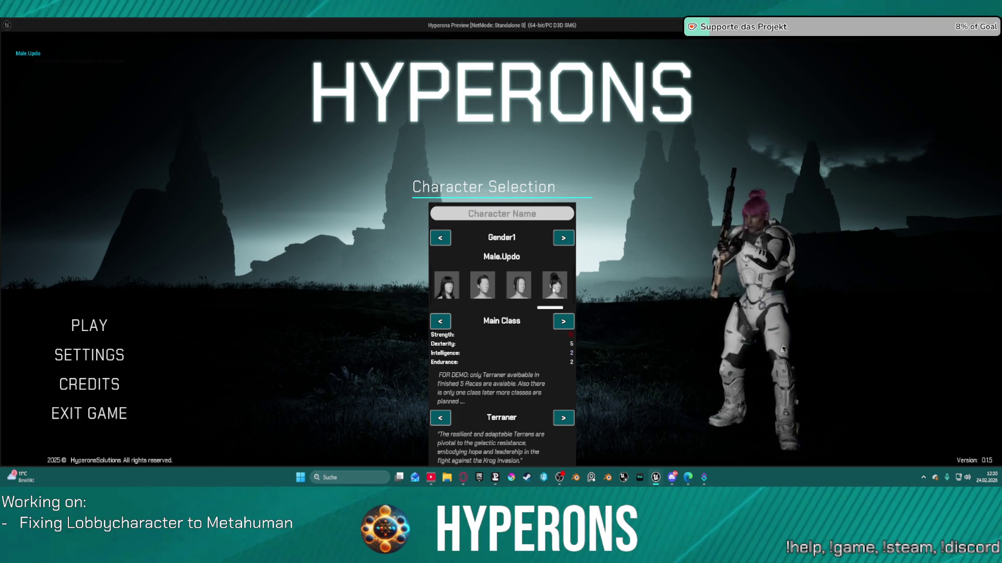
pyautogui.scroll(-2, 556, 292)
pyautogui.click(559, 290)
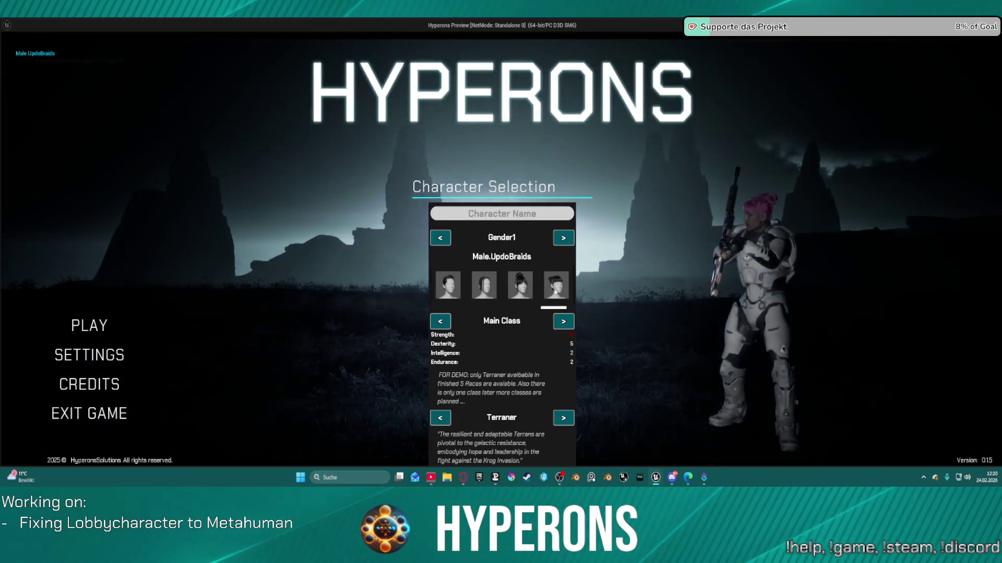
pyautogui.scroll(-2, 564, 294)
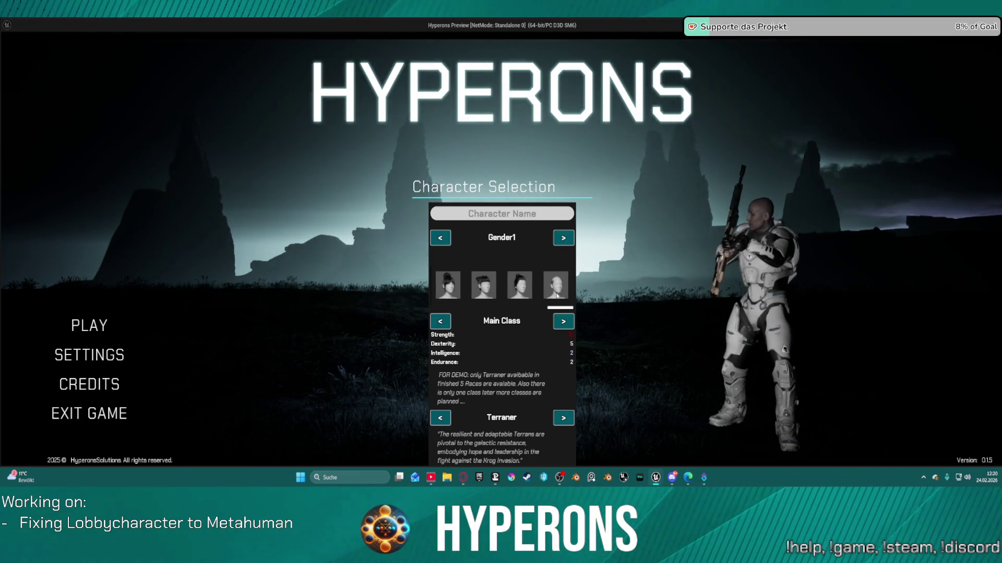
pyautogui.scroll(5, 531, 289)
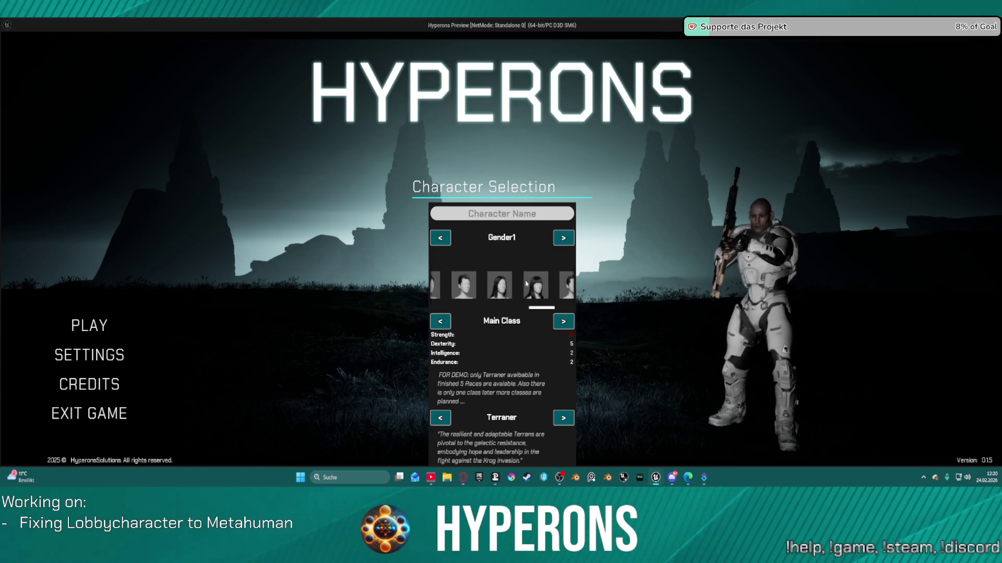
pyautogui.scroll(3, 526, 282)
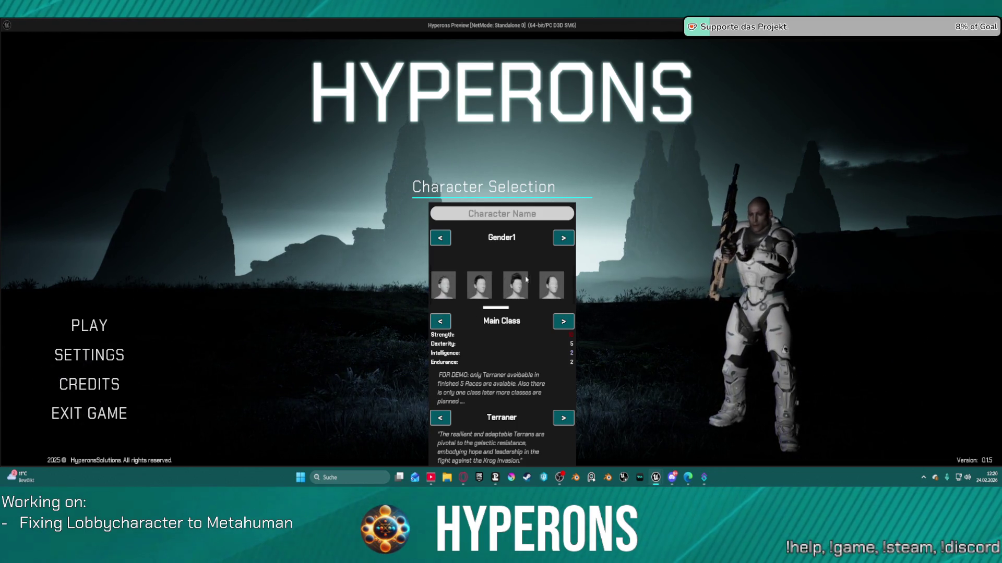
pyautogui.click(565, 284)
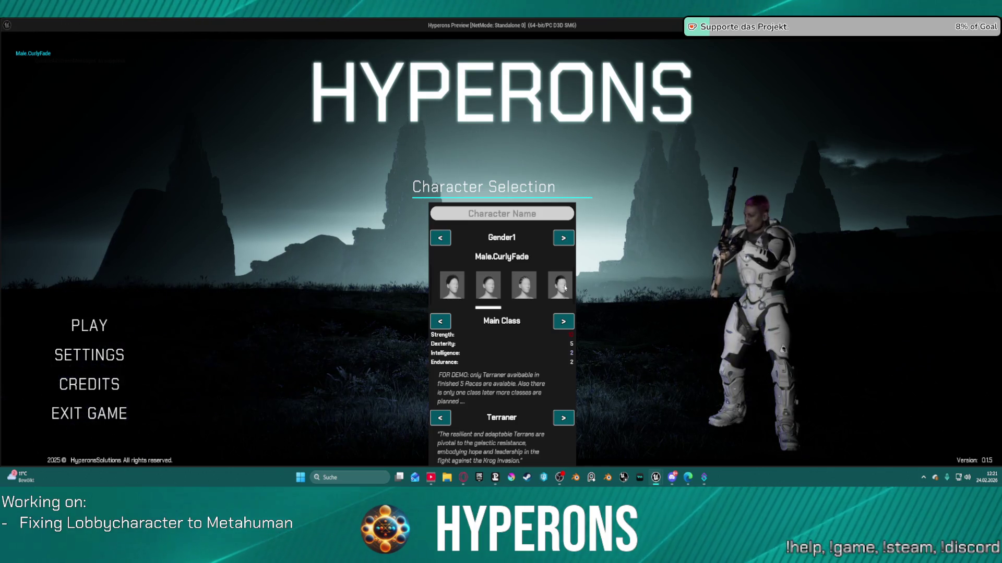
pyautogui.press('Escape')
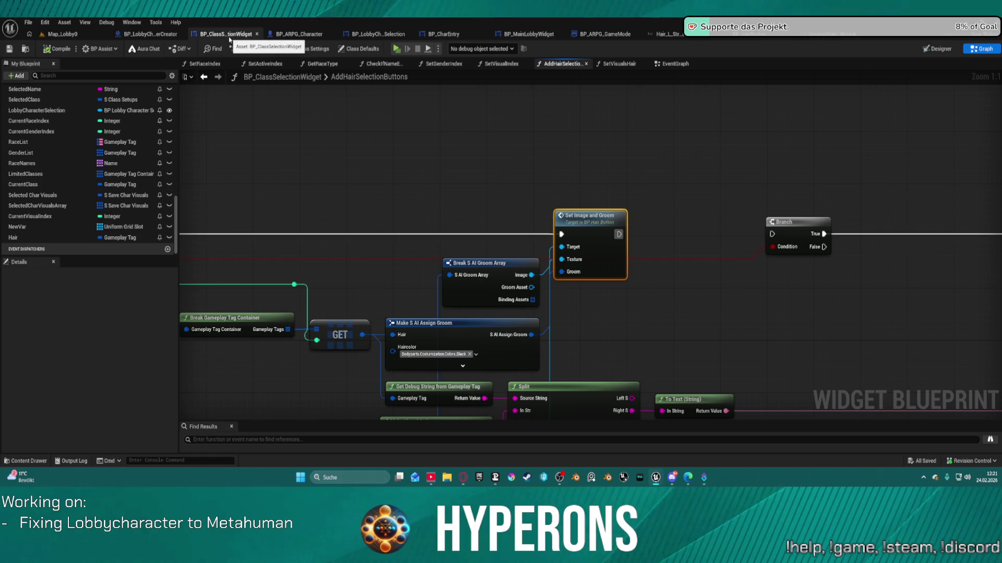
# Step: Show BP_MainLobbyWidget in its Designer view
pyautogui.click(509, 36)
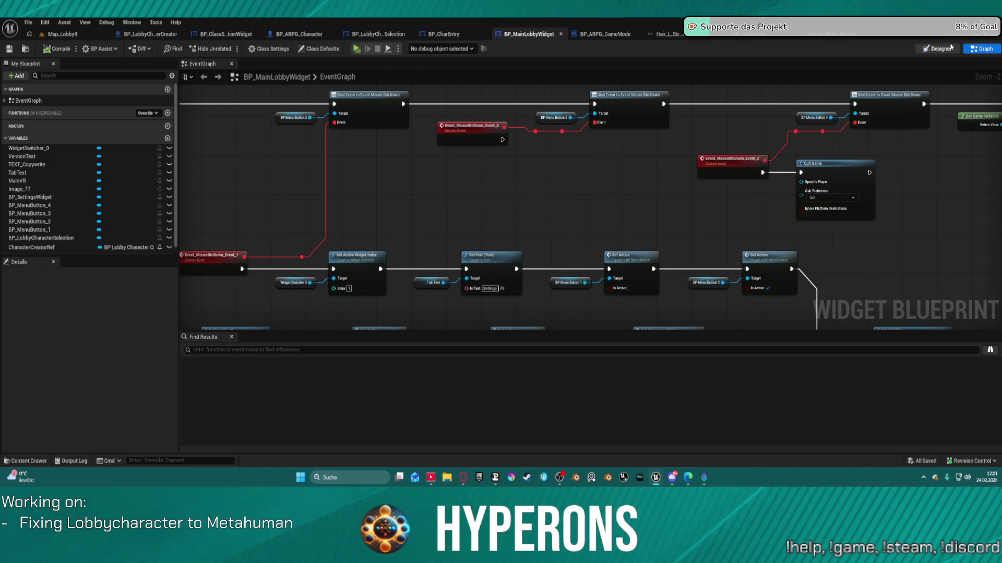
pyautogui.click(939, 48)
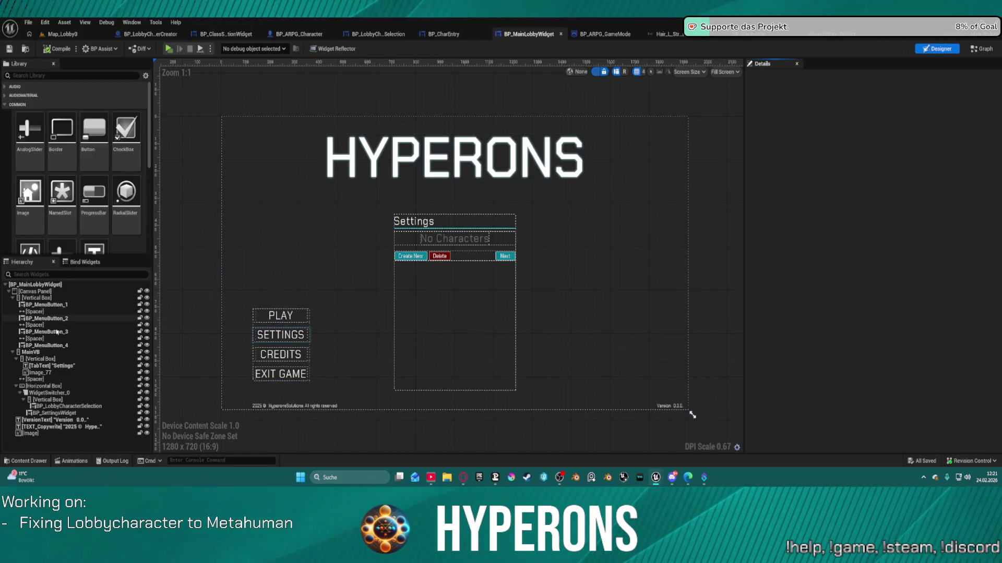
# Step: Select the MainVB container and drag it up toward the HYPERONS title, undoing the first attempt
pyautogui.click(48, 387)
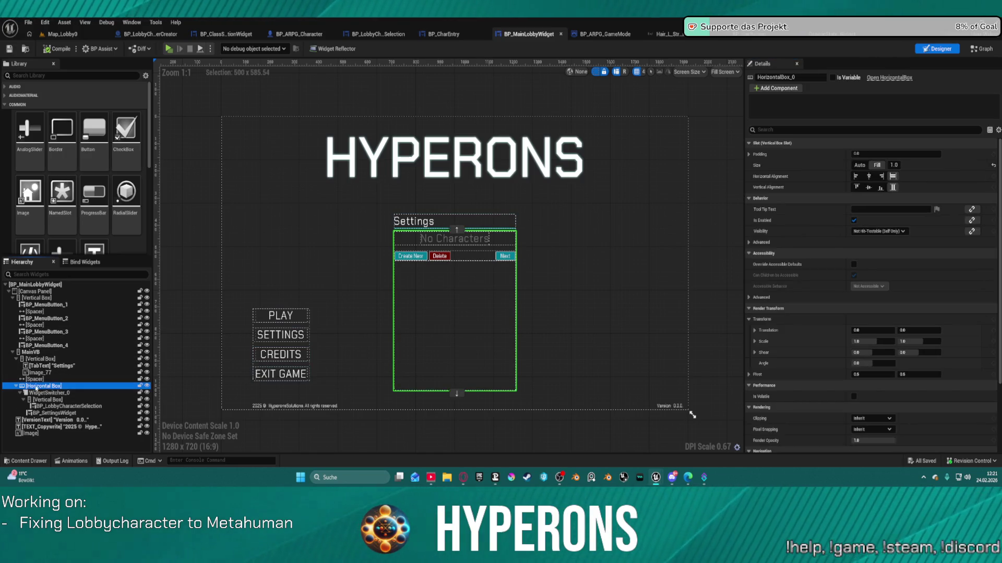
pyautogui.click(13, 353)
pyautogui.click(30, 352)
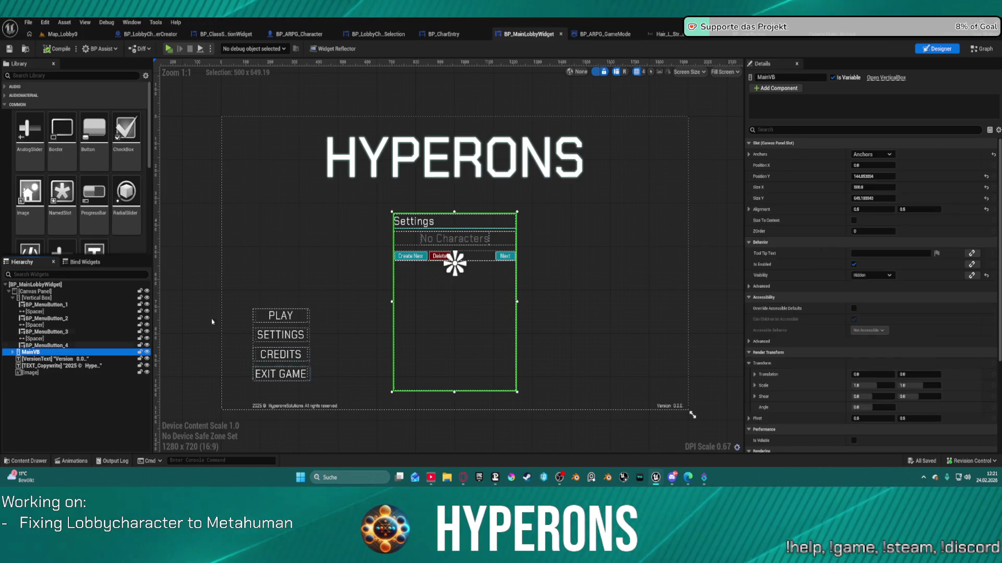
pyautogui.moveTo(452, 304); pyautogui.dragTo(449, 299)
pyautogui.hotkey('ctrl', 'z')
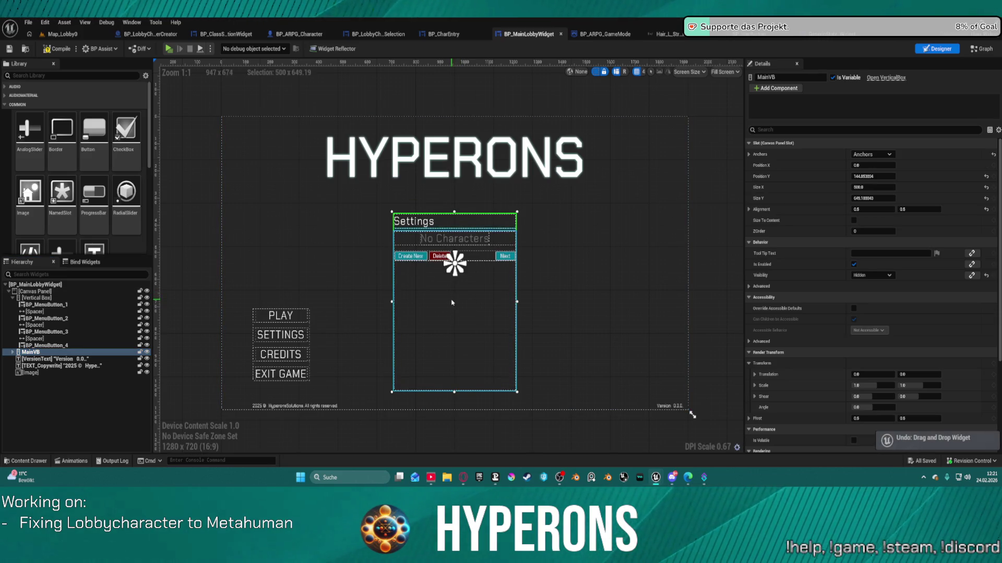
pyautogui.moveTo(878, 175)
pyautogui.mouseDown()
pyautogui.moveTo(929, 175)
pyautogui.moveTo(820, 176)
pyautogui.mouseUp()
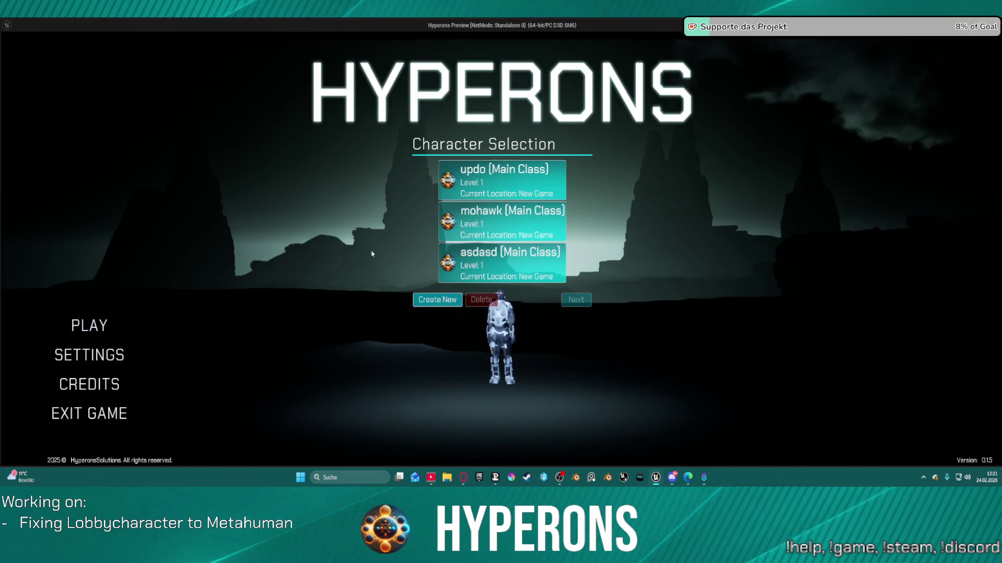
# Step: Start a new character, apply Male.Mohawk, then scroll the hair thumbnails on to Male.UpdoBraids
pyautogui.click(437, 299)
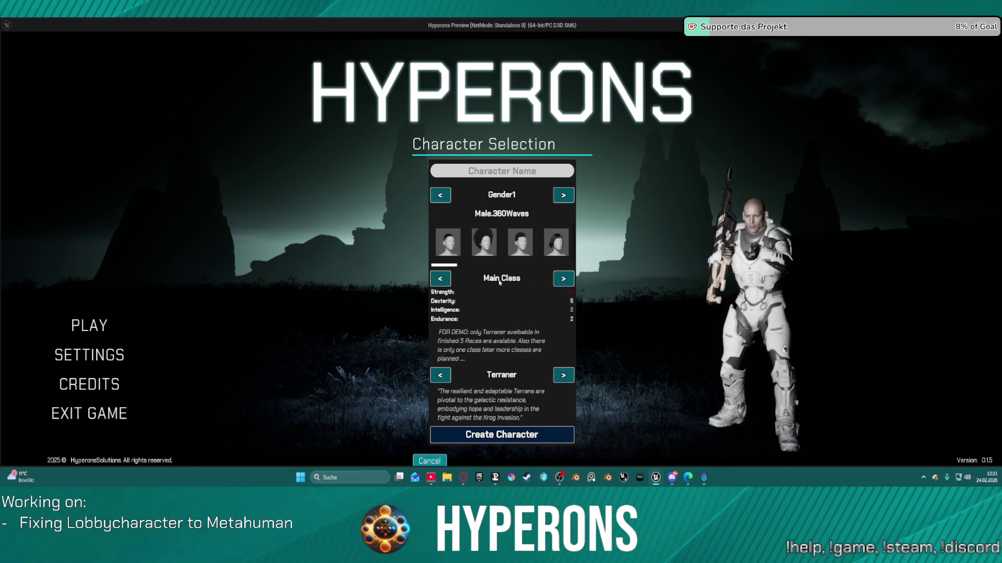
pyautogui.scroll(-2, 543, 247)
pyautogui.scroll(-2, 543, 247)
pyautogui.scroll(-3, 547, 240)
pyautogui.scroll(1, 548, 232)
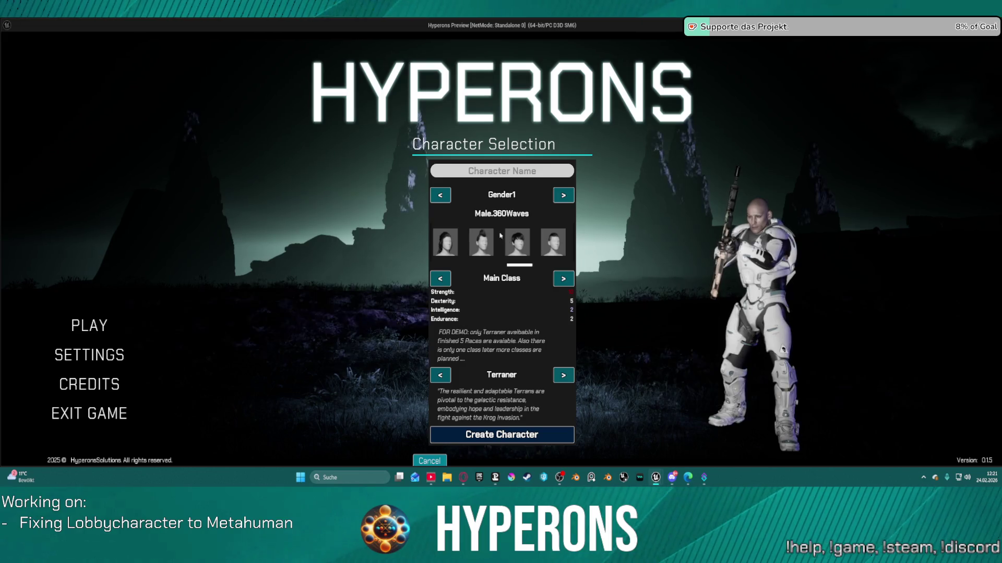
pyautogui.click(483, 239)
pyautogui.scroll(-3, 488, 248)
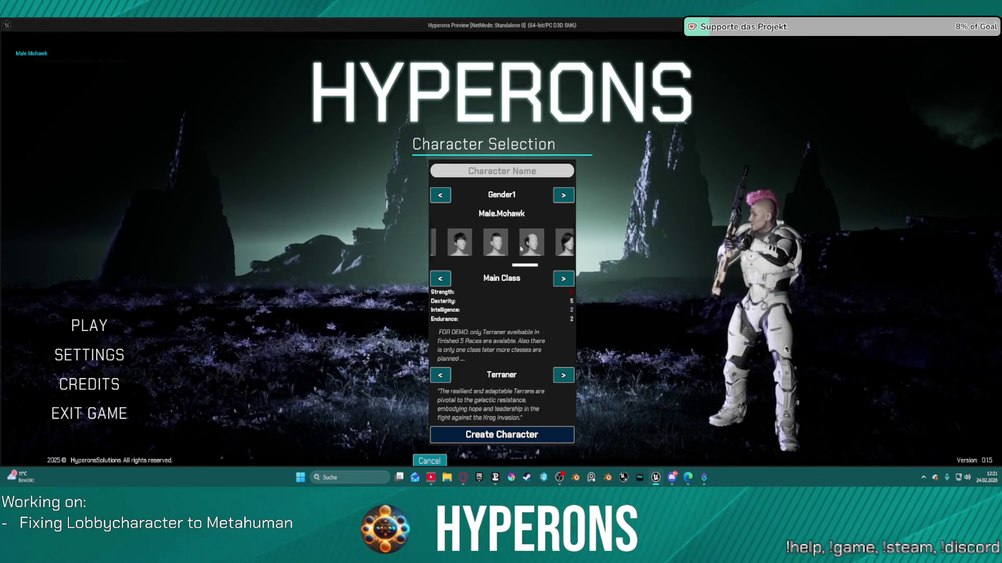
pyautogui.scroll(-3, 522, 245)
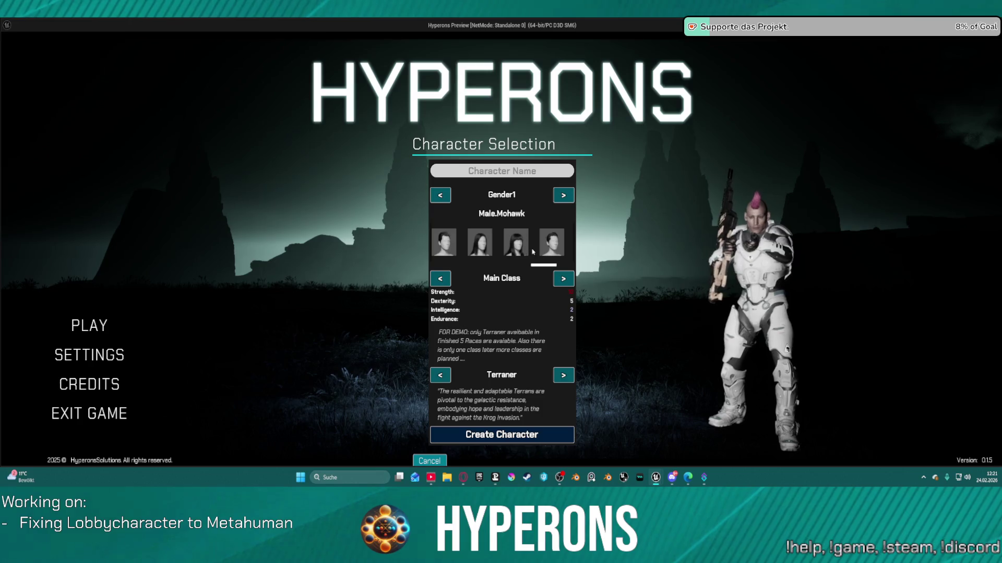
pyautogui.scroll(-2, 530, 249)
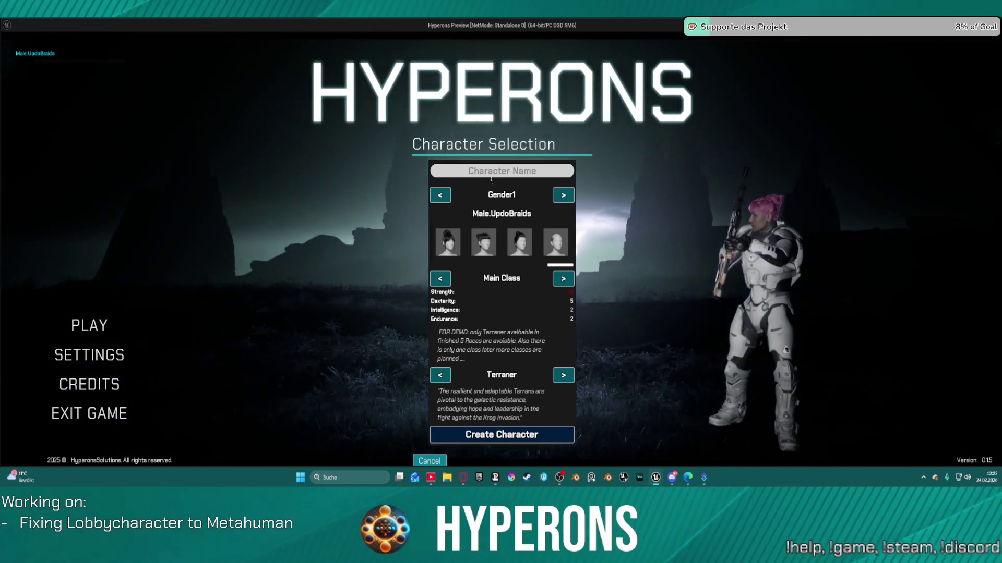
# Step: Name the new character UpdoBraids, create it, and select it to play
pyautogui.click(487, 170)
pyautogui.write('Te')
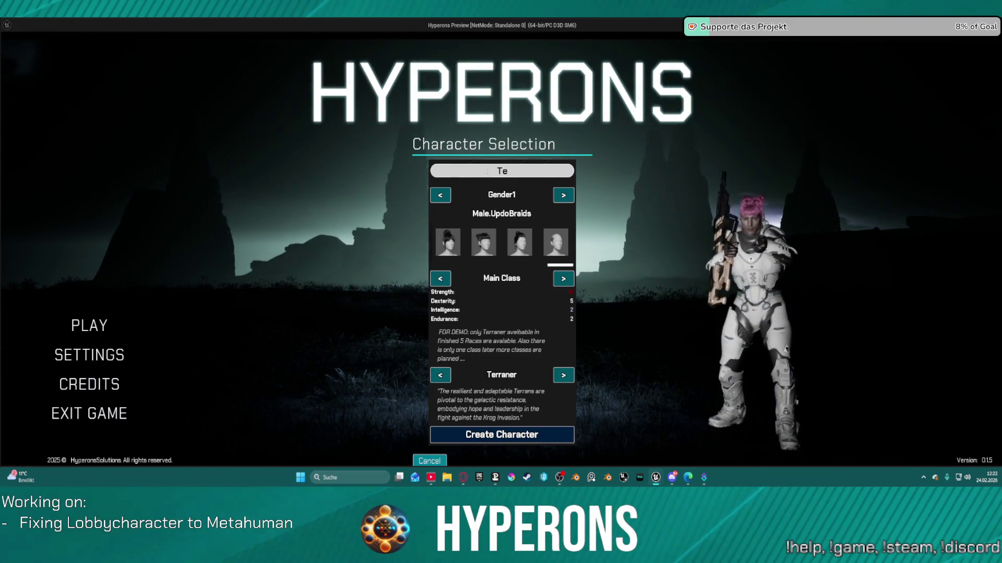
pyautogui.press('BackSpace')
pyautogui.press('BackSpace')
pyautogui.press('BackSpace')
pyautogui.write('Upt')
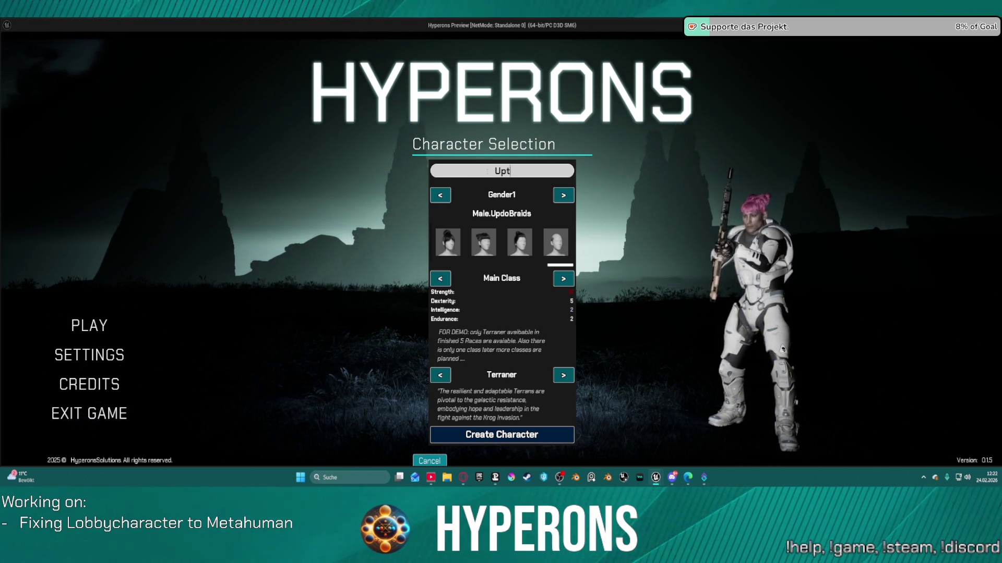
pyautogui.write('o')
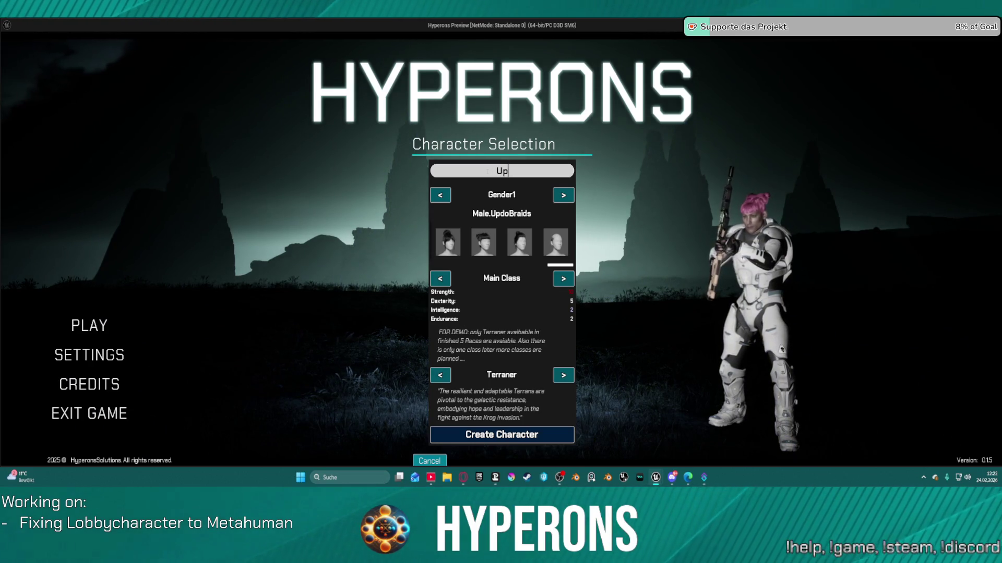
pyautogui.write('o')
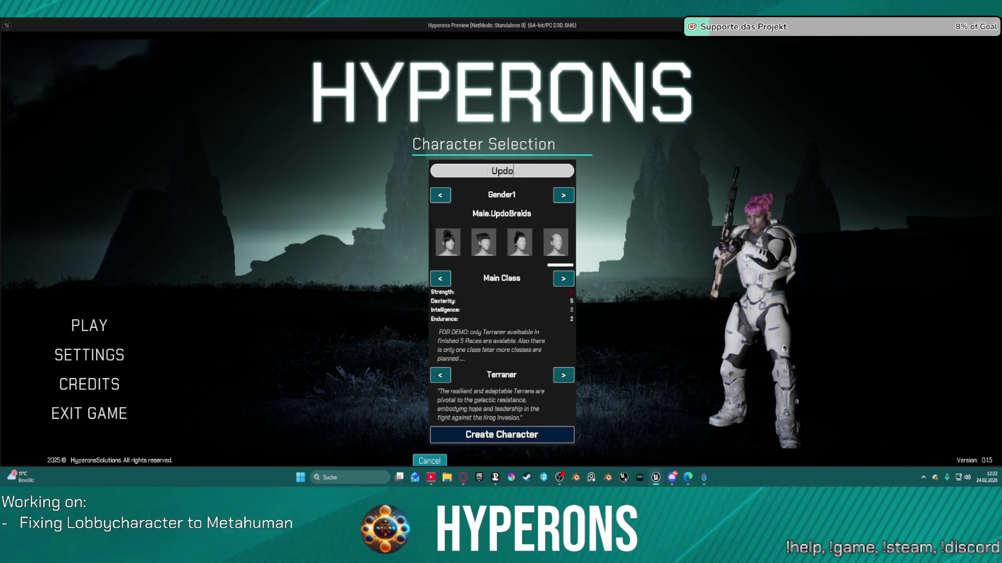
pyautogui.write('Braids')
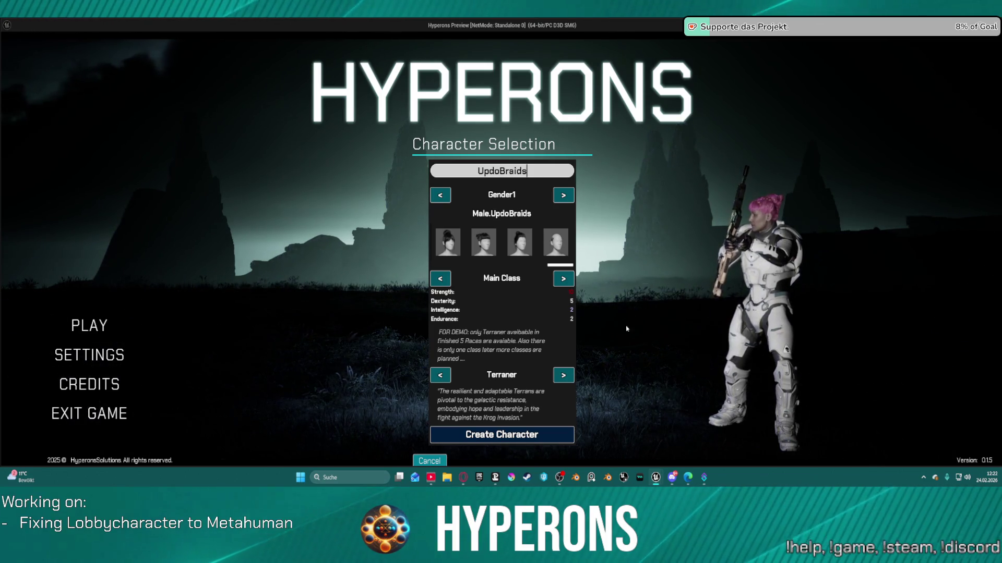
pyautogui.click(498, 434)
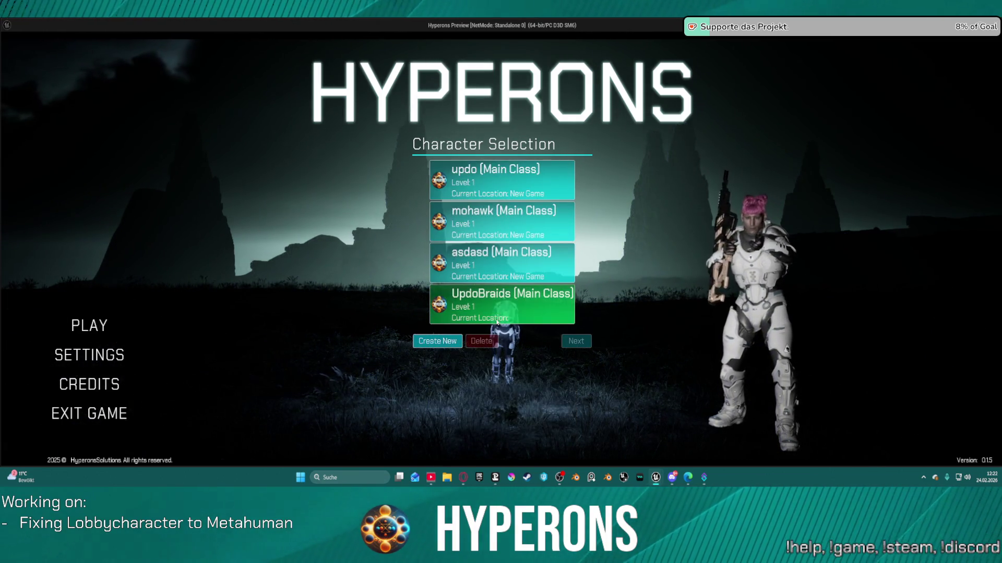
pyautogui.click(493, 309)
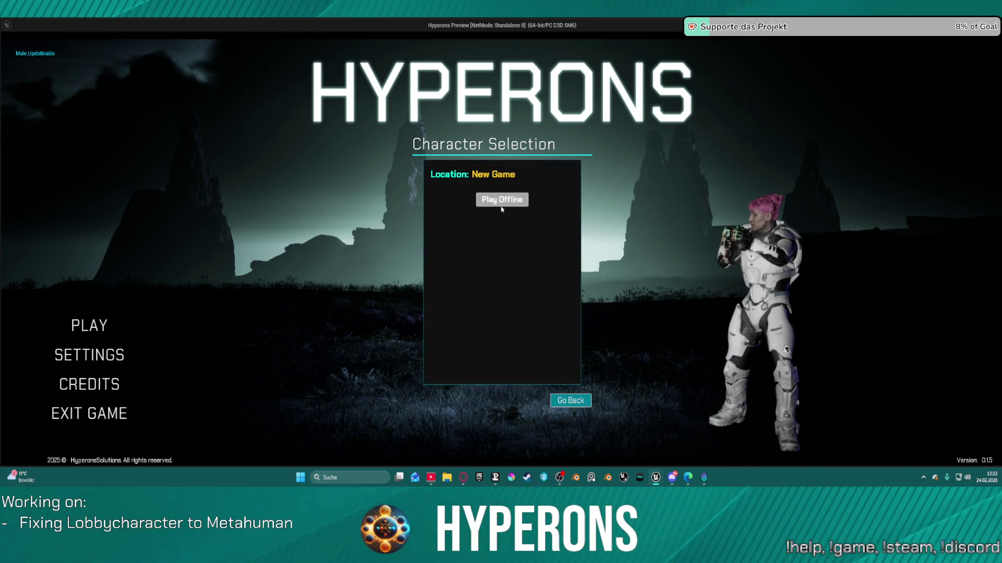
# Step: Play offline, unequip and re-equip Helmet_CY_M_01, walk forward, then end the preview
pyautogui.click(501, 199)
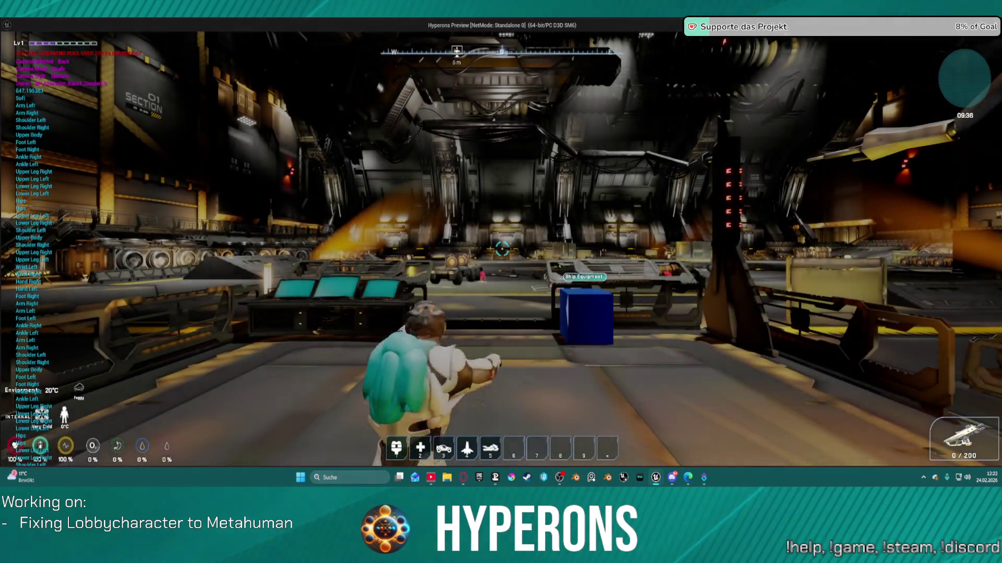
pyautogui.press('i')
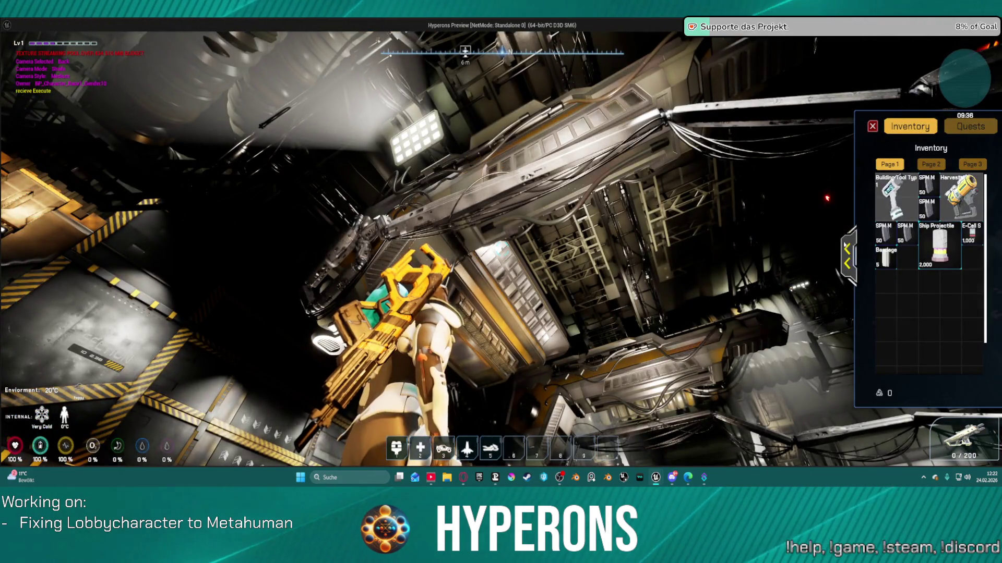
pyautogui.moveTo(955, 189)
pyautogui.mouseDown()
pyautogui.moveTo(947, 209)
pyautogui.moveTo(699, 295)
pyautogui.mouseUp()
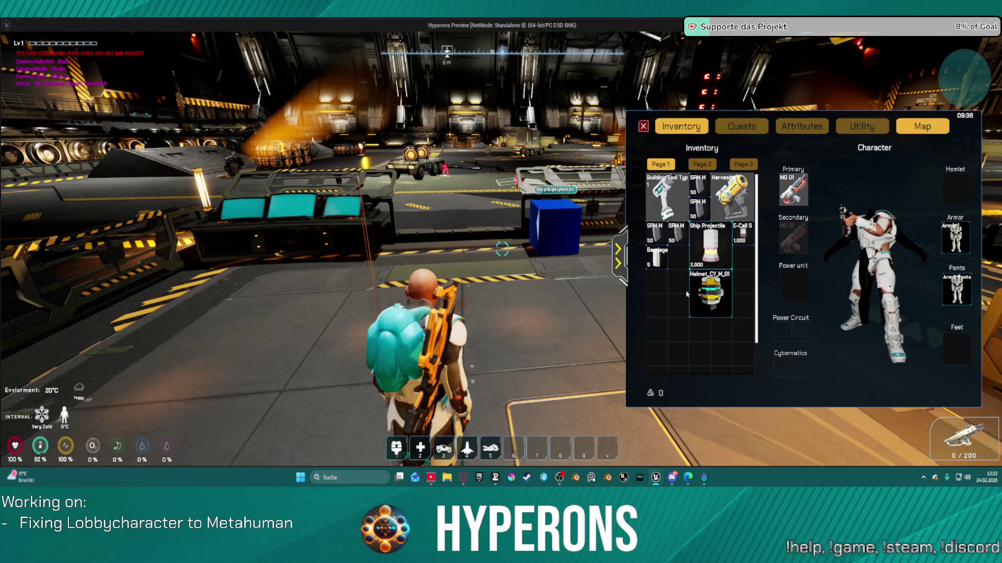
pyautogui.moveTo(704, 301)
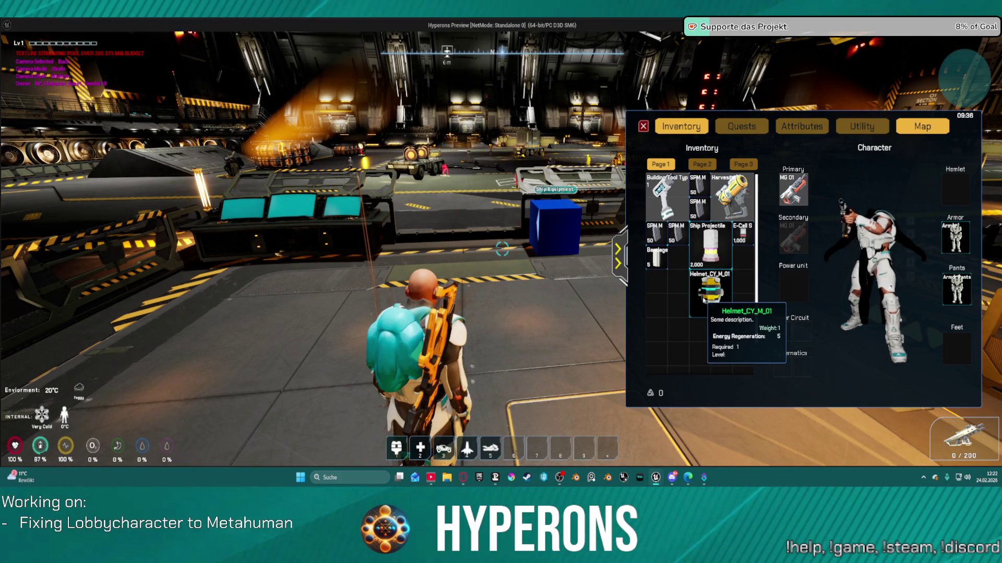
pyautogui.moveTo(703, 301)
pyautogui.mouseDown()
pyautogui.moveTo(917, 190)
pyautogui.moveTo(955, 189)
pyautogui.mouseUp()
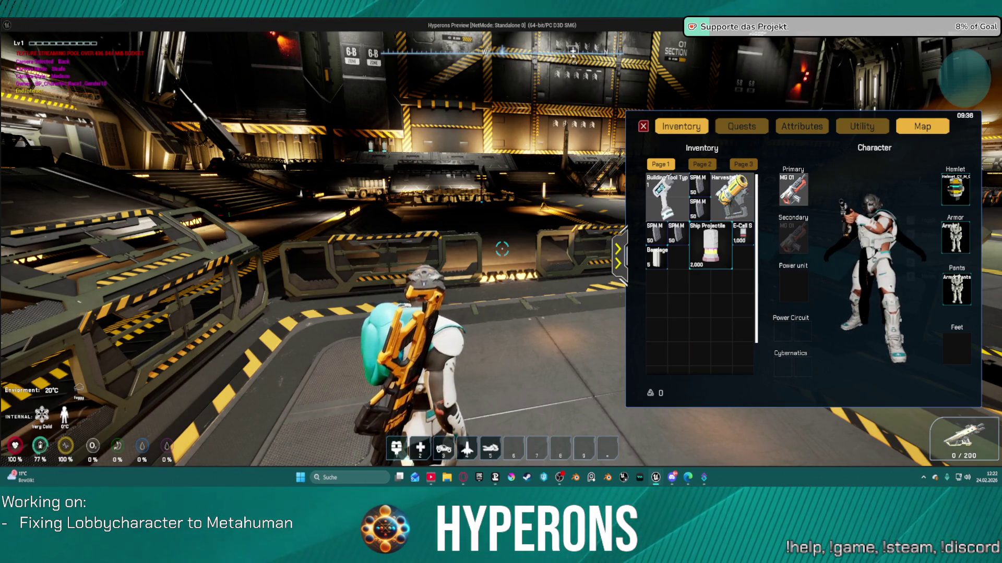
pyautogui.press('w')
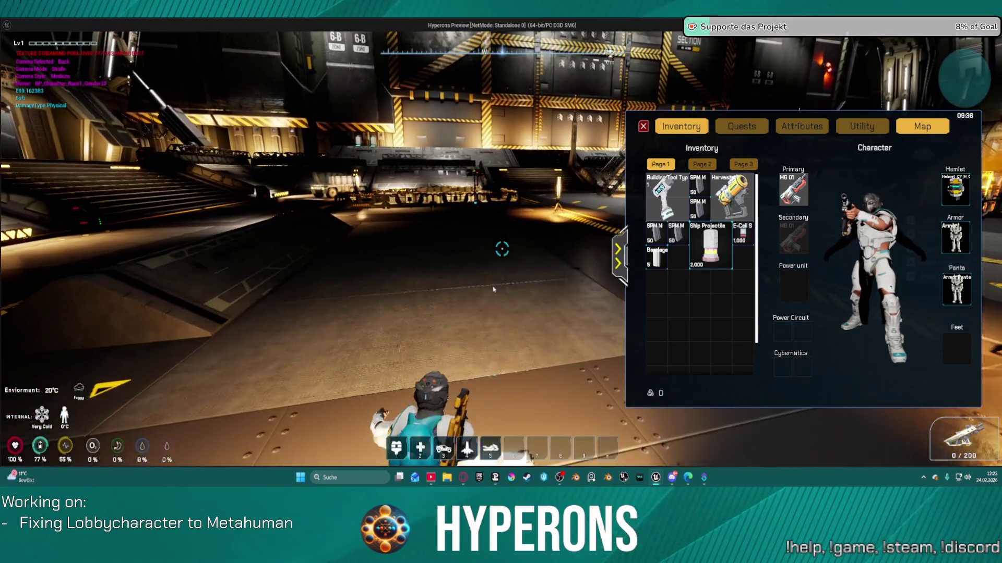
pyautogui.press('Escape')
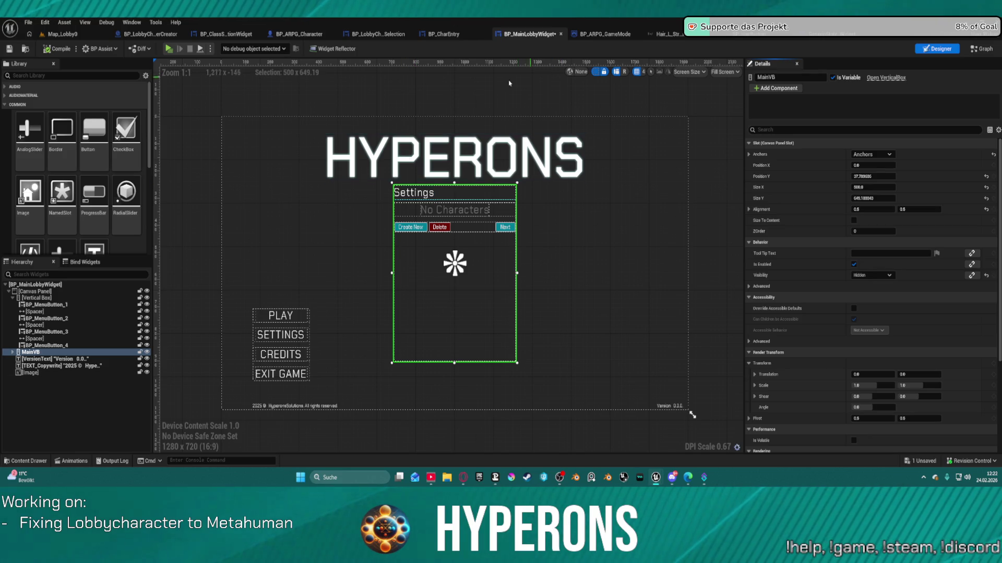
# Step: Inspect AddHairSelectionButtons, expanding and collapsing Set Image and Groom's hair pins and moving Break S AI Groom Array
pyautogui.click(228, 34)
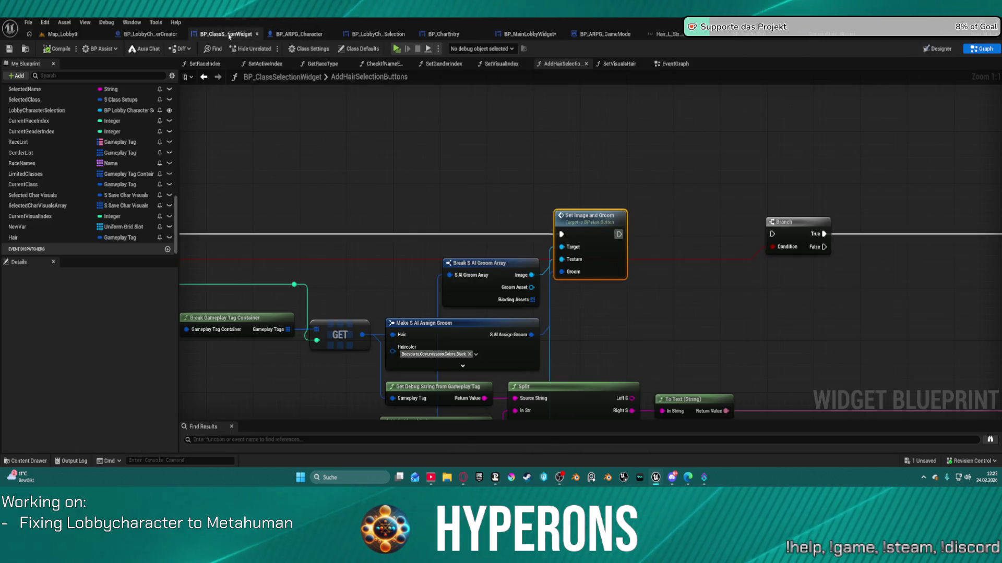
pyautogui.moveTo(595, 272); pyautogui.dragTo(619, 86)
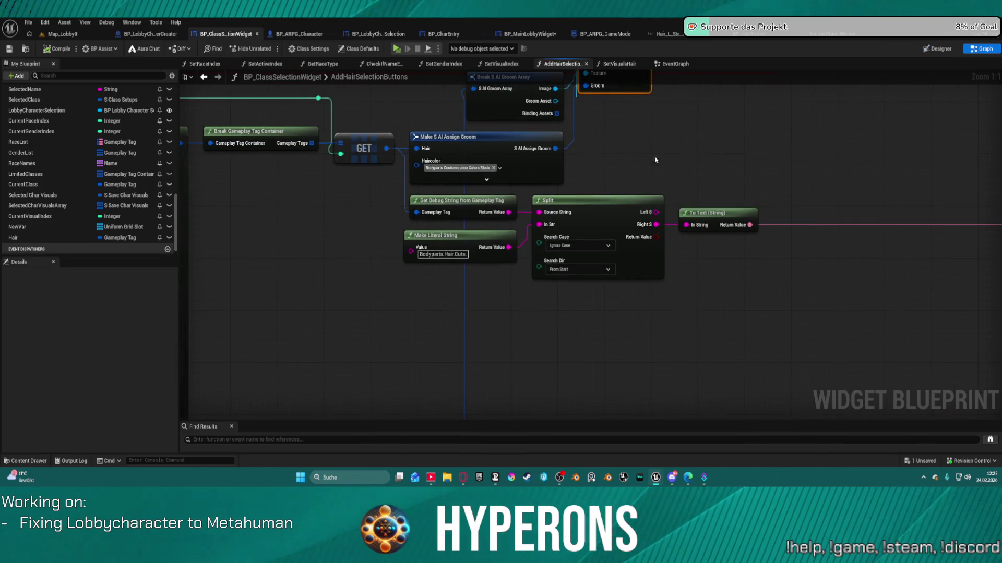
pyautogui.moveTo(576, 164)
pyautogui.mouseDown()
pyautogui.moveTo(637, 212)
pyautogui.moveTo(641, 230)
pyautogui.moveTo(516, 244)
pyautogui.mouseUp()
pyautogui.click(518, 248)
pyautogui.moveTo(536, 323); pyautogui.dragTo(535, 264)
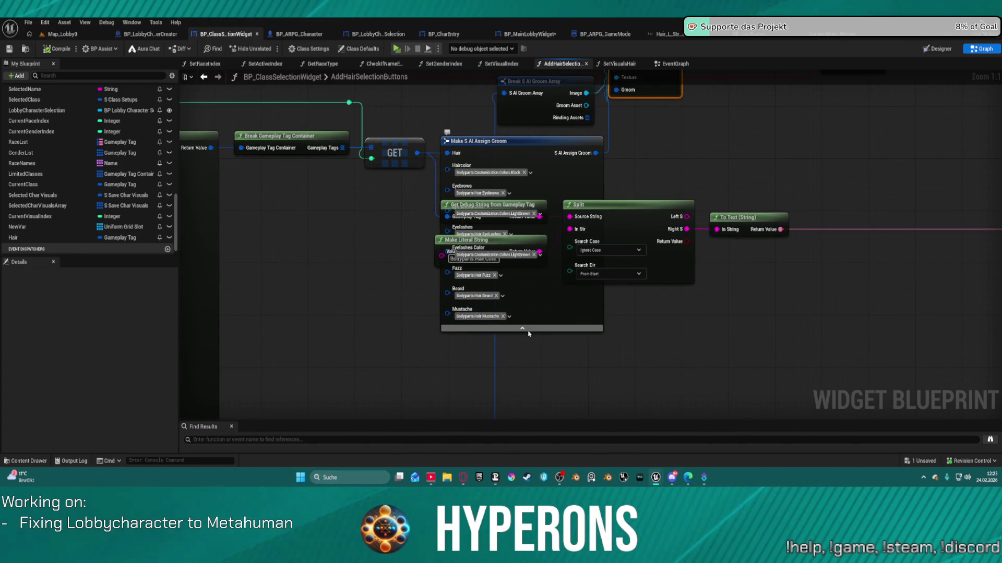
pyautogui.click(528, 332)
pyautogui.moveTo(566, 117); pyautogui.dragTo(547, 209)
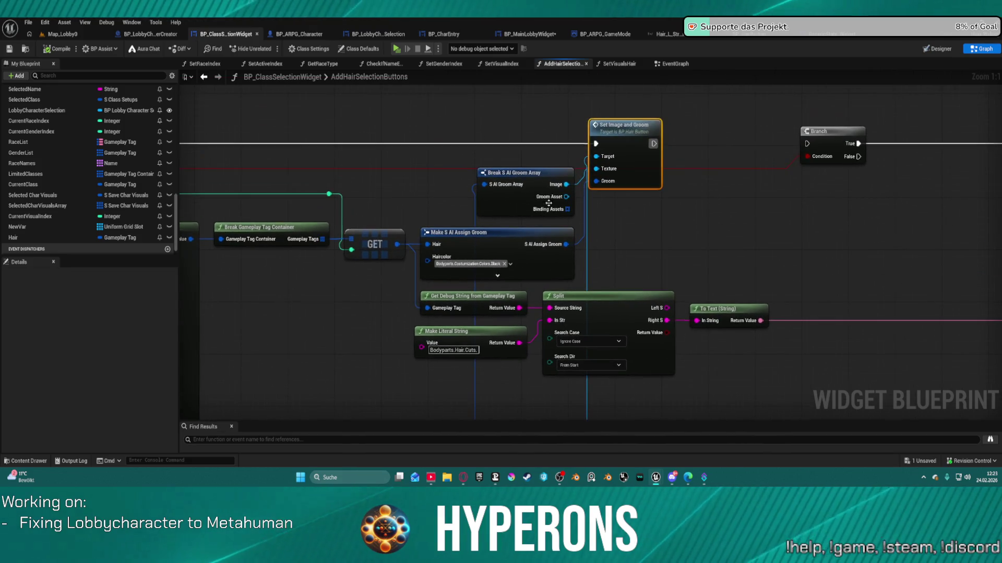
pyautogui.moveTo(514, 173); pyautogui.dragTo(459, 164)
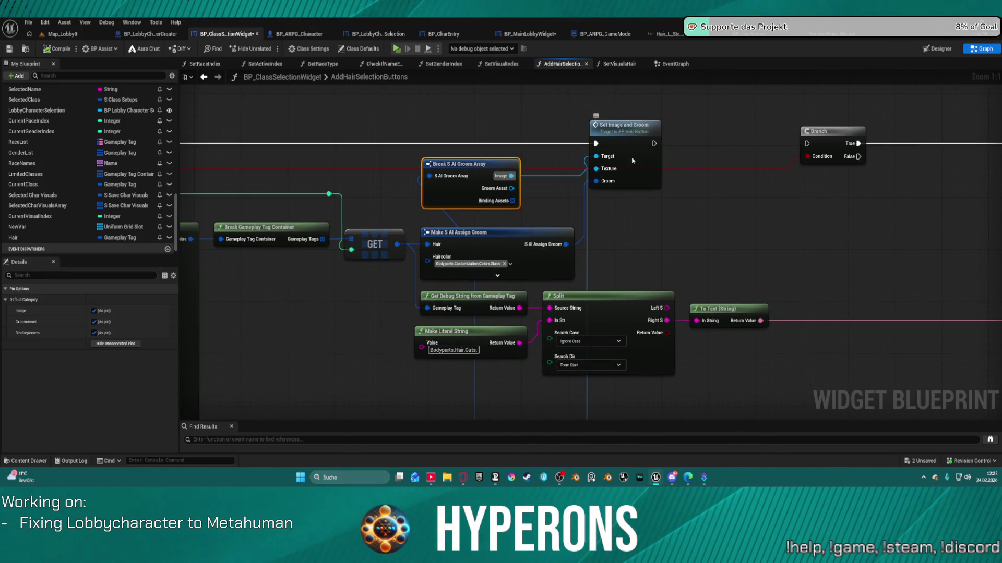
# Step: Inspect BP_HairButton's Set_ImageAndGroom and S AI Assign Groom variable, then open SetVisualsHair
pyautogui.doubleClick(632, 160)
pyautogui.click(514, 172)
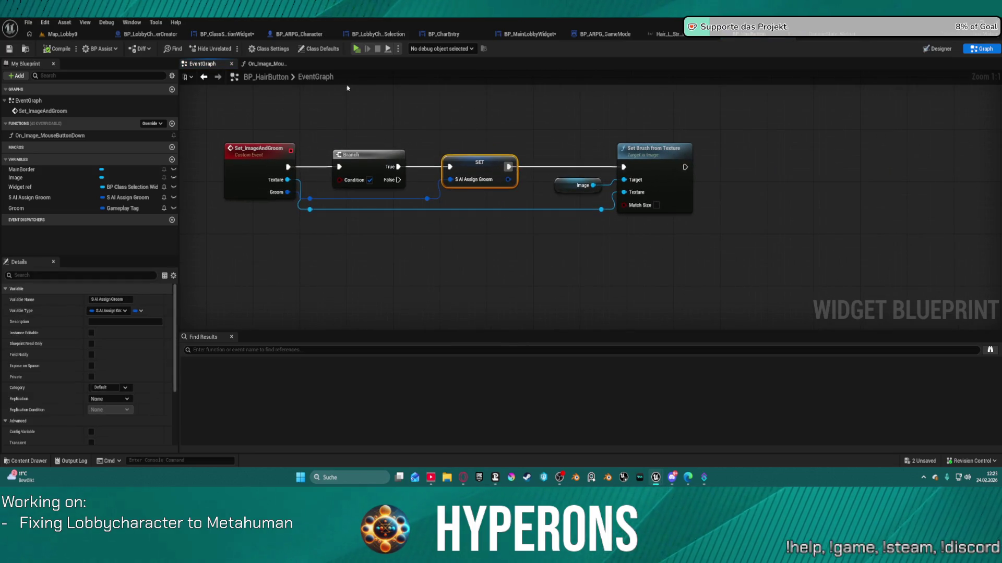
pyautogui.click(267, 64)
pyautogui.click(493, 242)
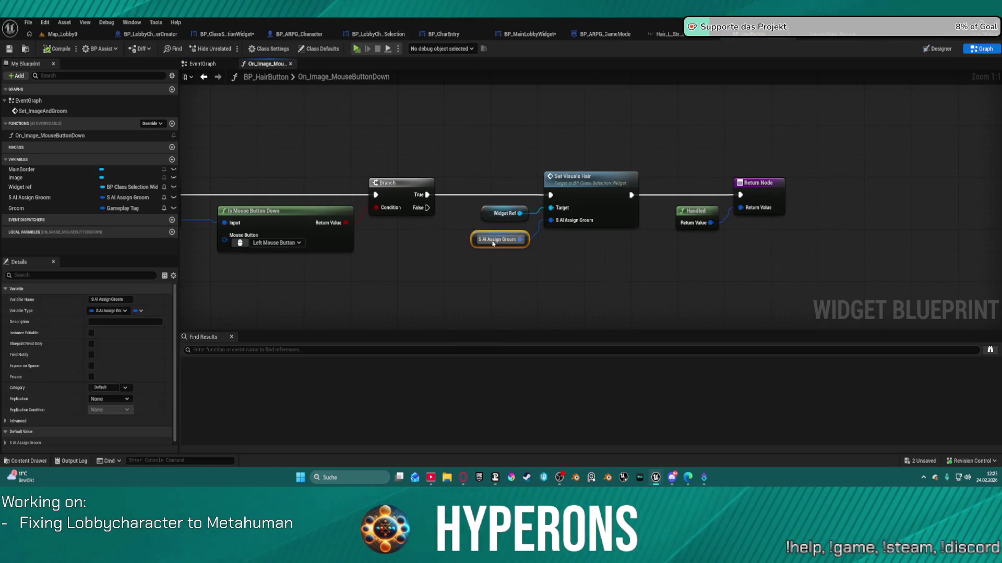
pyautogui.doubleClick(612, 186)
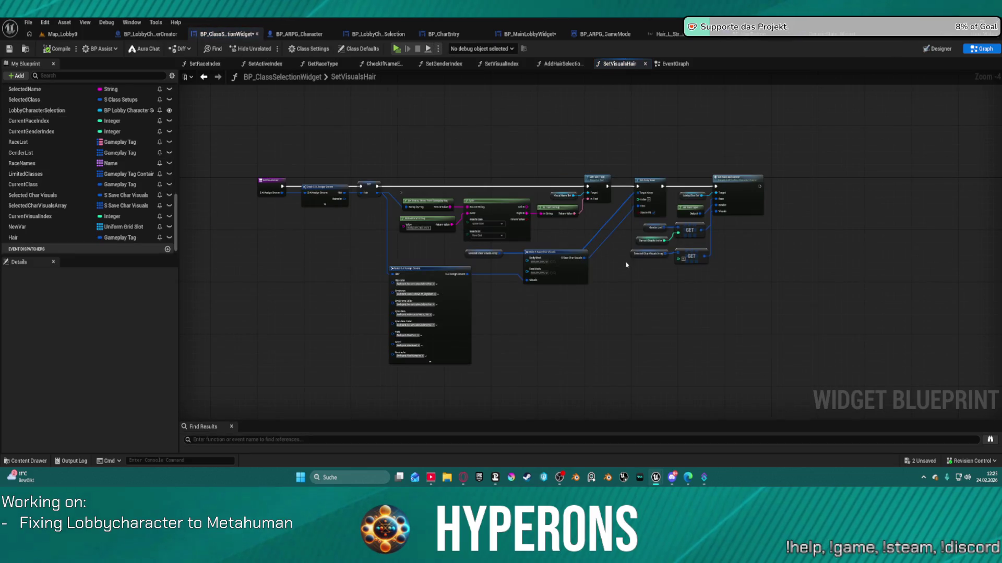
# Step: Set Body Mesh to SKM_MH_CHR_M_02_BodyMesh and choose a MetaHuman Face Mesh on Make S Save Char Visuals
pyautogui.scroll(4, 548, 261)
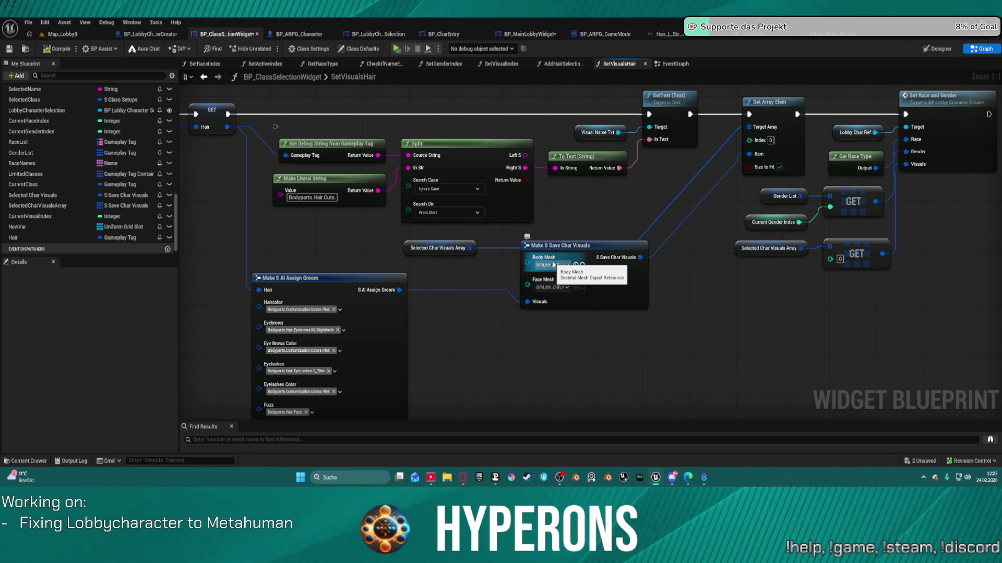
pyautogui.click(553, 265)
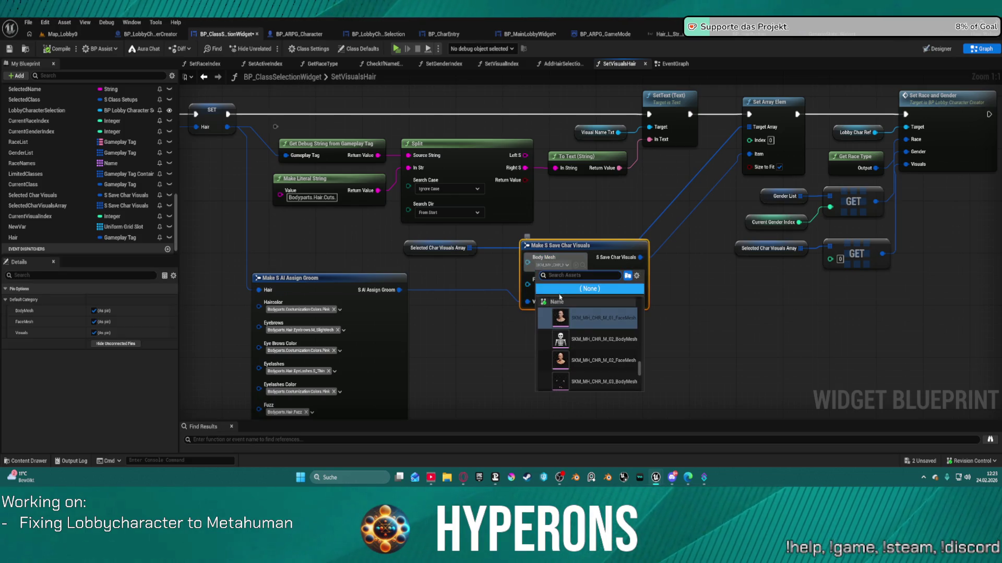
pyautogui.click(575, 331)
pyautogui.click(548, 288)
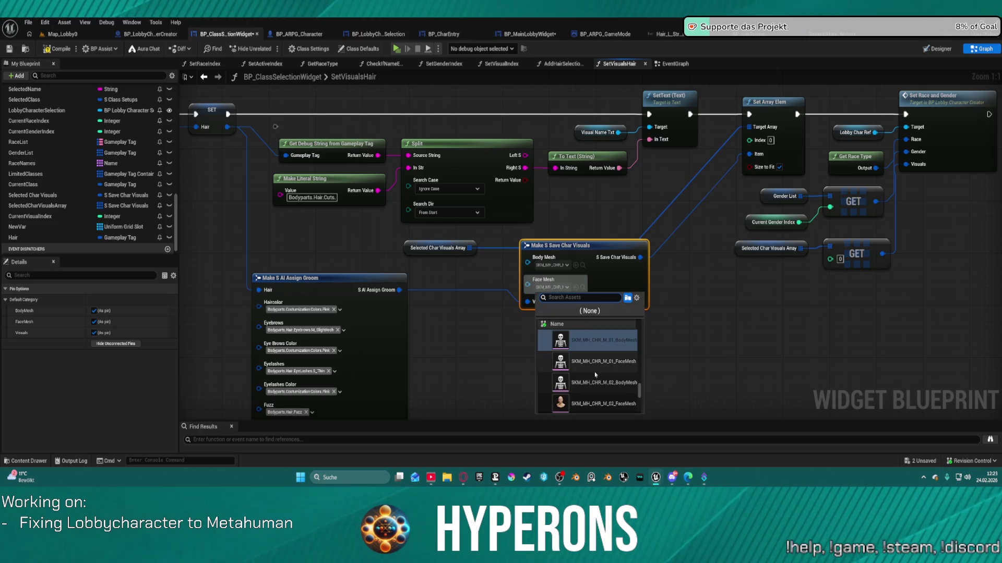
pyautogui.click(597, 364)
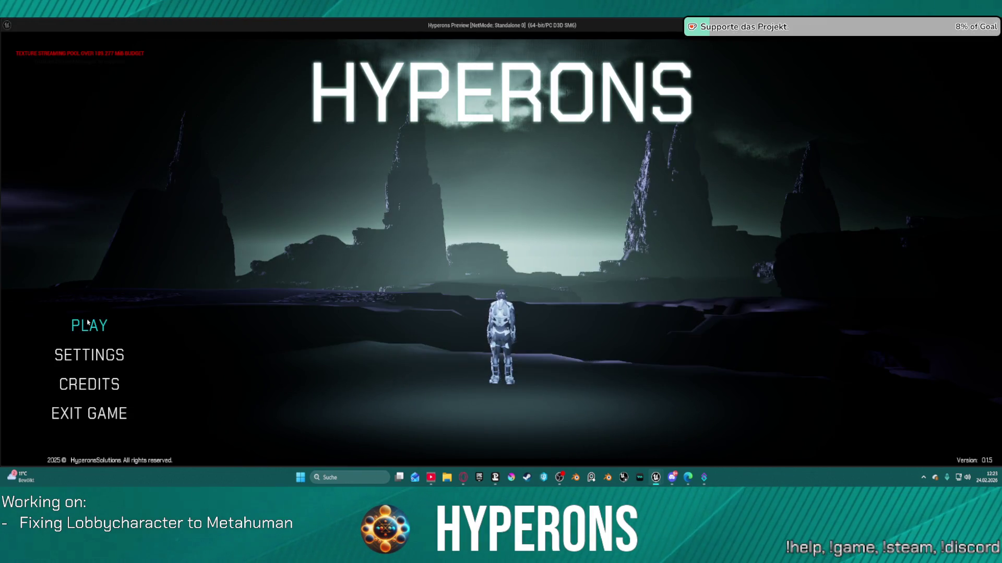
# Step: Pick UpdoBraids from the character selection list and choose Play Offline
pyautogui.click(89, 325)
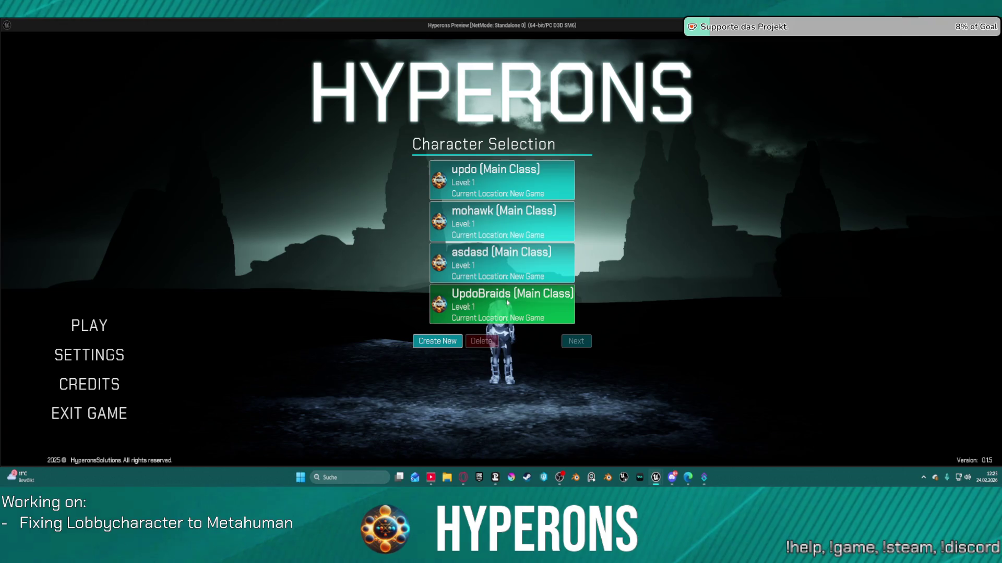
pyautogui.doubleClick(507, 303)
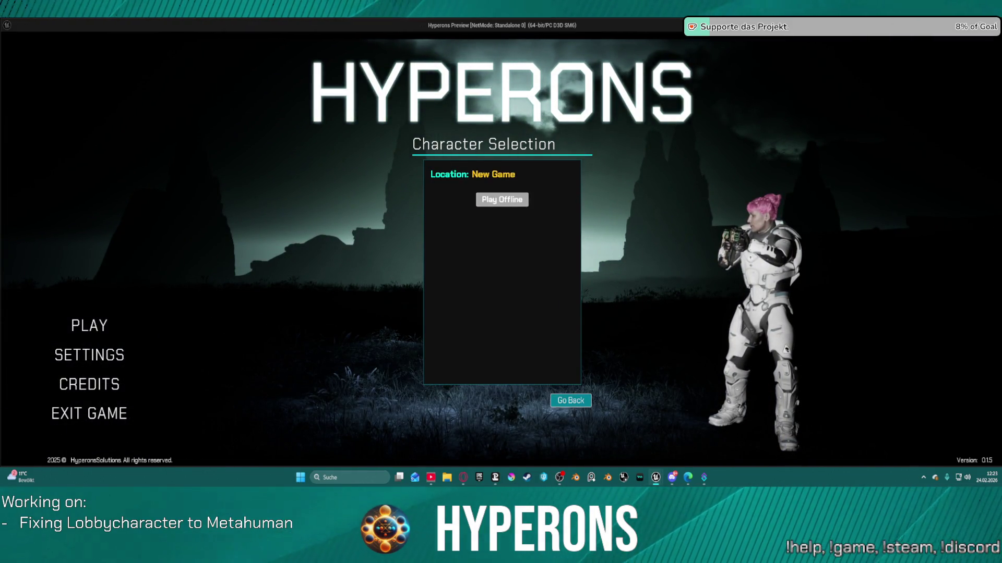
pyautogui.click(502, 199)
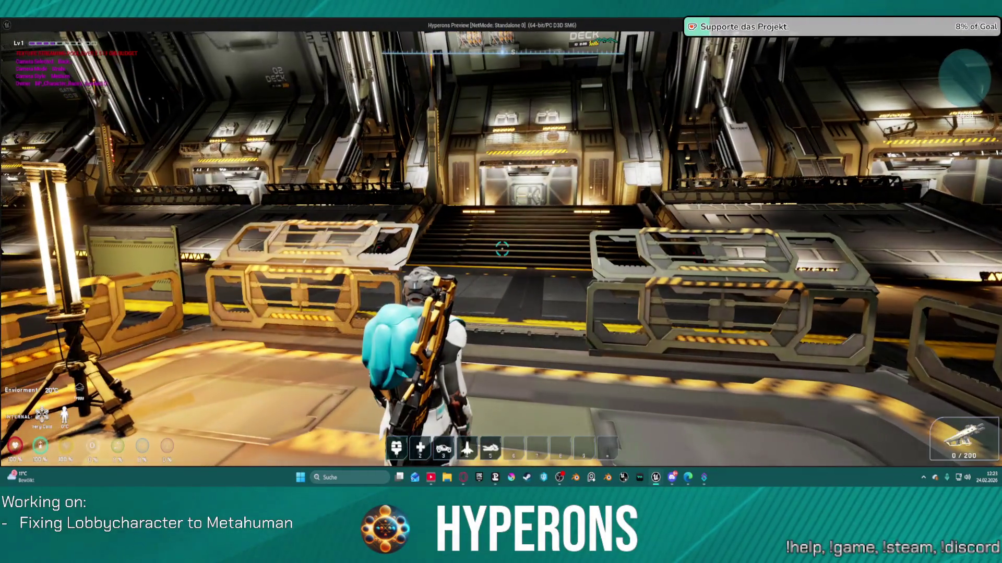
# Step: Unequip the helmet from the inventory screen, walk toward the stairs, and stop the game
pyautogui.press('i')
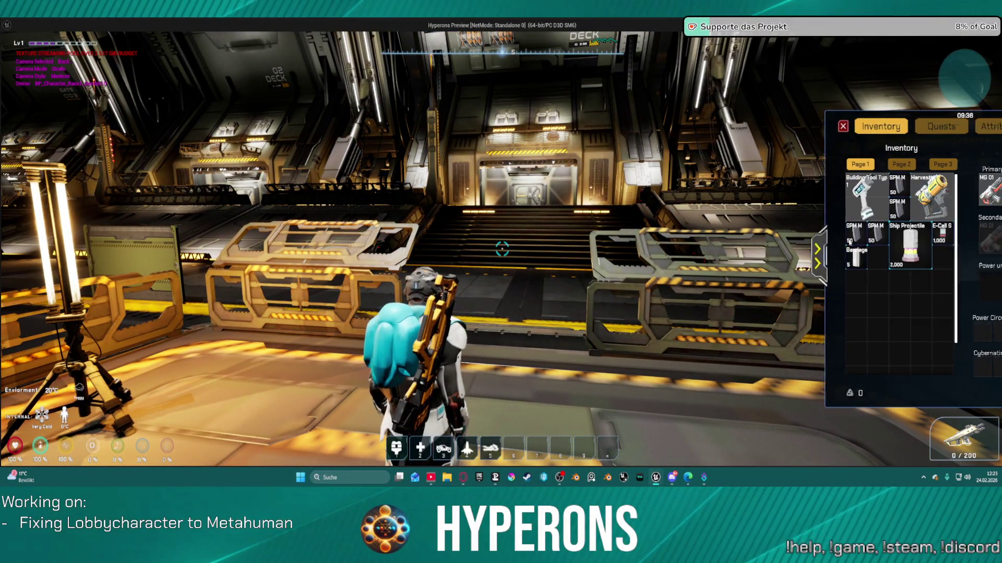
pyautogui.rightClick(956, 190)
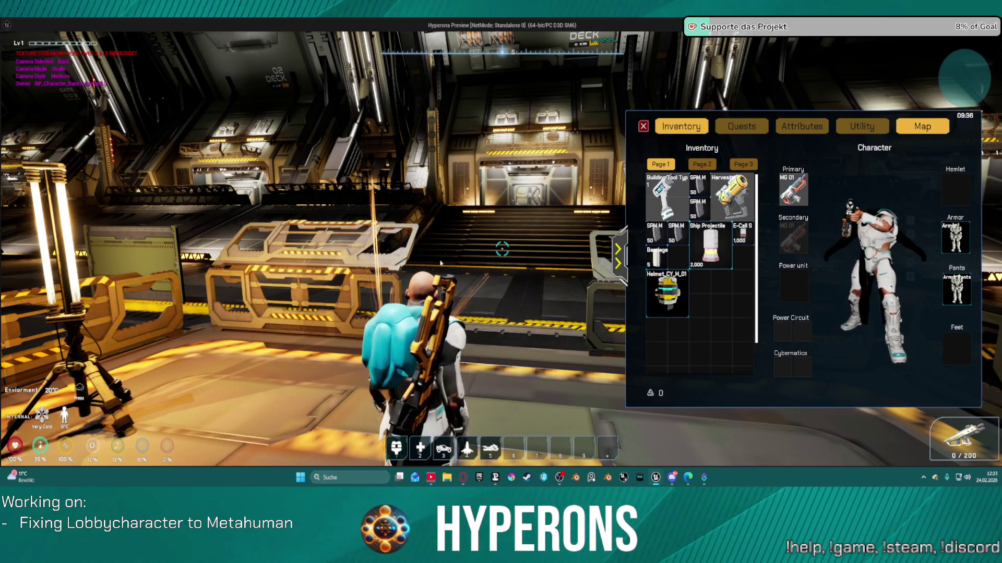
pyautogui.press('w')
pyautogui.press('Escape')
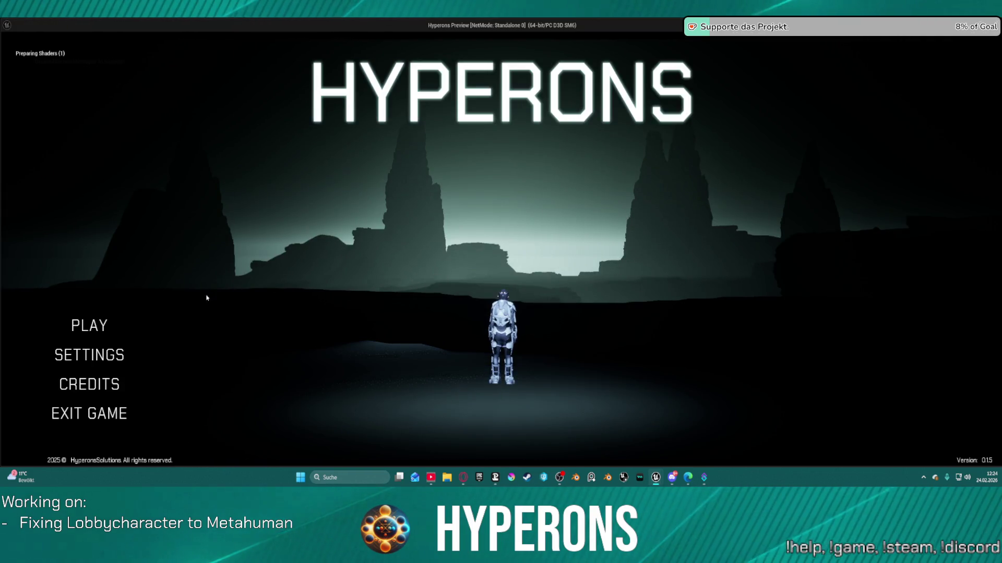
# Step: Delete the old UpdoBraids character from the character selection list
pyautogui.click(107, 325)
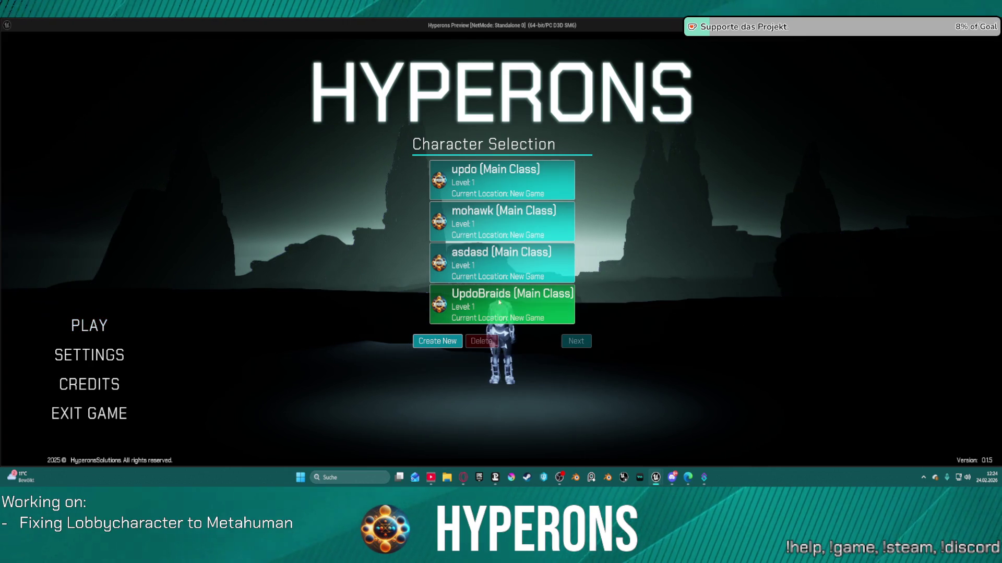
pyautogui.click(485, 312)
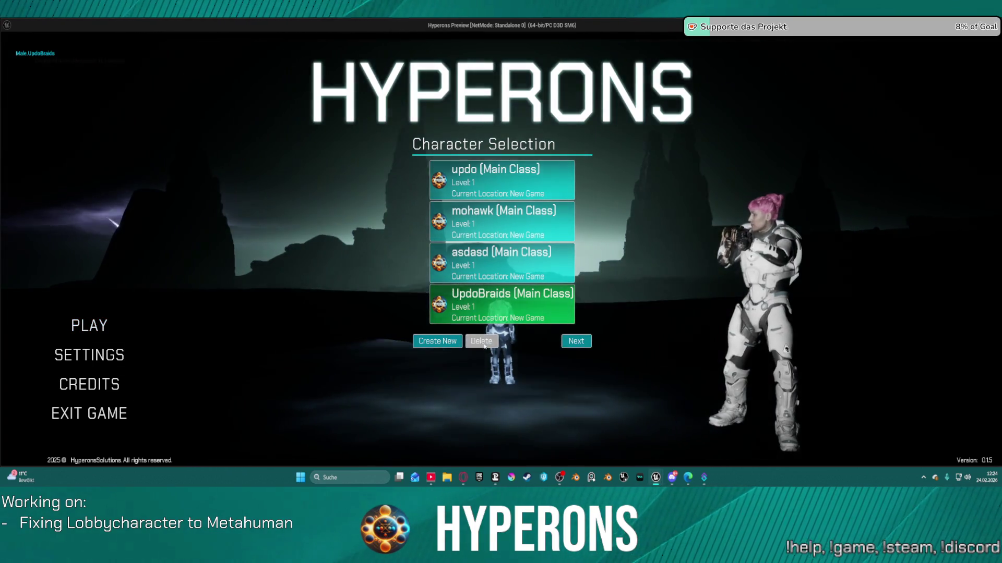
pyautogui.click(485, 342)
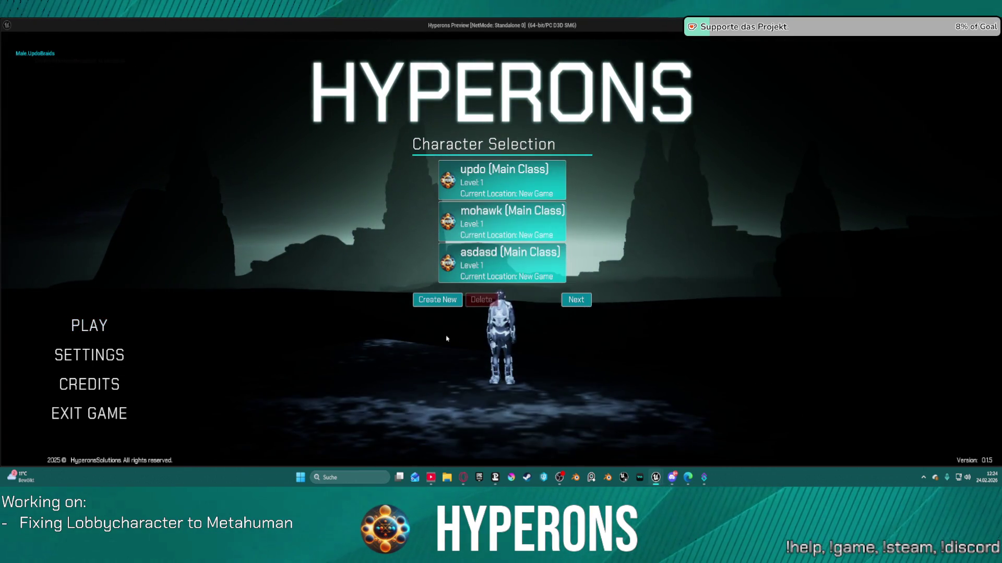
# Step: Create a new UpdoBraids character with the Male.UpdoBraids hairstyle and play it offline
pyautogui.click(437, 303)
pyautogui.write('Up')
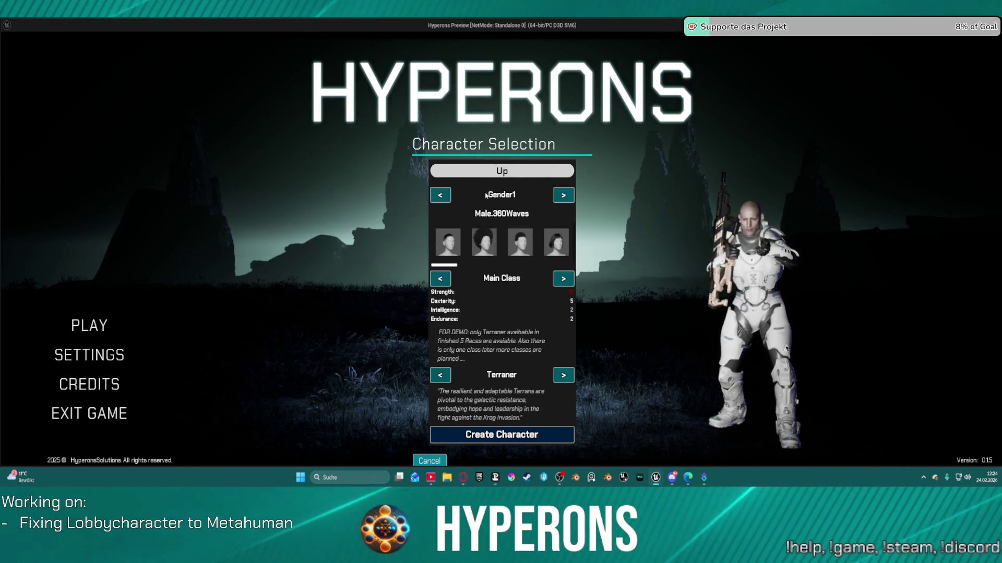
pyautogui.write('doBraids')
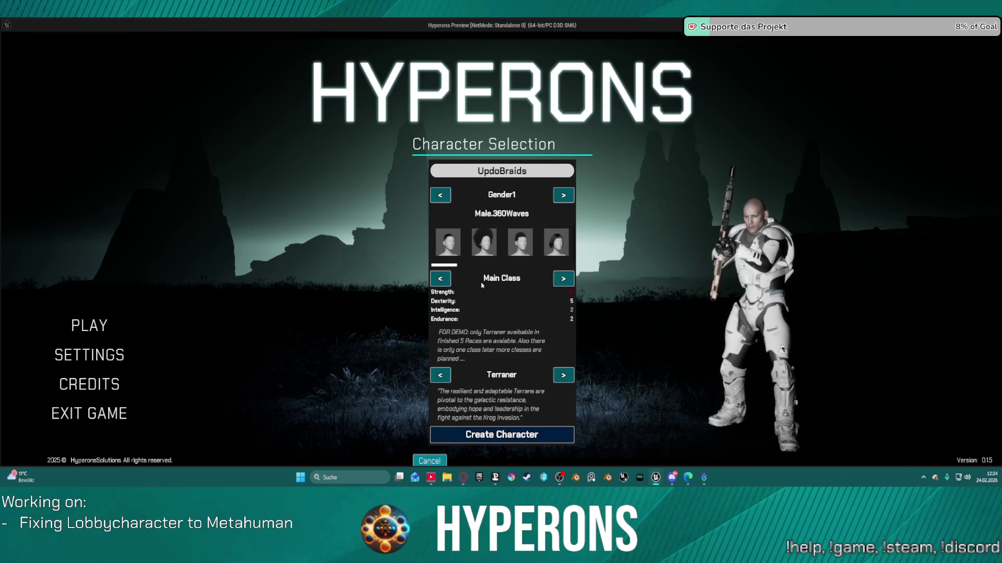
pyautogui.moveTo(452, 272); pyautogui.dragTo(605, 259)
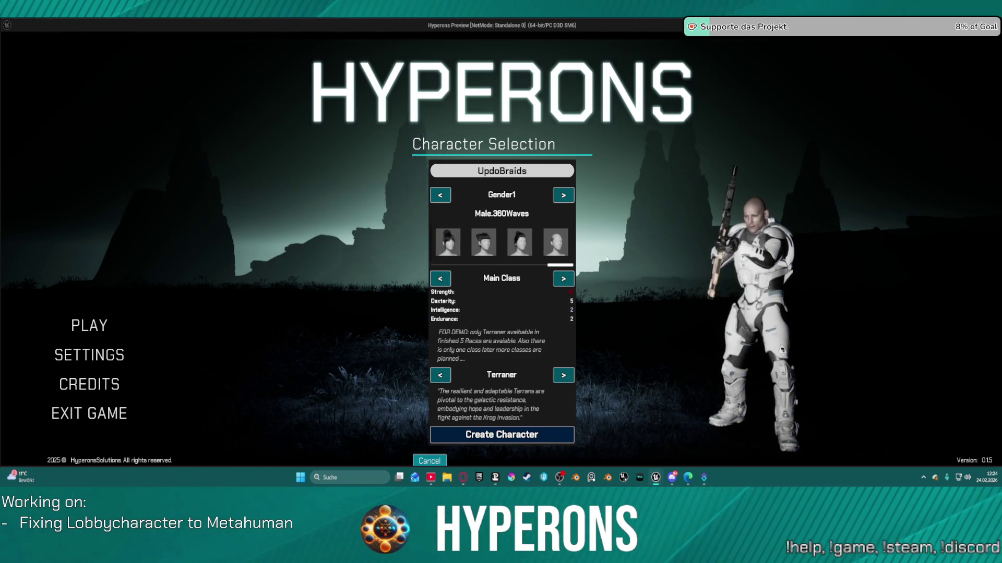
pyautogui.click(483, 246)
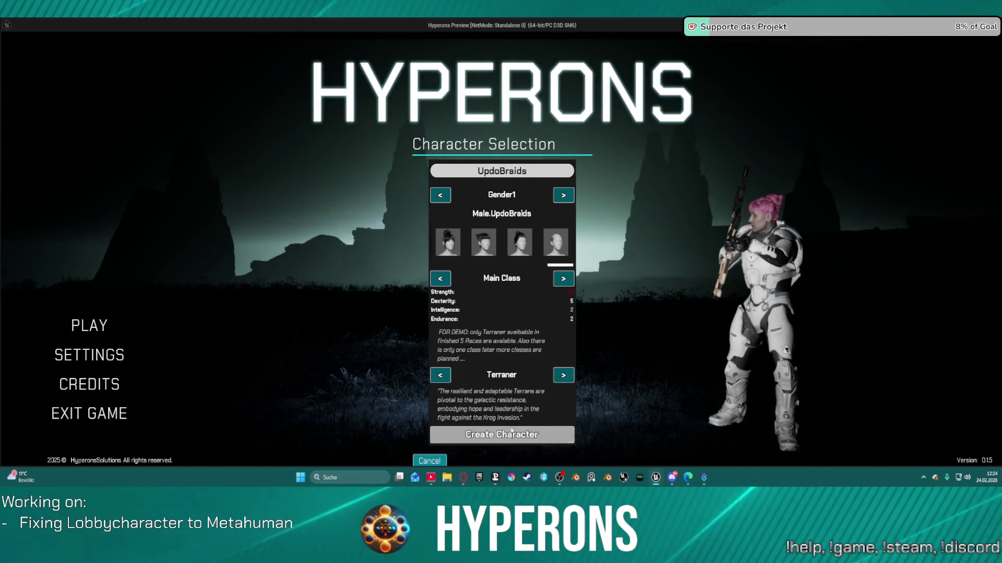
pyautogui.click(501, 434)
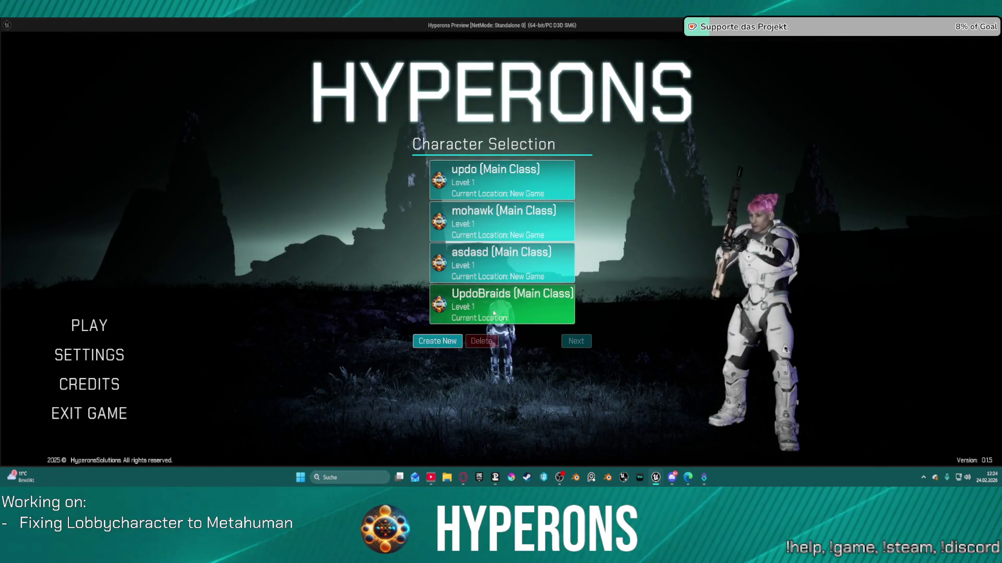
pyautogui.click(466, 313)
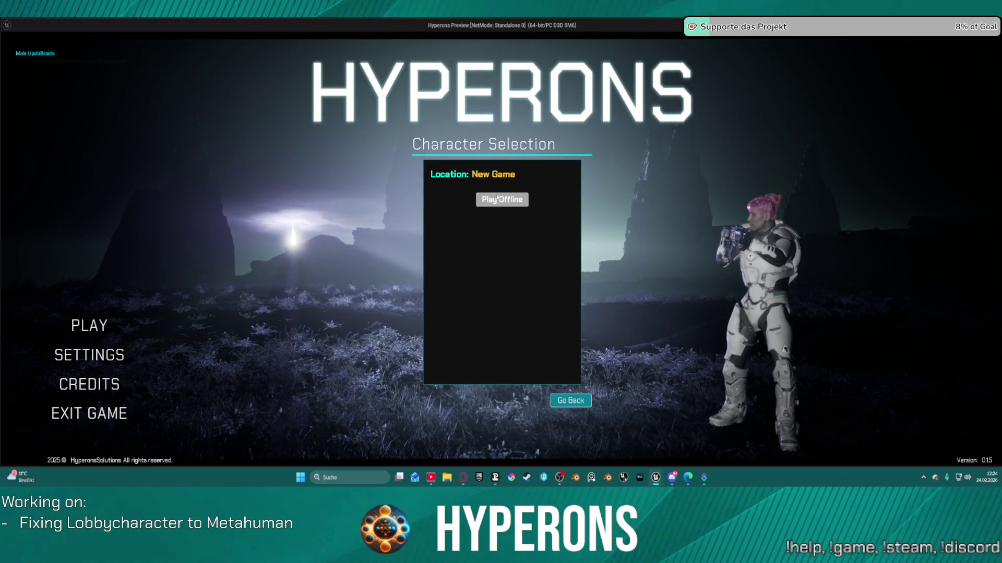
pyautogui.click(498, 199)
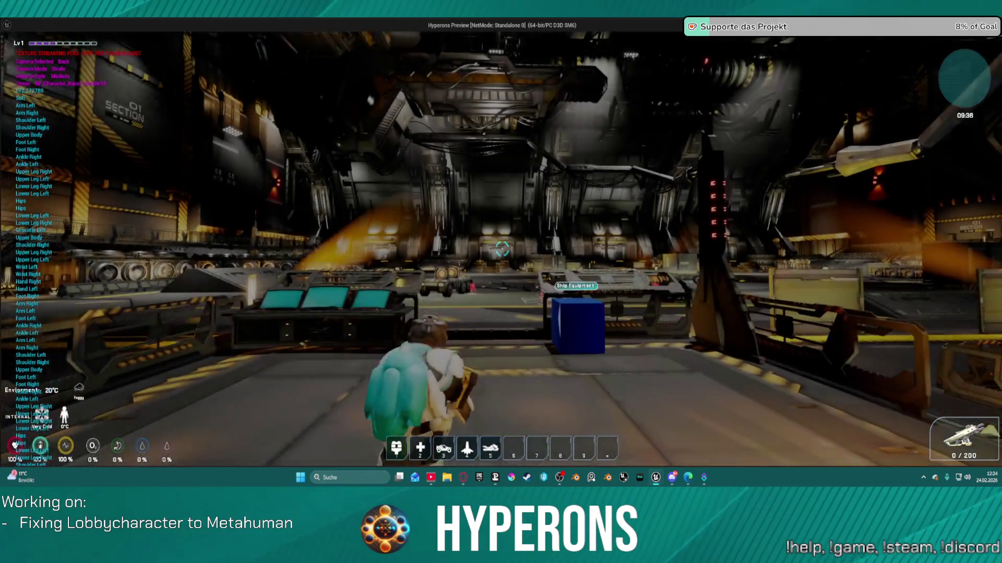
pyautogui.press('i')
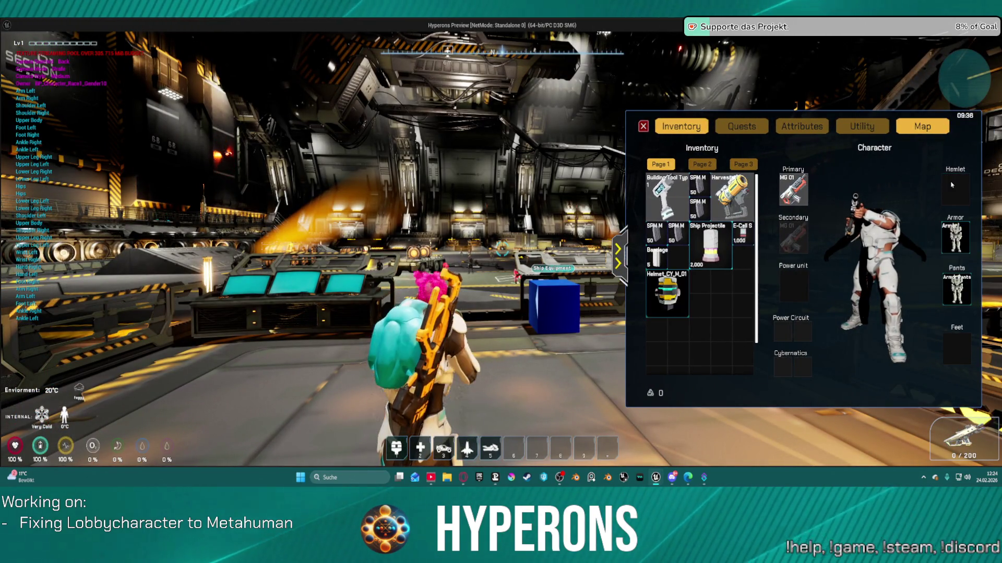
pyautogui.press('i')
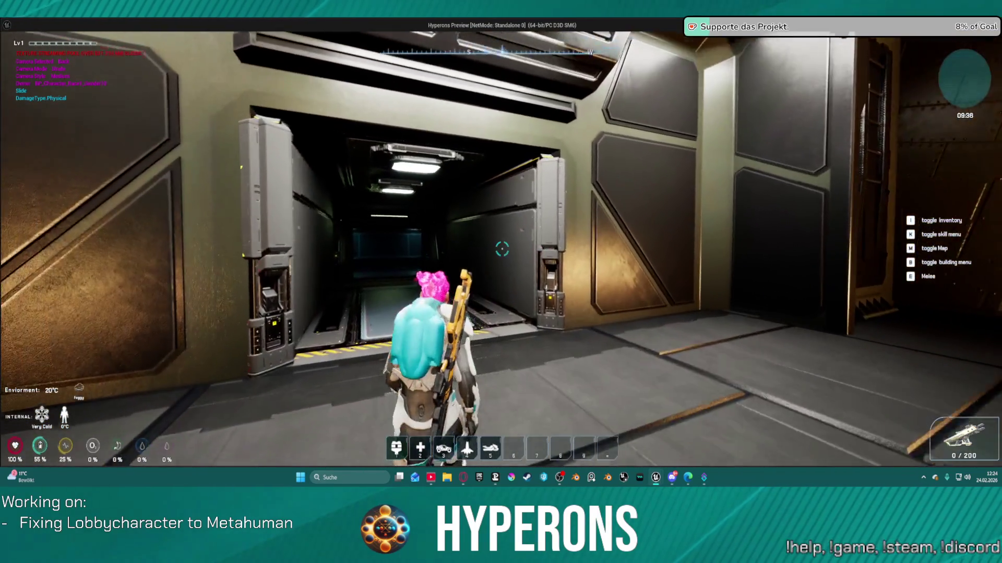
# Step: Move the character through the hangar, up to floor 1, and onto the hall floor
pyautogui.press('w')
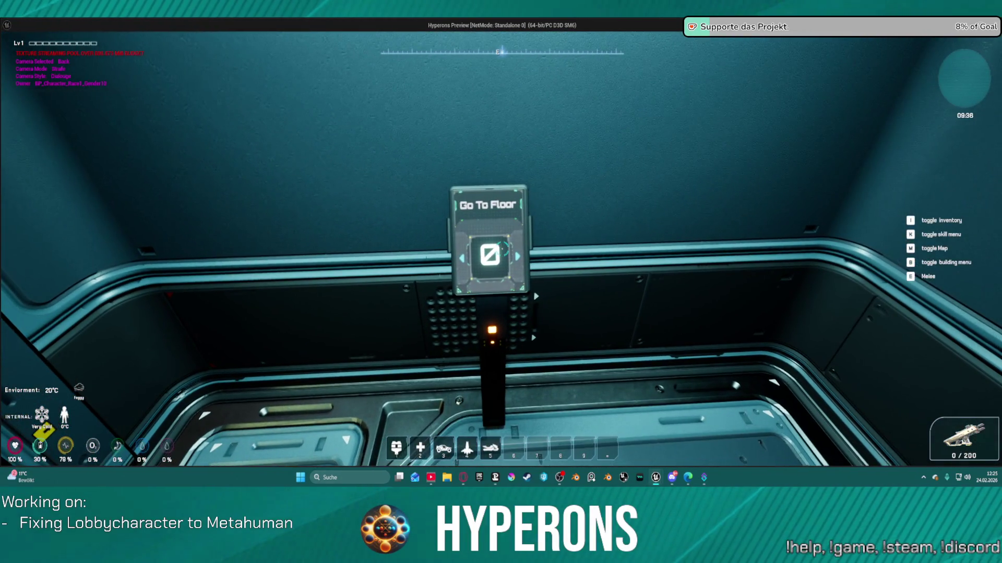
pyautogui.click(501, 249)
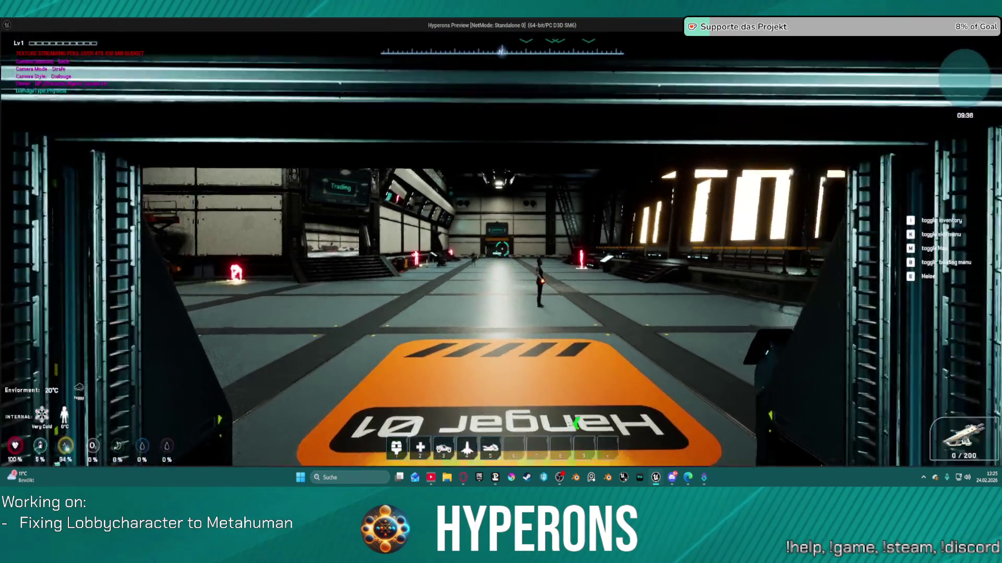
pyautogui.press('w')
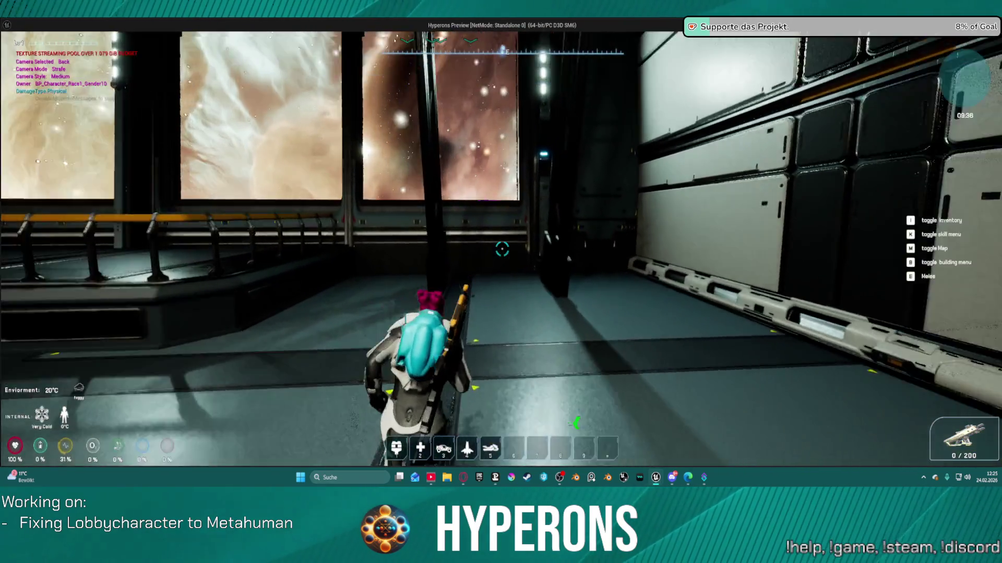
pyautogui.press('w')
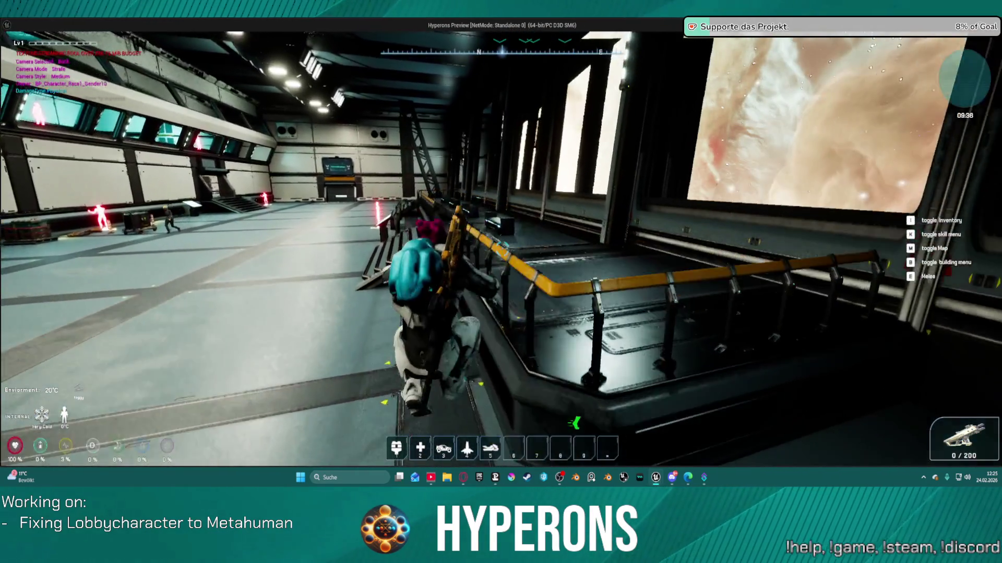
pyautogui.press('space')
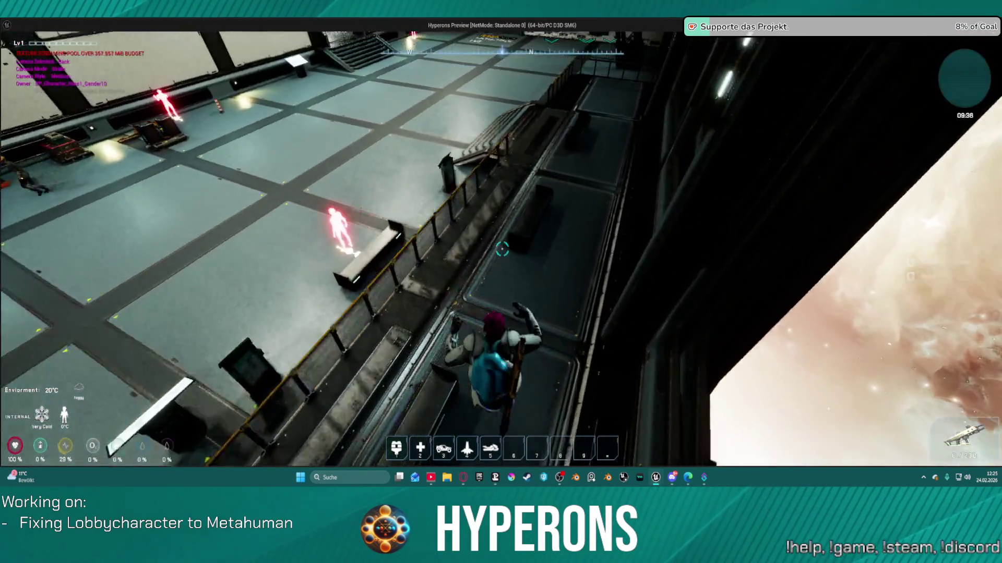
pyautogui.press('space')
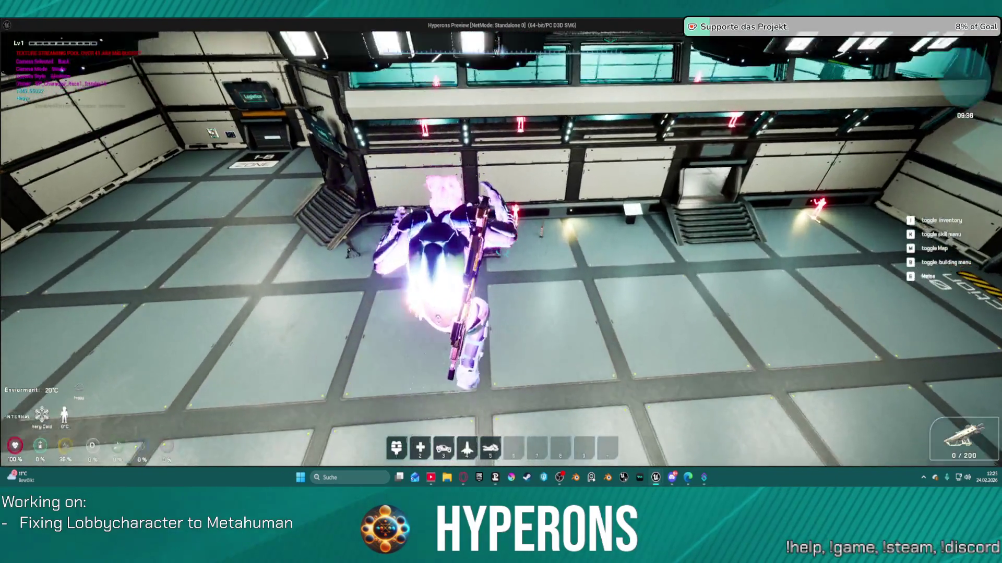
pyautogui.press('w')
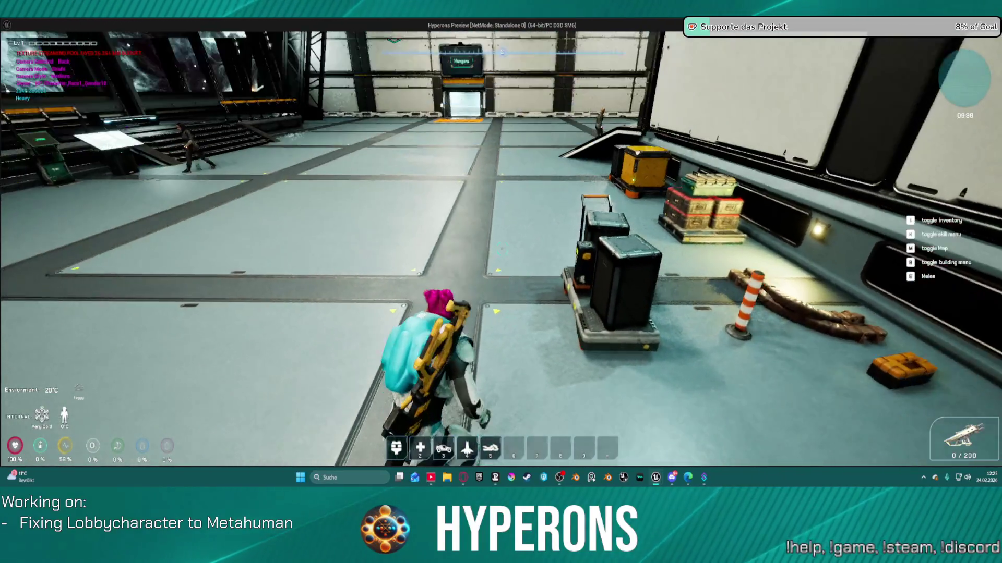
# Step: Save the game, return to the main menu, and select UpdoBraids in character selection
pyautogui.press('Escape')
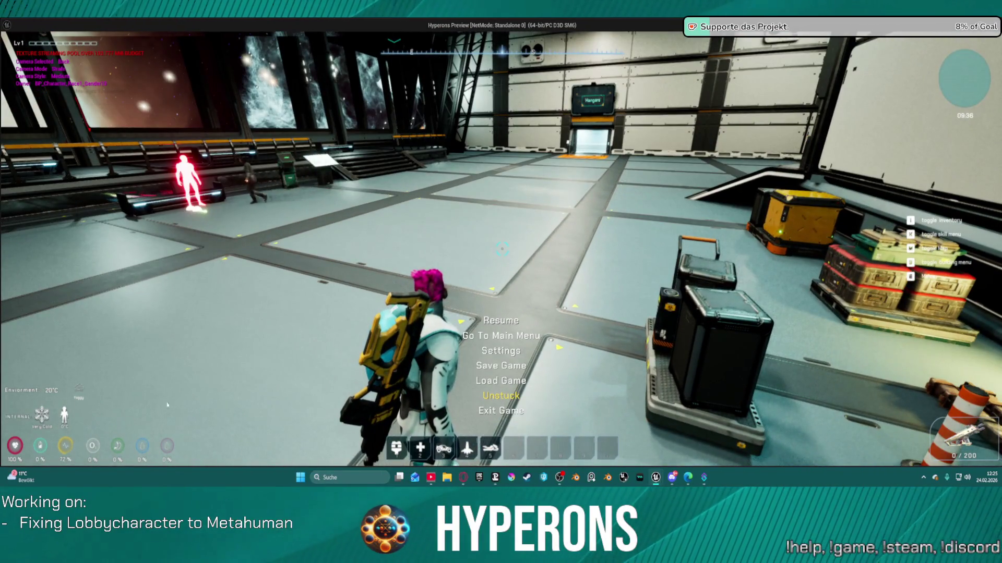
pyautogui.click(482, 368)
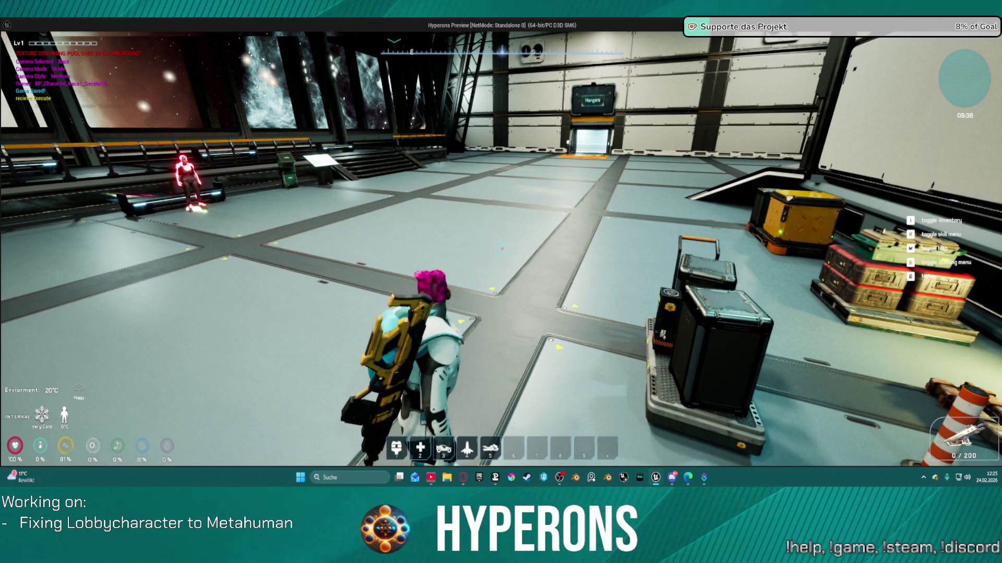
pyautogui.press('Escape')
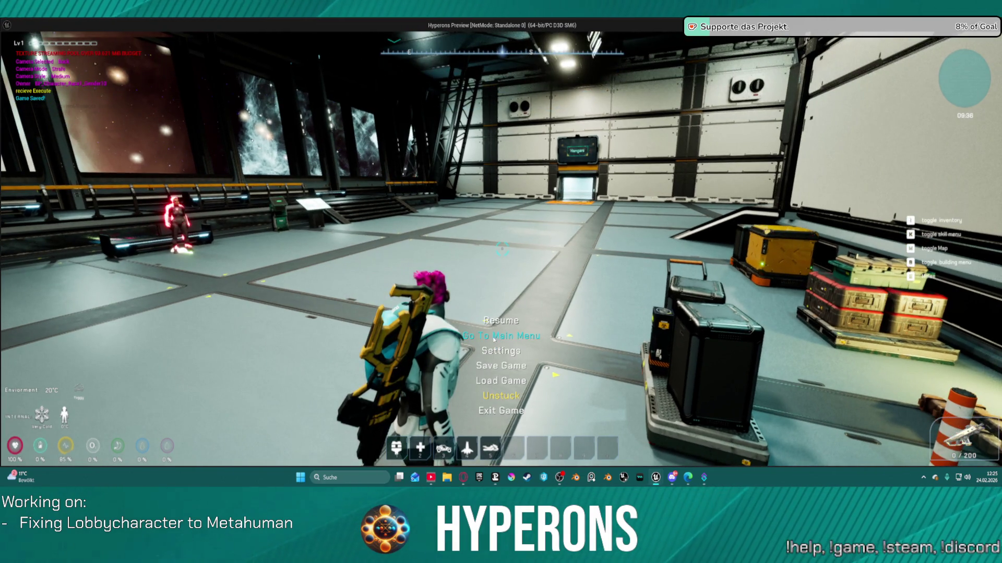
pyautogui.click(486, 338)
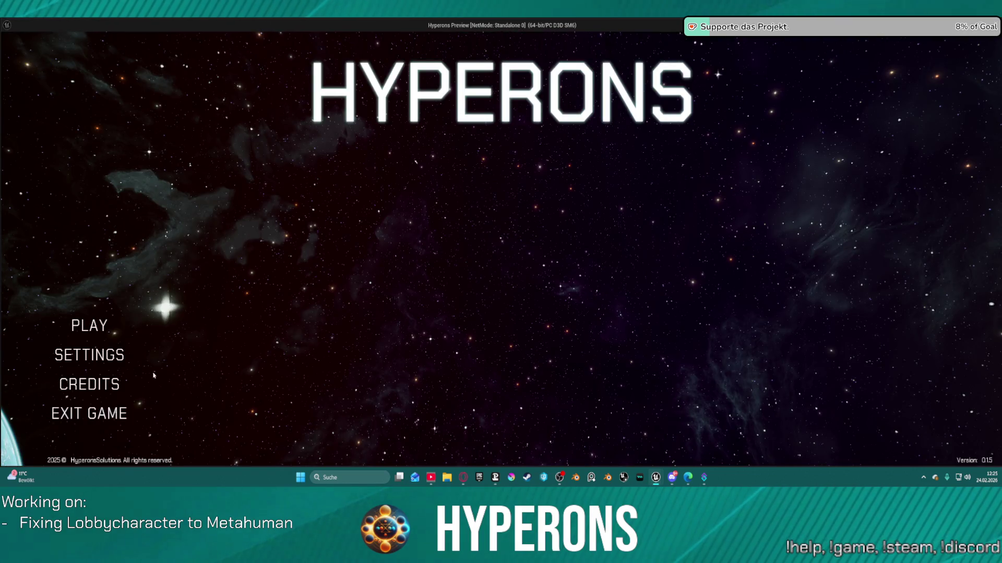
pyautogui.click(90, 327)
pyautogui.click(501, 305)
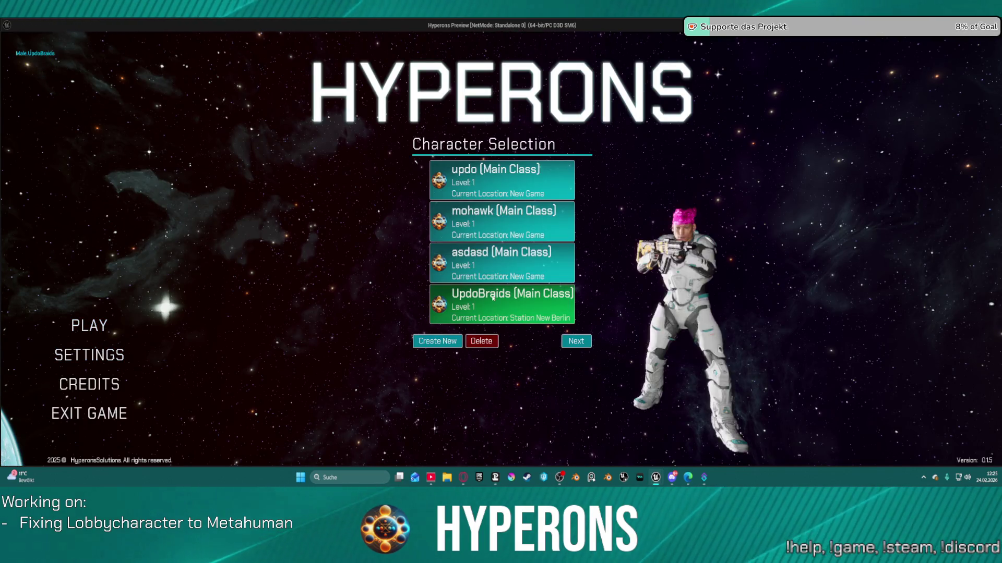
# Step: Load UpdoBraids offline, equip the helmet from the inventory, attack once, then stop the preview
pyautogui.click(576, 342)
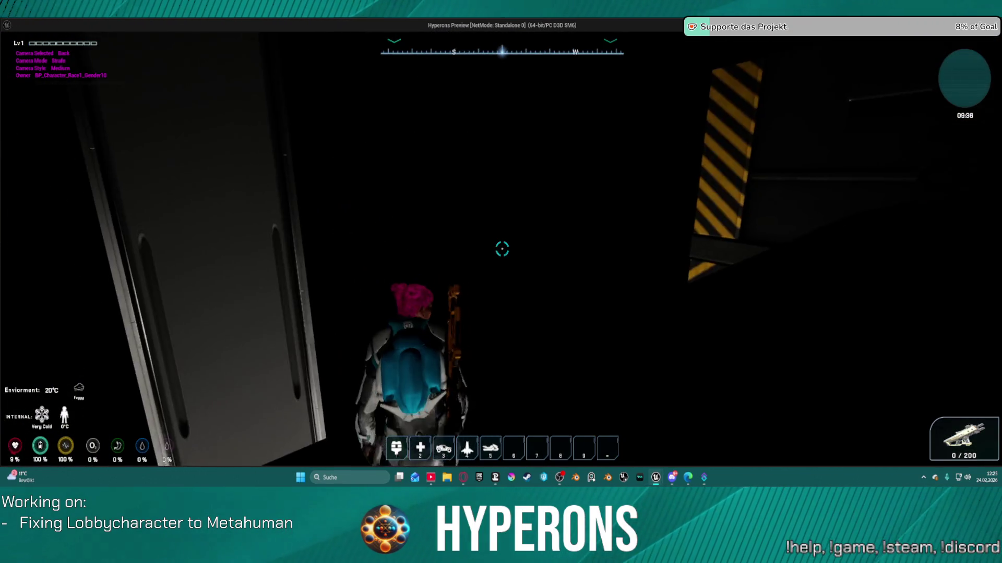
pyautogui.press('i')
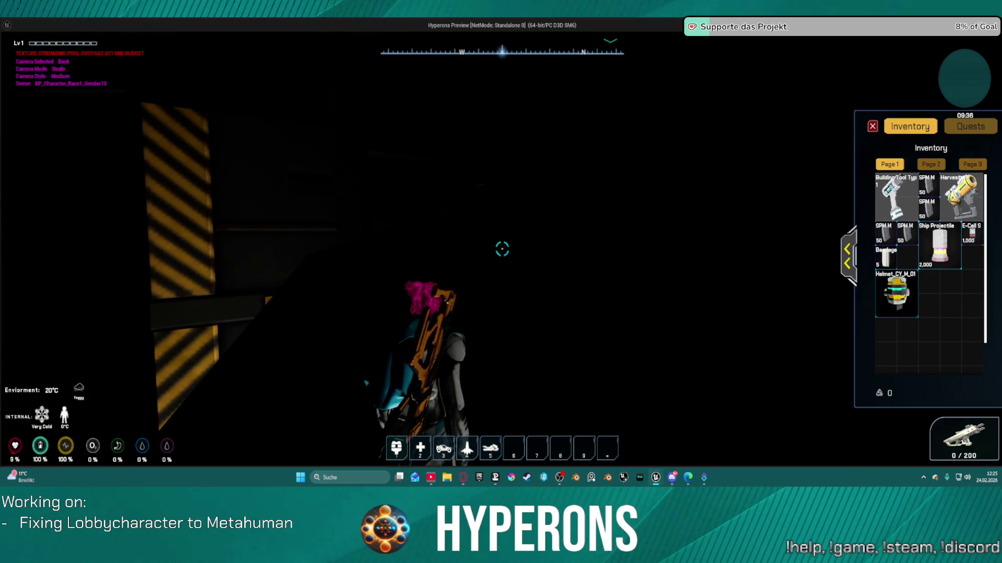
pyautogui.press('i')
pyautogui.press('i')
pyautogui.rightClick(890, 287)
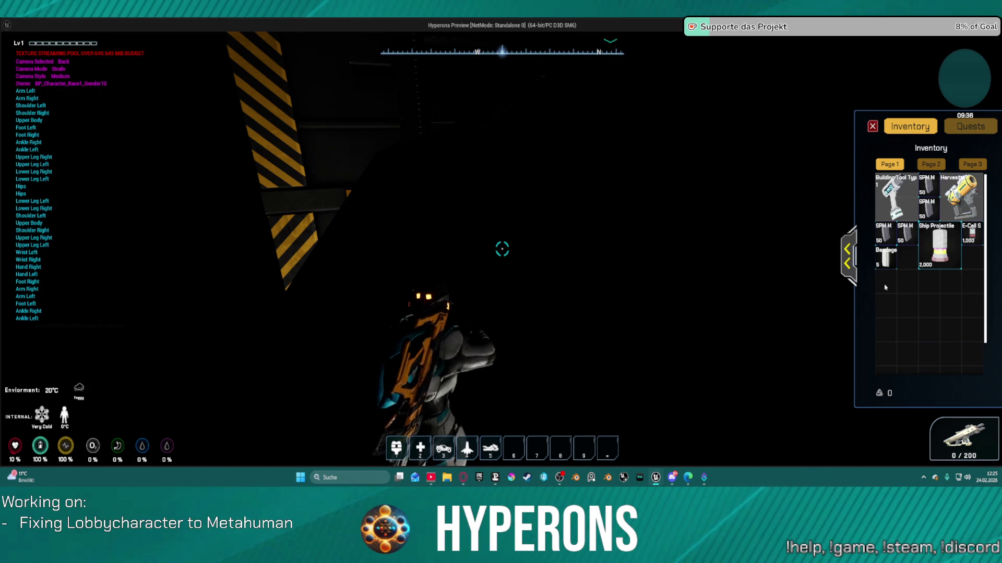
pyautogui.press('i')
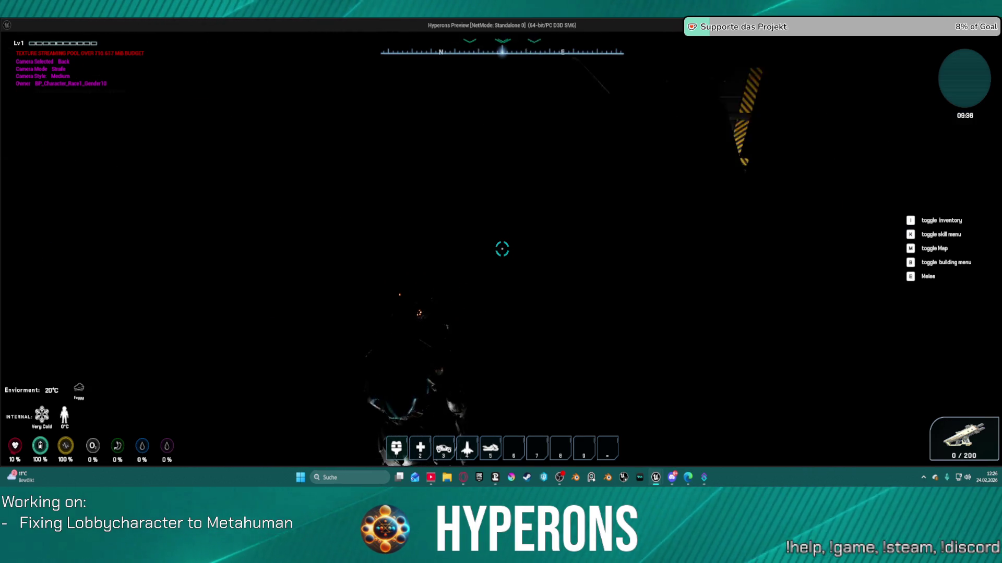
pyautogui.press('e')
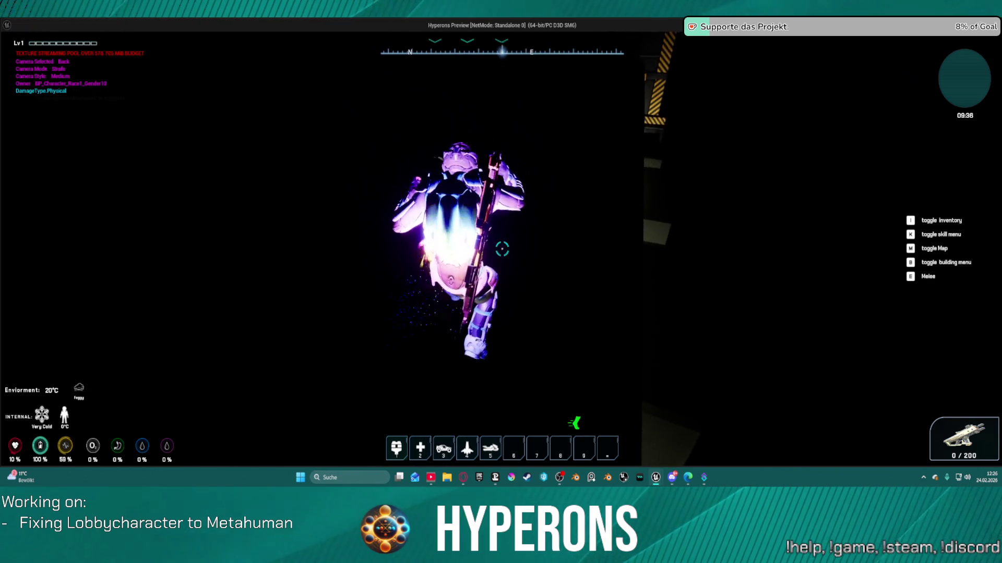
pyautogui.press('Escape')
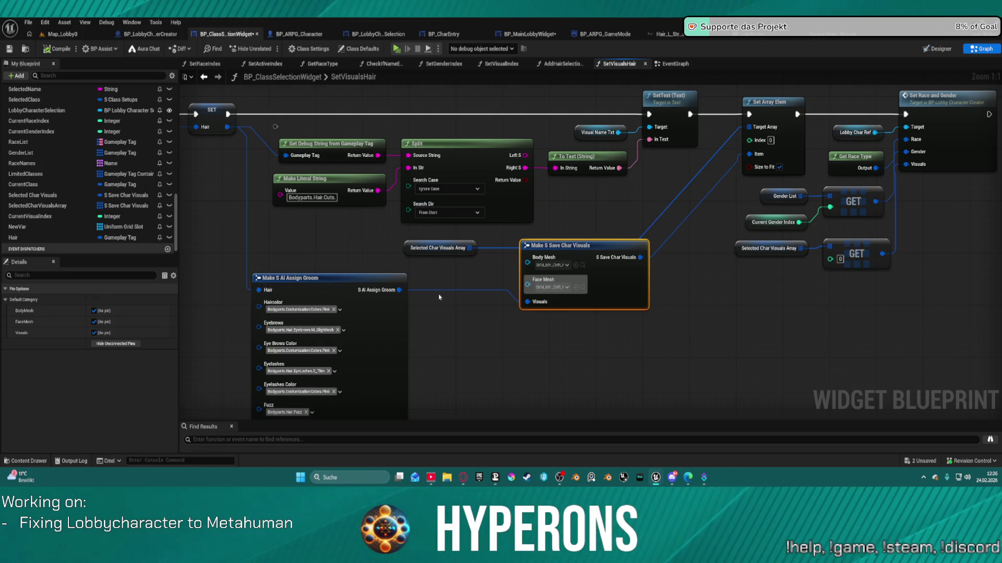
# Step: Shift the Make S AI Assign Groom node down-right and relaunch the game to character selection
pyautogui.moveTo(338, 286); pyautogui.dragTo(367, 313)
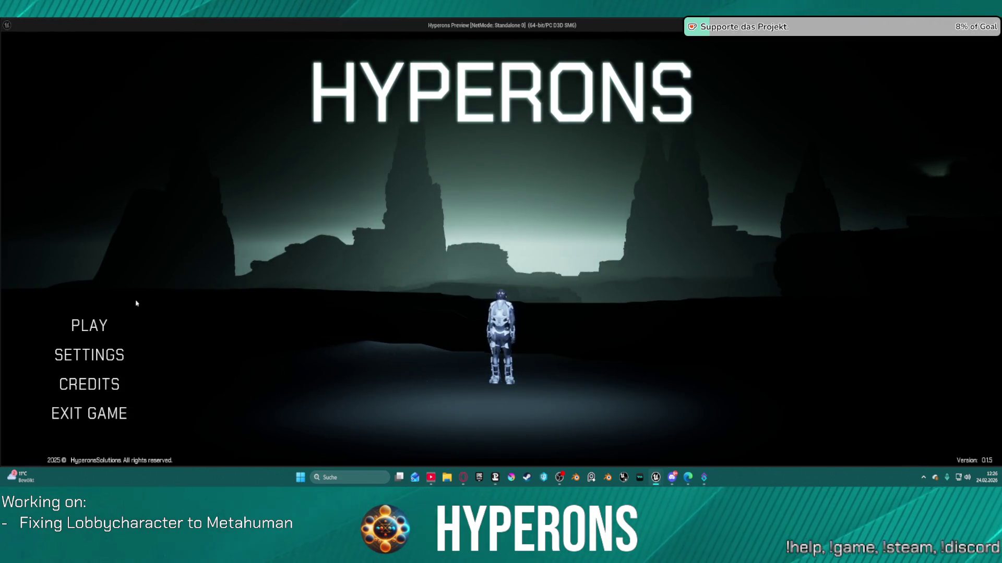
pyautogui.click(94, 325)
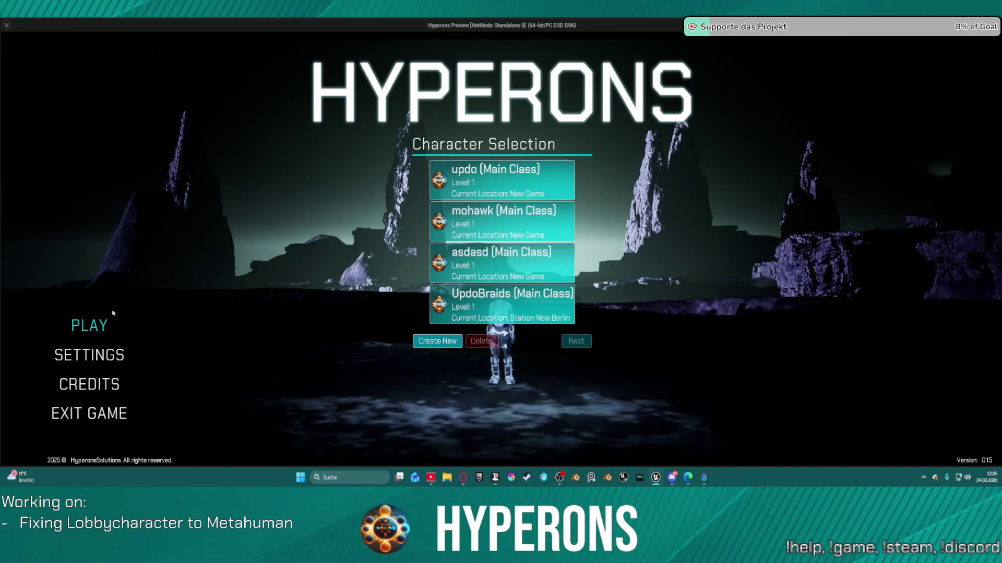
# Step: Load UpdoBraids offline at Station New Berlin and equip Helmet_CY_M_01 from the inventory
pyautogui.click(471, 304)
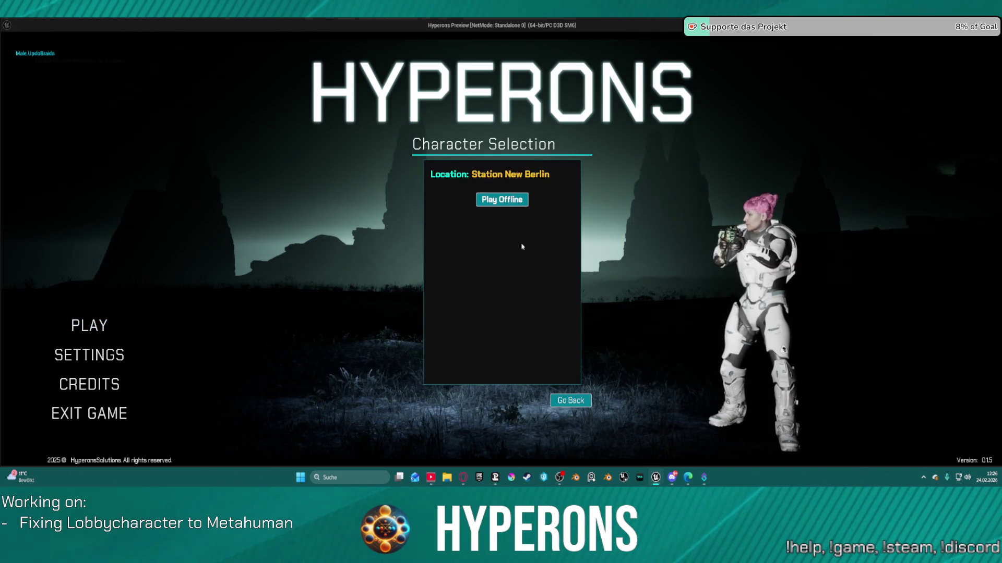
pyautogui.click(519, 205)
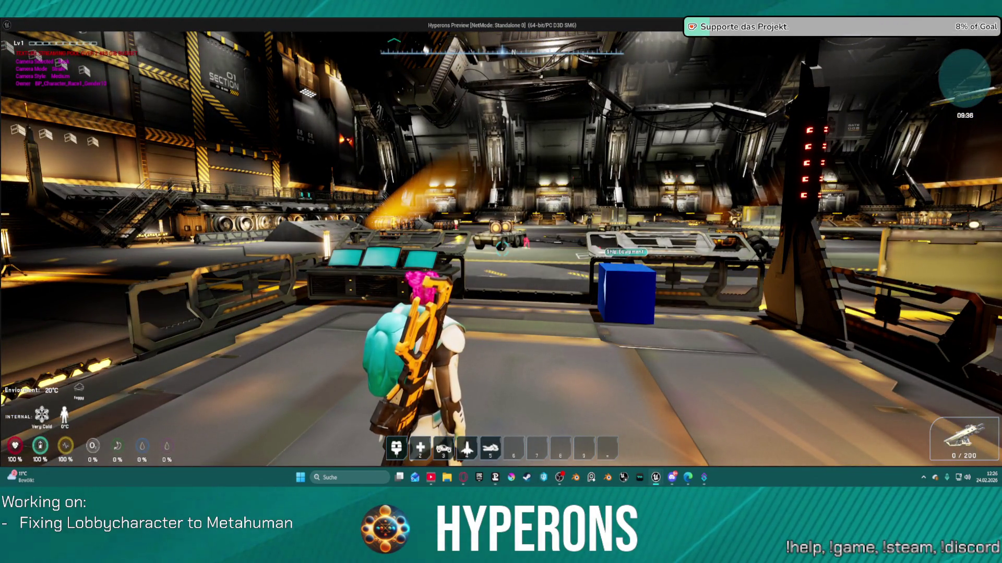
pyautogui.moveTo(501, 251)
pyautogui.press('i')
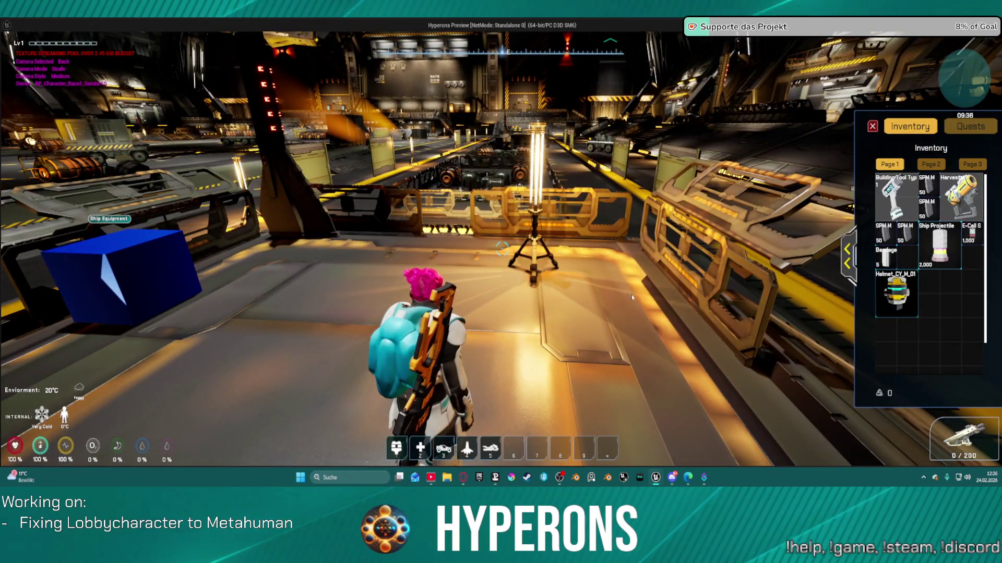
pyautogui.rightClick(887, 284)
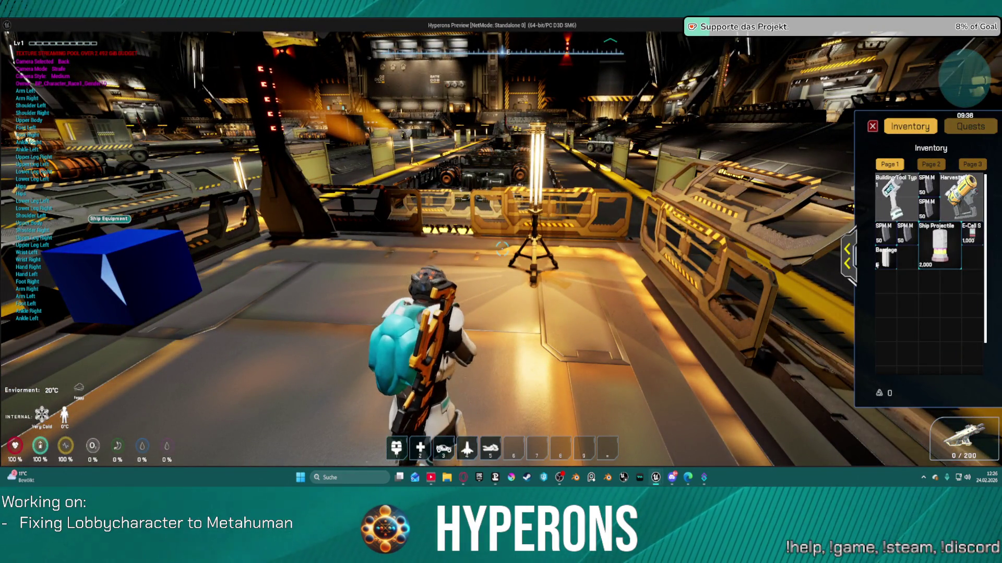
pyautogui.press('i')
pyautogui.moveTo(501, 250)
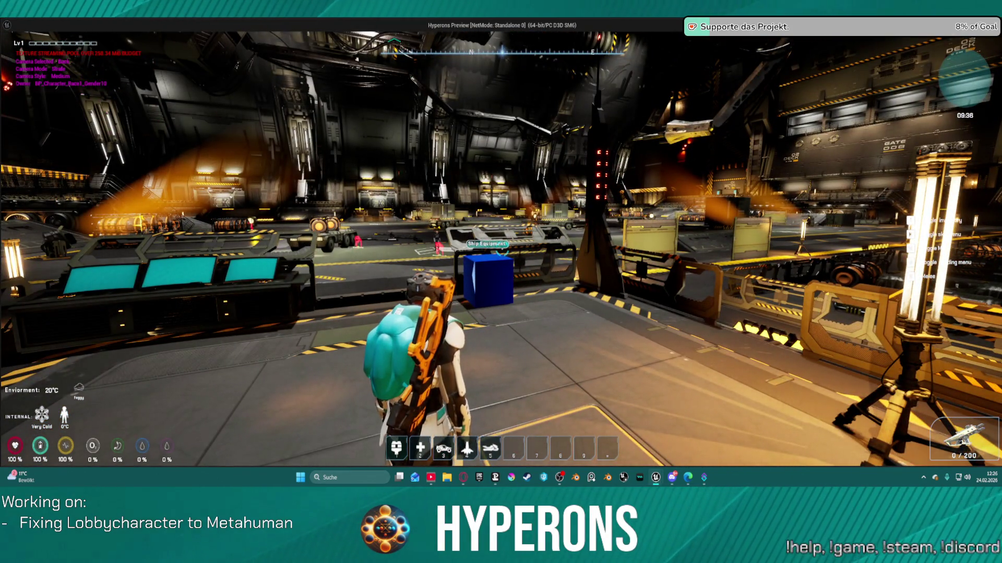
pyautogui.press('e')
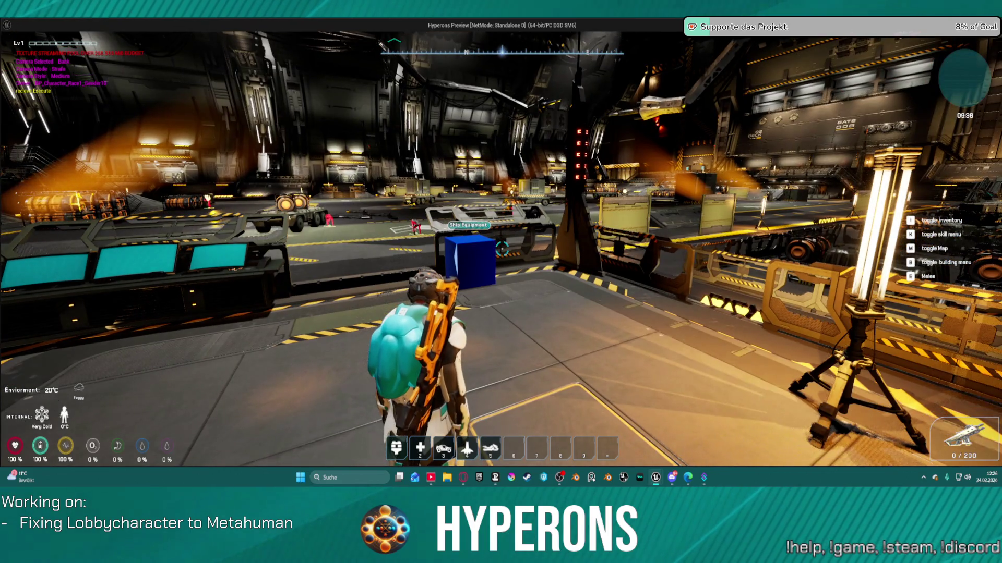
# Step: Save the game and return to the Hyperons main menu
pyautogui.press('Escape')
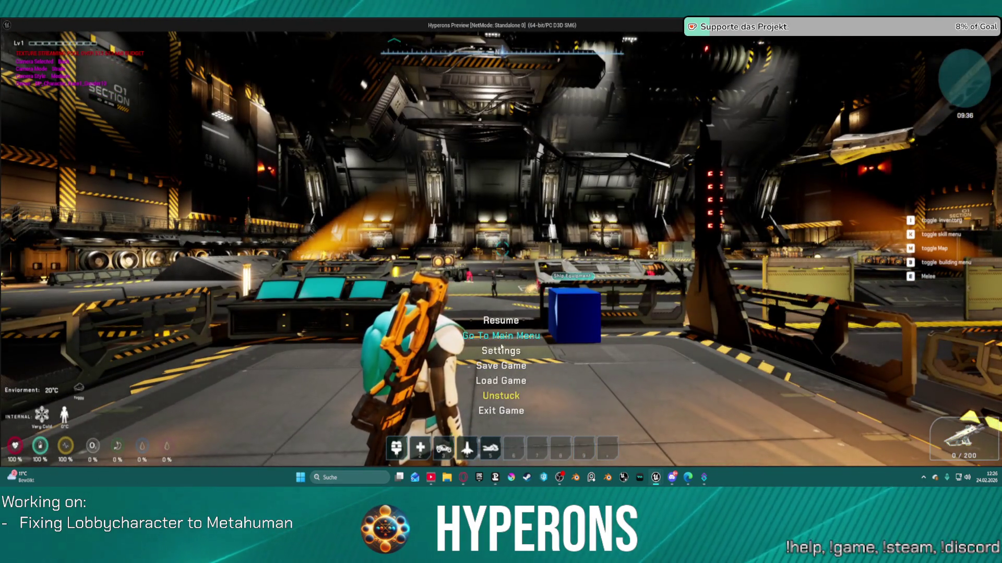
pyautogui.click(515, 368)
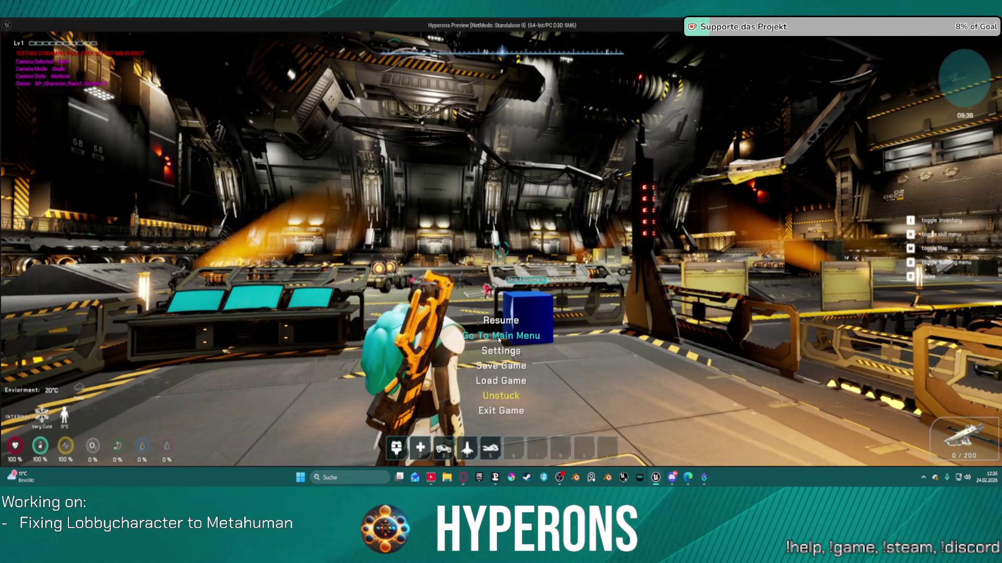
pyautogui.click(483, 337)
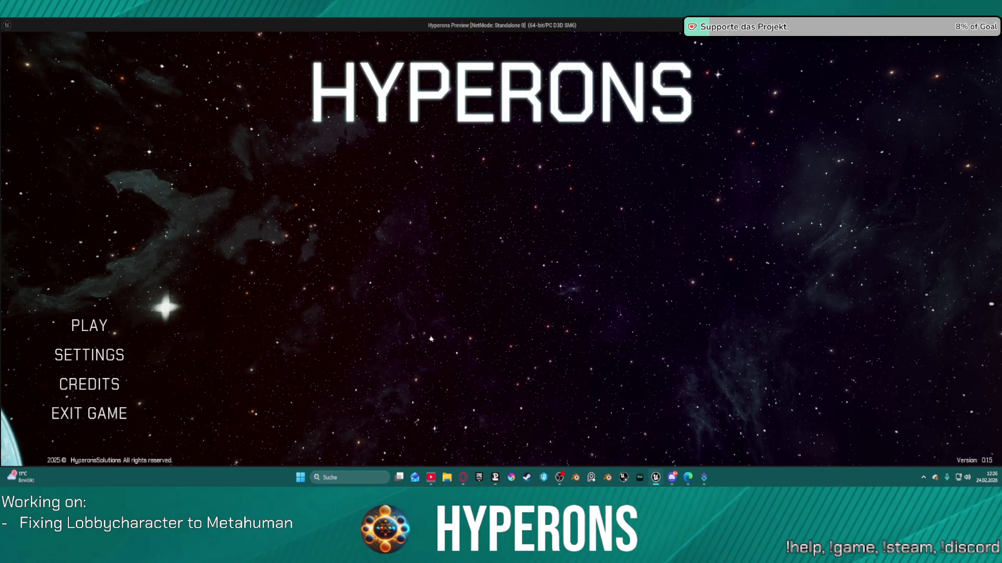
# Step: Preview the mohawk and then the UpdoBraids character in lobby selection, then close the preview
pyautogui.click(99, 328)
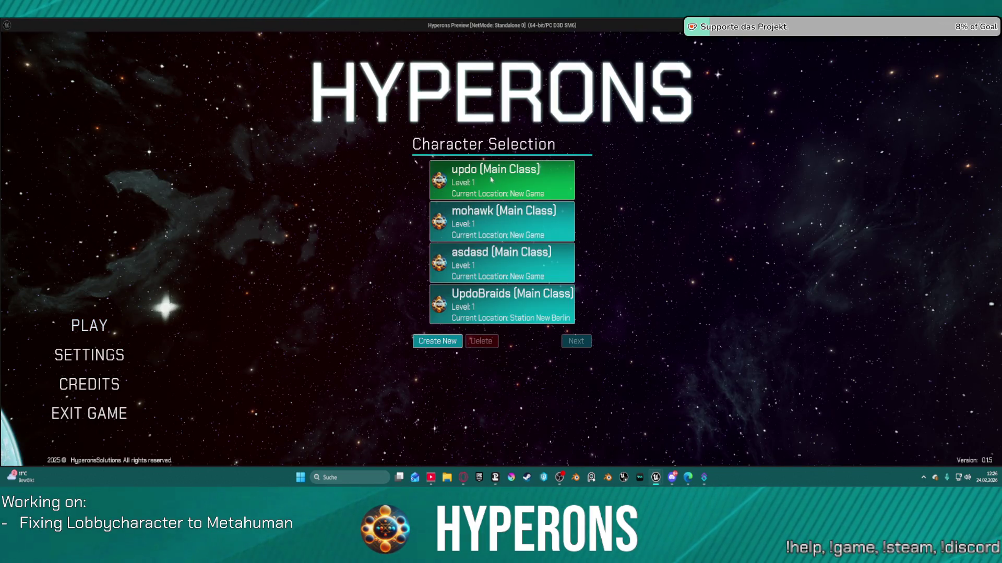
pyautogui.click(463, 223)
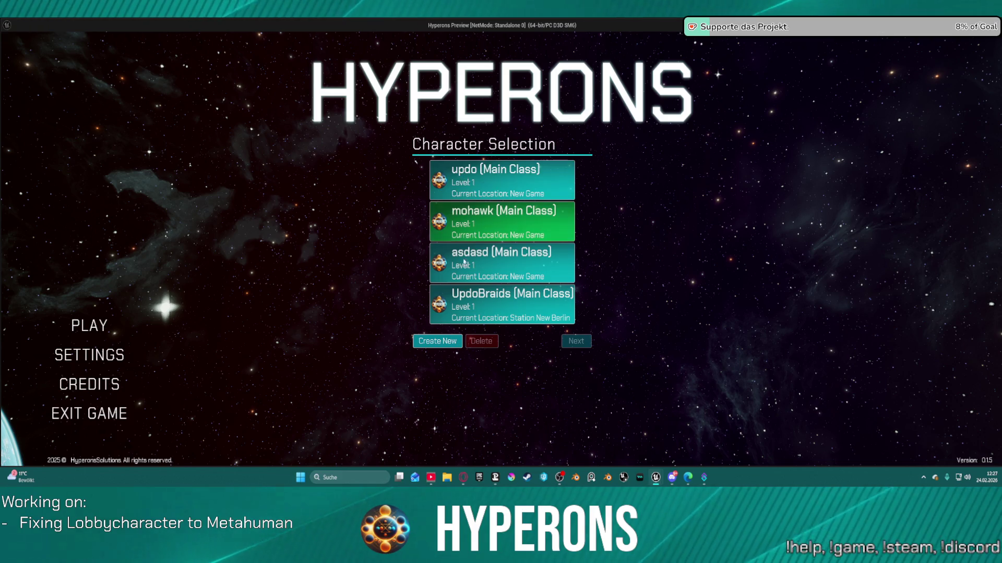
pyautogui.click(474, 300)
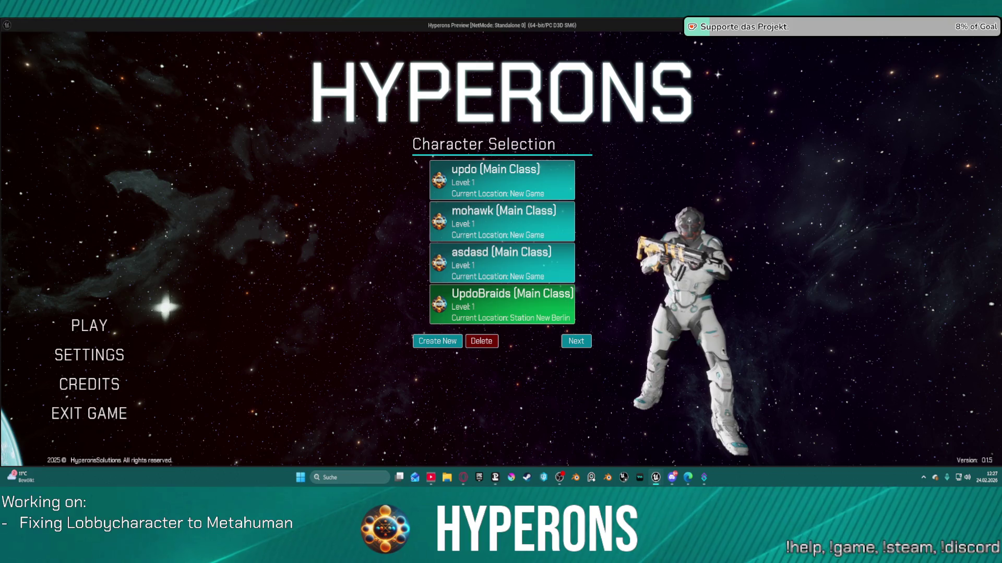
pyautogui.press('Escape')
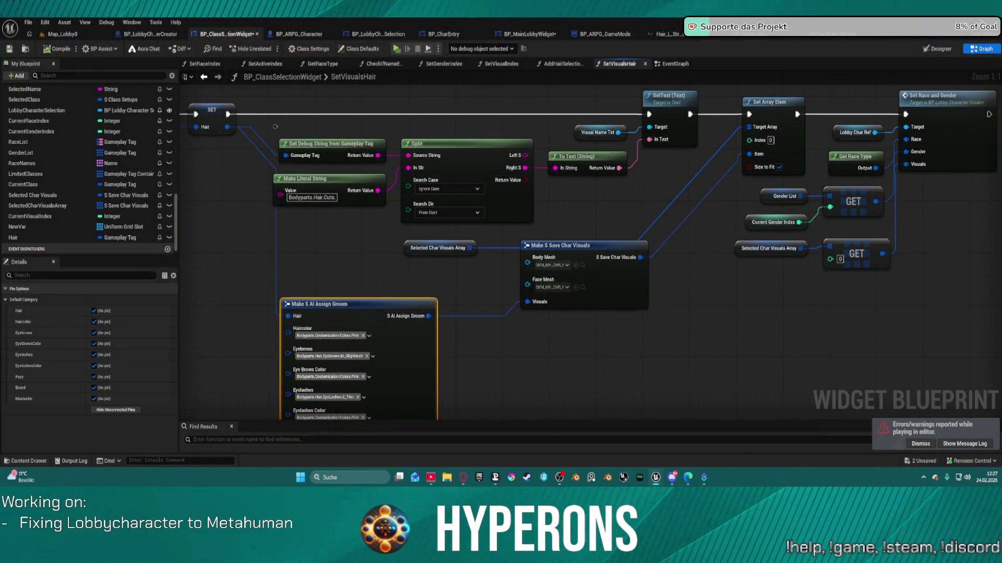
# Step: Wire Face's Get Material into Create Dynamic Material Instance in BP_LobbyCharacterCreator's Construction Script
pyautogui.click(152, 34)
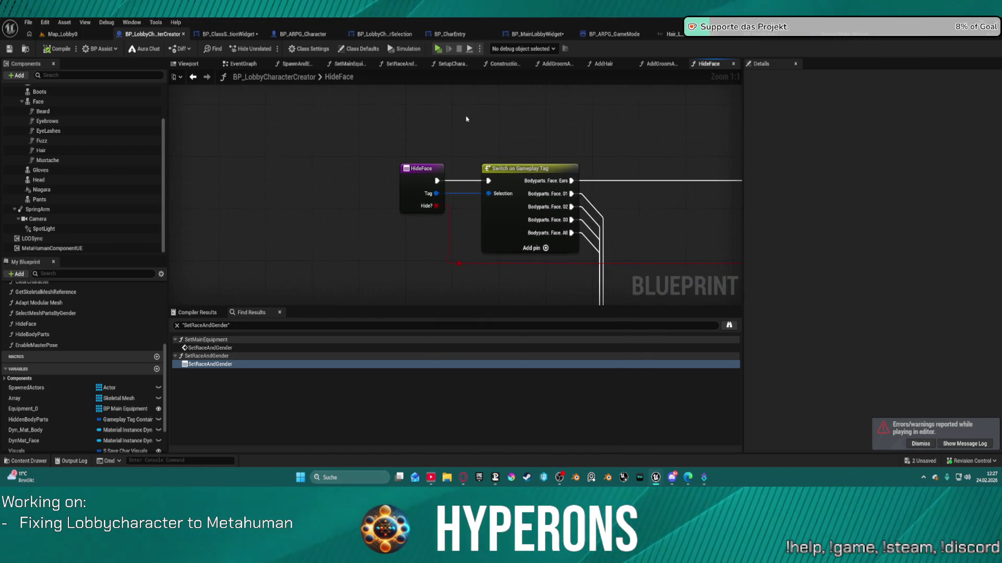
pyautogui.click(502, 64)
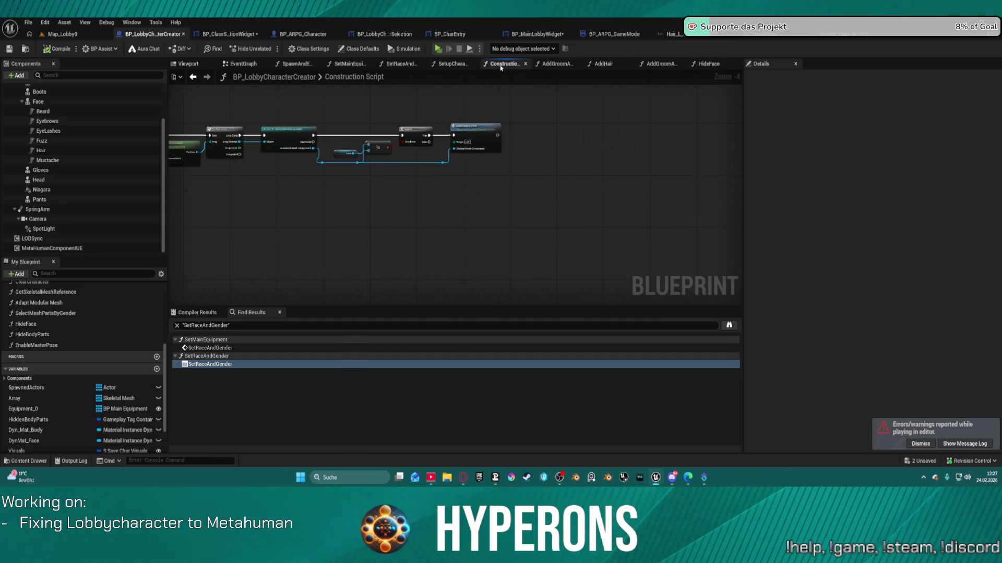
pyautogui.scroll(2, 563, 174)
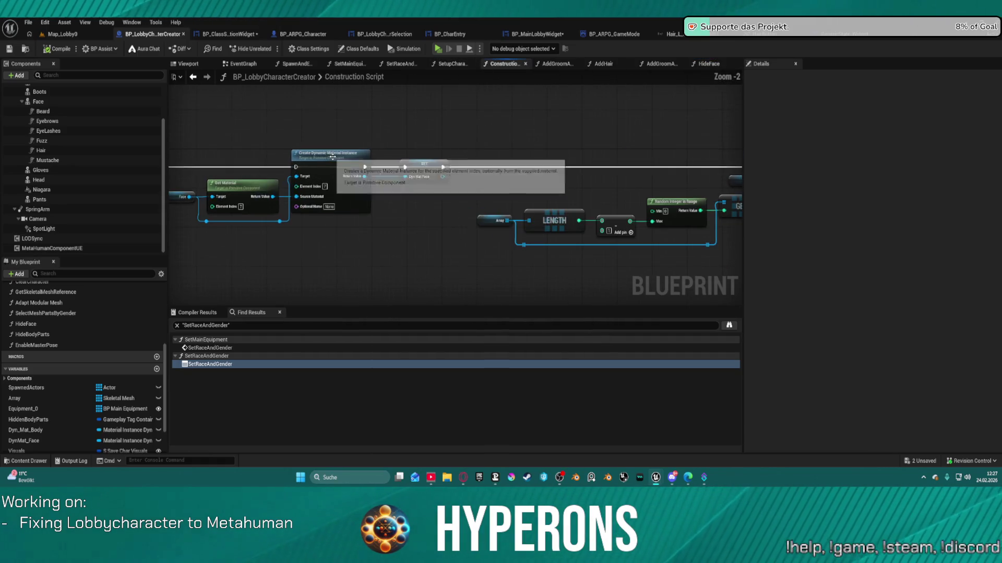
pyautogui.moveTo(490, 162); pyautogui.dragTo(314, 159)
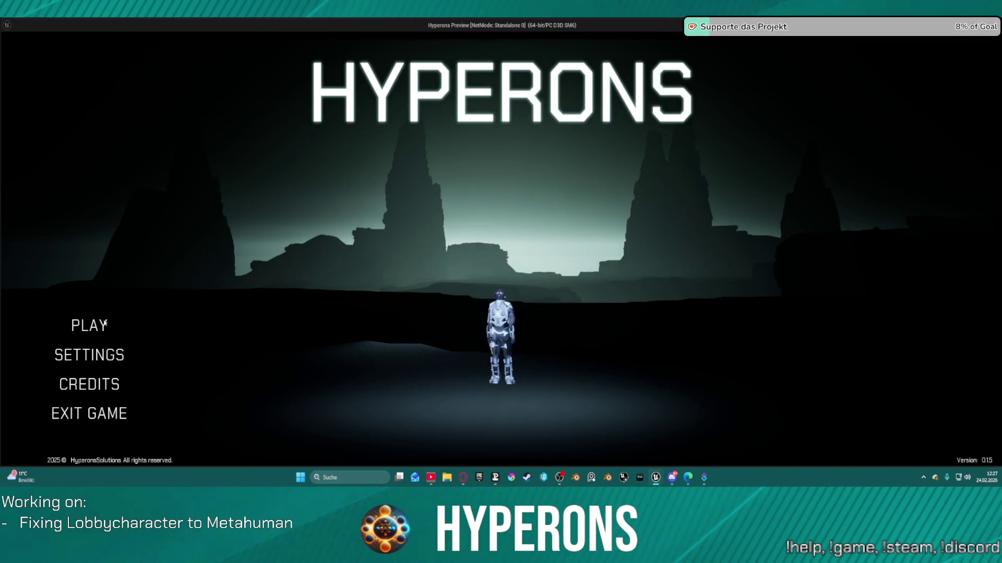
# Step: Open UpdoBraids's play options, go back, then preview the asdasd and mohawk characters
pyautogui.click(112, 323)
pyautogui.click(503, 298)
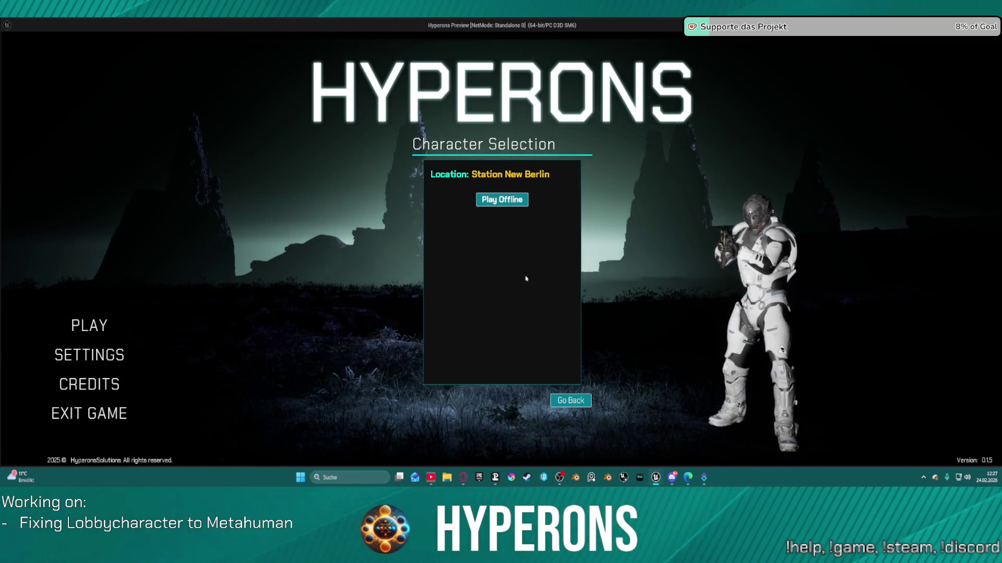
pyautogui.click(570, 401)
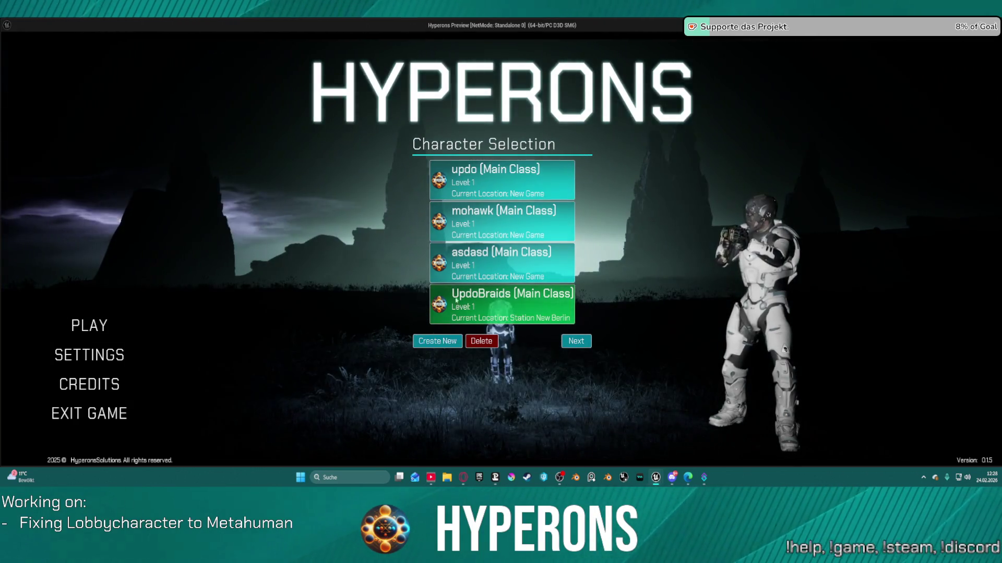
pyautogui.click(465, 263)
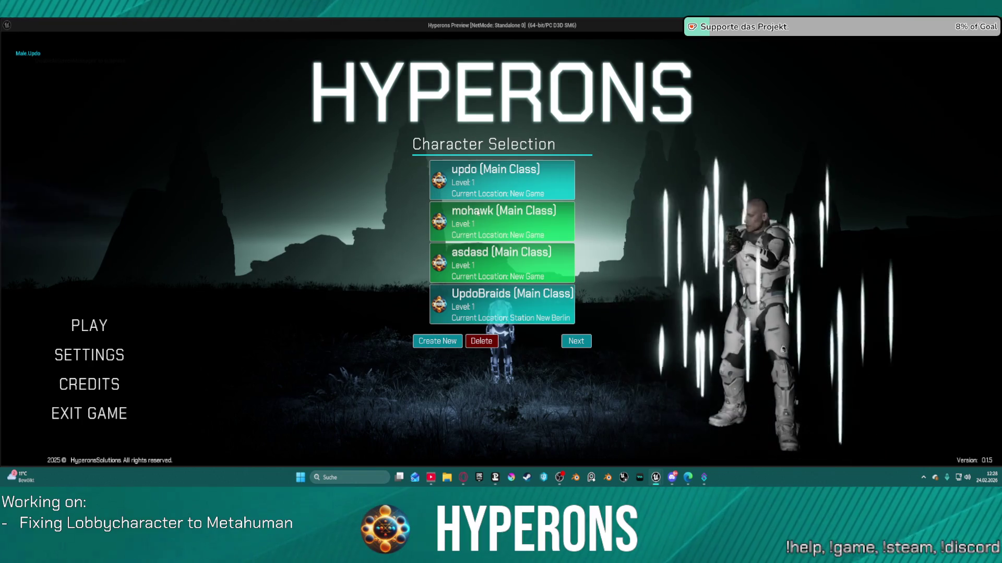
pyautogui.click(478, 211)
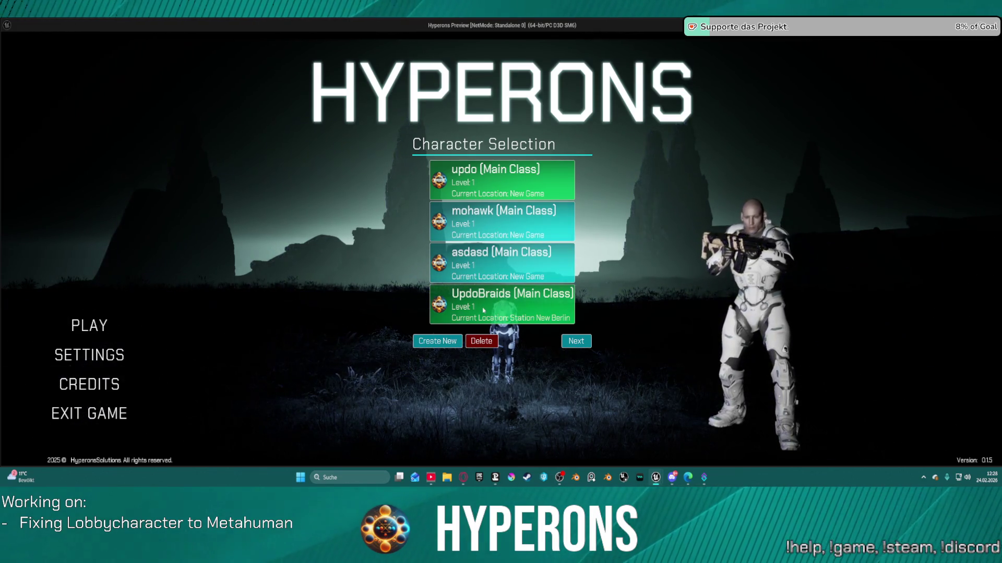
pyautogui.click(472, 258)
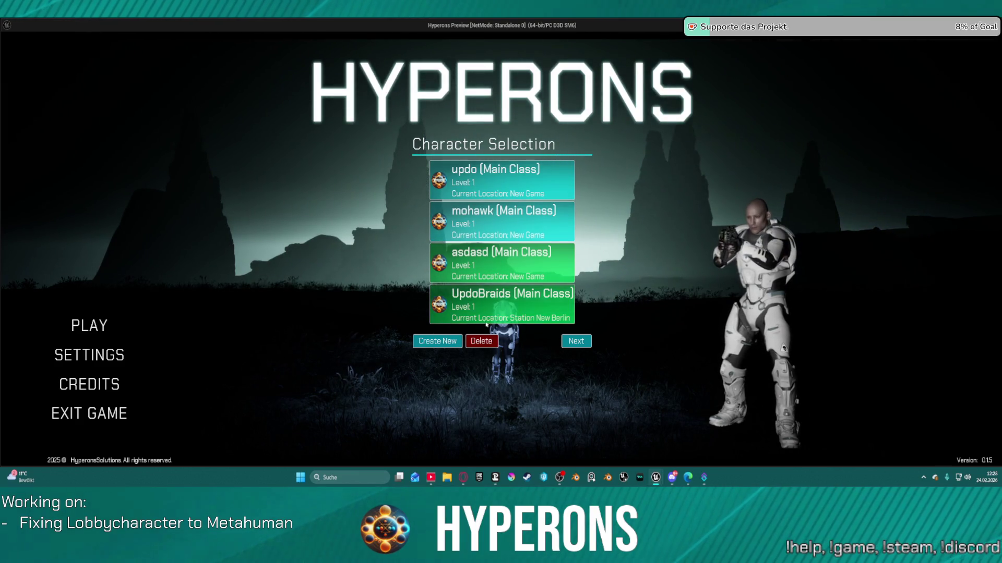
# Step: Start a new character with the Male.AfroCurly hairstyle, then close the preview
pyautogui.click(452, 345)
pyautogui.click(489, 236)
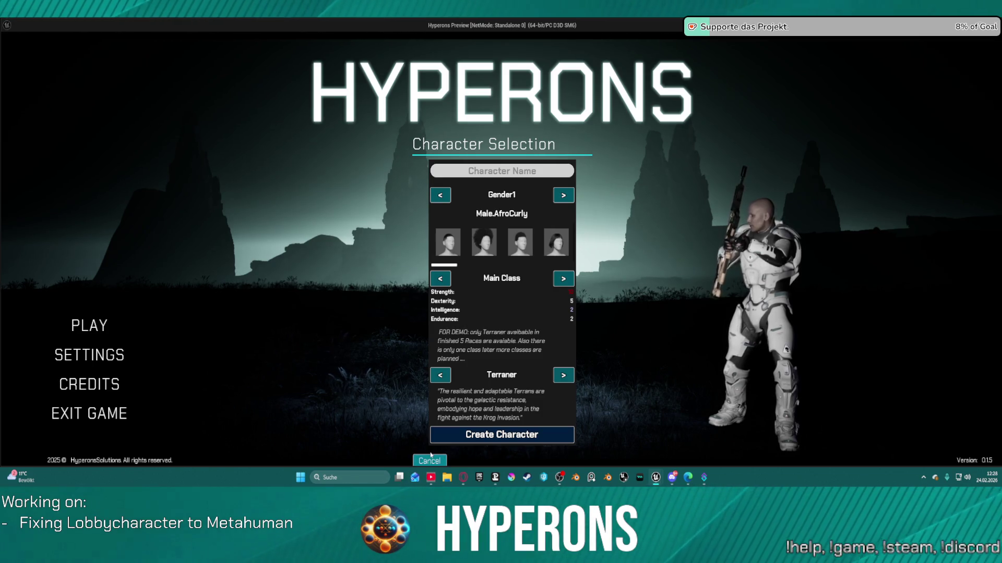
pyautogui.press('Escape')
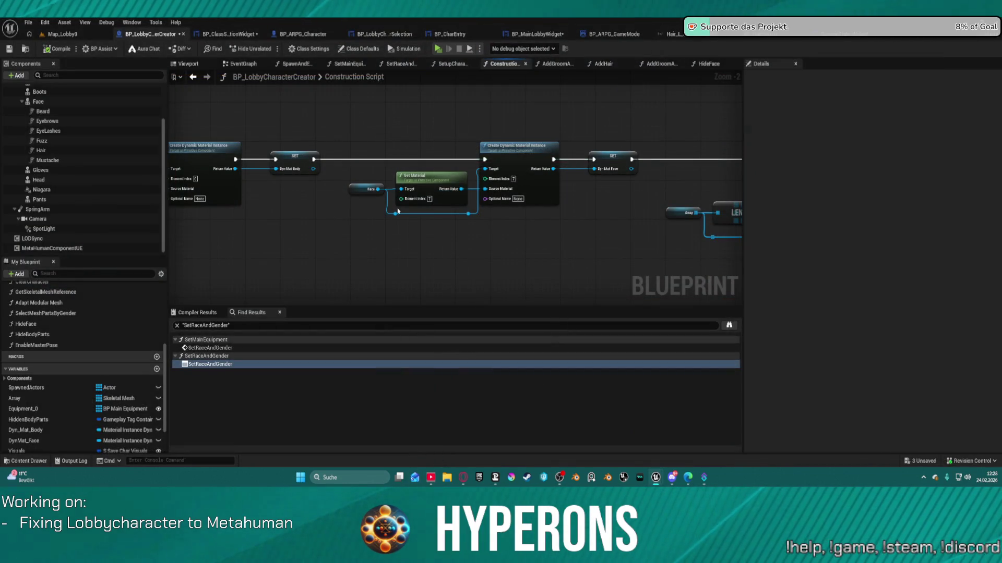
# Step: Pan the Construction Script graph to bring the mesh selection nodes into view
pyautogui.moveTo(582, 93)
pyautogui.mouseDown()
pyautogui.moveTo(170, 198)
pyautogui.moveTo(64, 172)
pyautogui.mouseUp()
pyautogui.moveTo(683, 305); pyautogui.dragTo(681, 291)
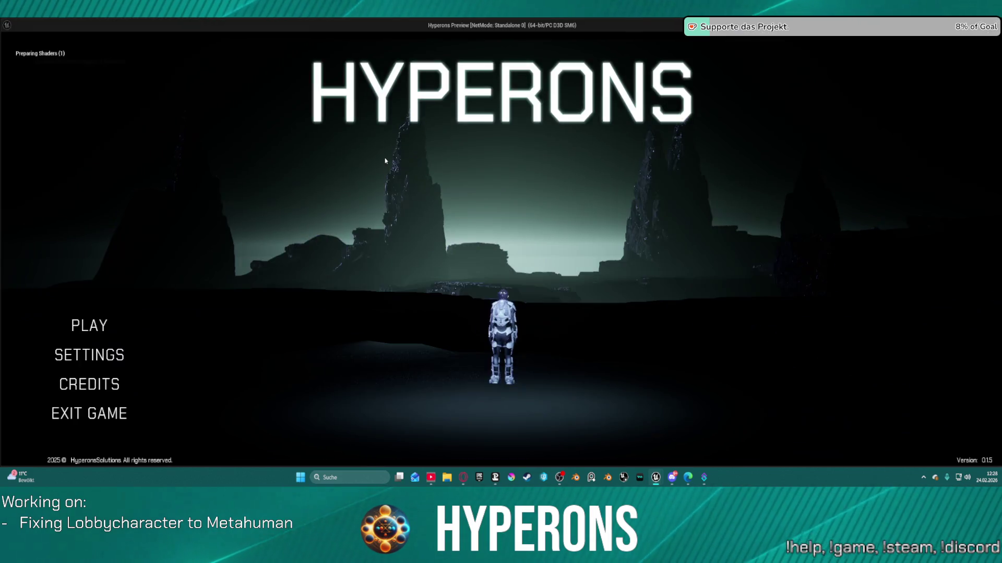
# Step: Preview the mohawk, updo, asdasd and UpdoBraids characters in turn to check each hairstyle
pyautogui.click(103, 324)
pyautogui.click(493, 225)
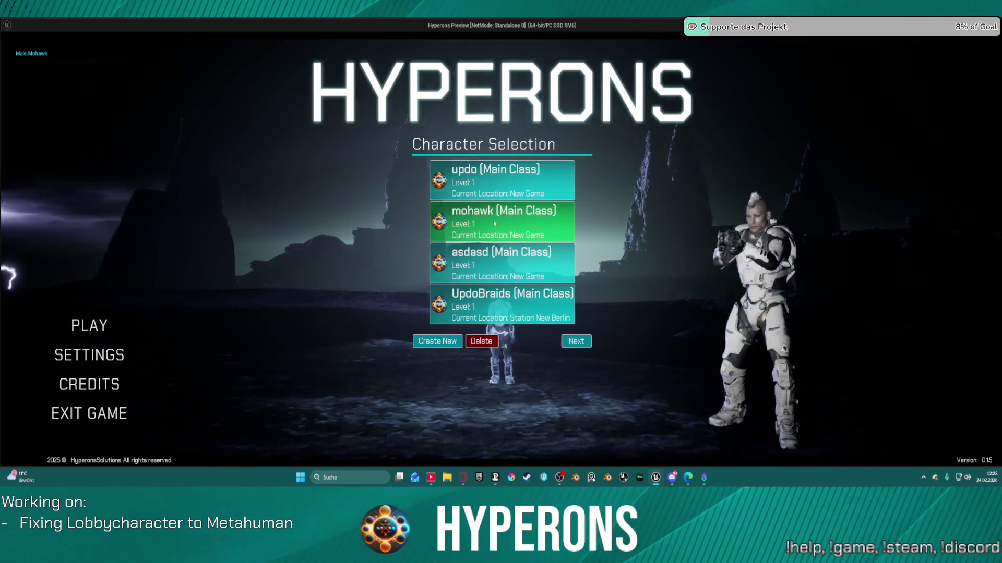
pyautogui.click(479, 196)
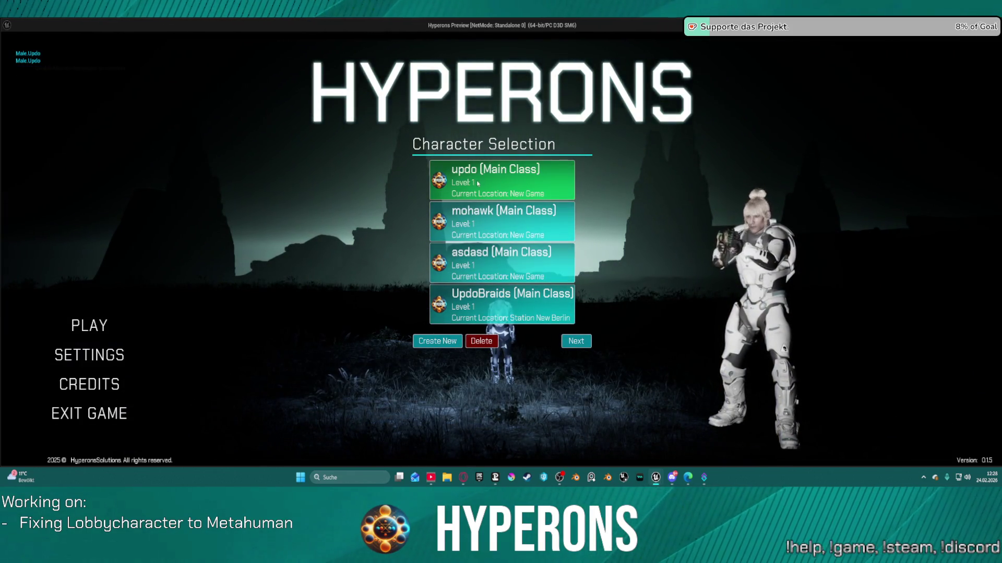
pyautogui.click(478, 230)
pyautogui.click(474, 266)
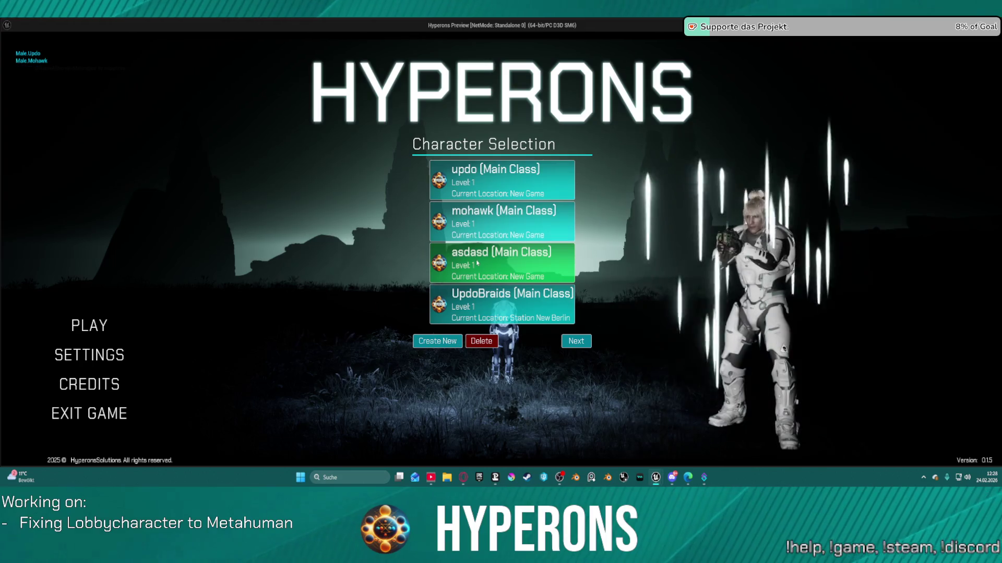
pyautogui.click(519, 309)
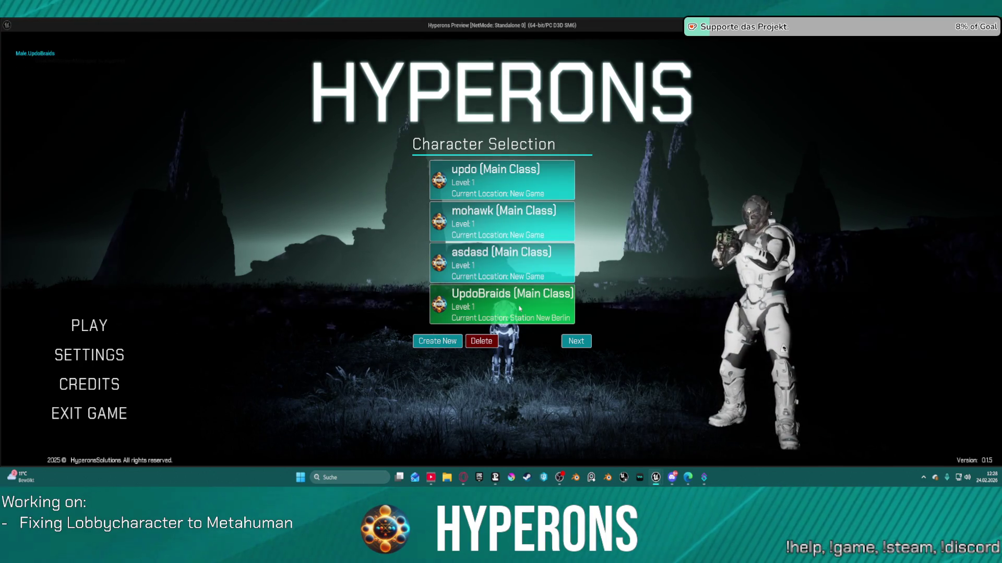
# Step: Preview the asdasd character, close the game preview, and look over the construction script's loop and cast chain
pyautogui.click(520, 266)
pyautogui.press('Escape')
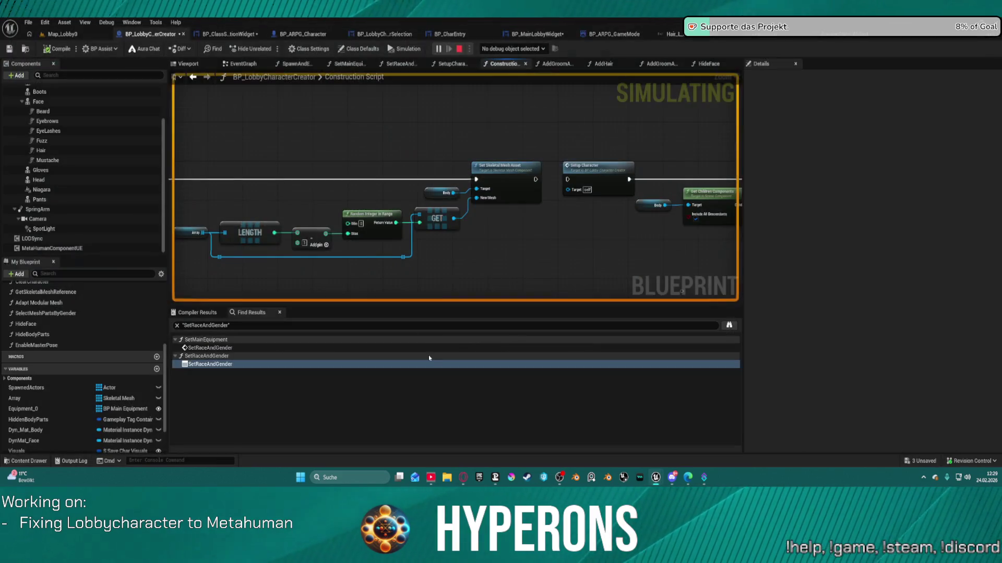
pyautogui.scroll(-1, 596, 208)
pyautogui.moveTo(597, 232)
pyautogui.mouseDown()
pyautogui.moveTo(297, 223)
pyautogui.moveTo(505, 219)
pyautogui.moveTo(530, 242)
pyautogui.mouseUp()
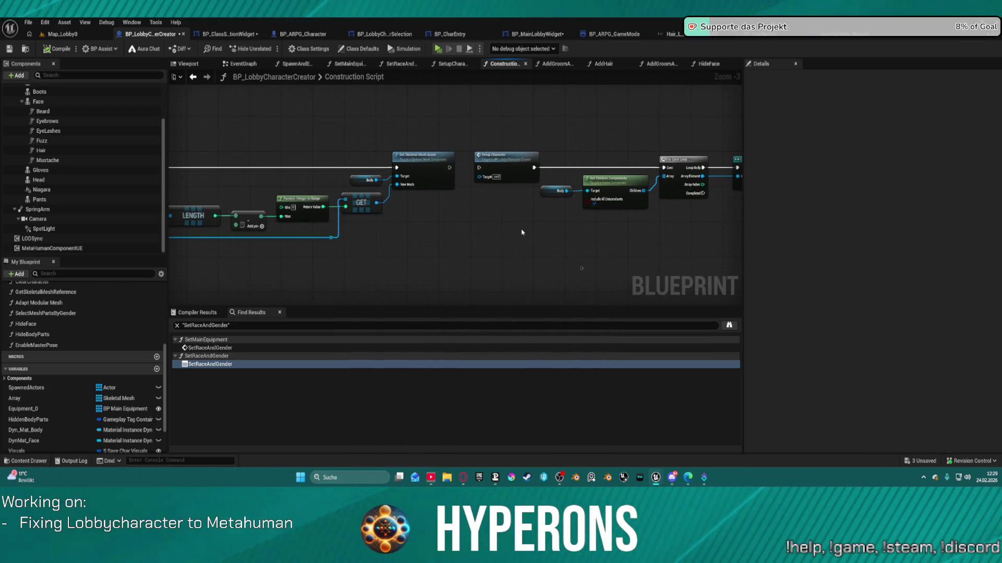
pyautogui.scroll(-3, 502, 173)
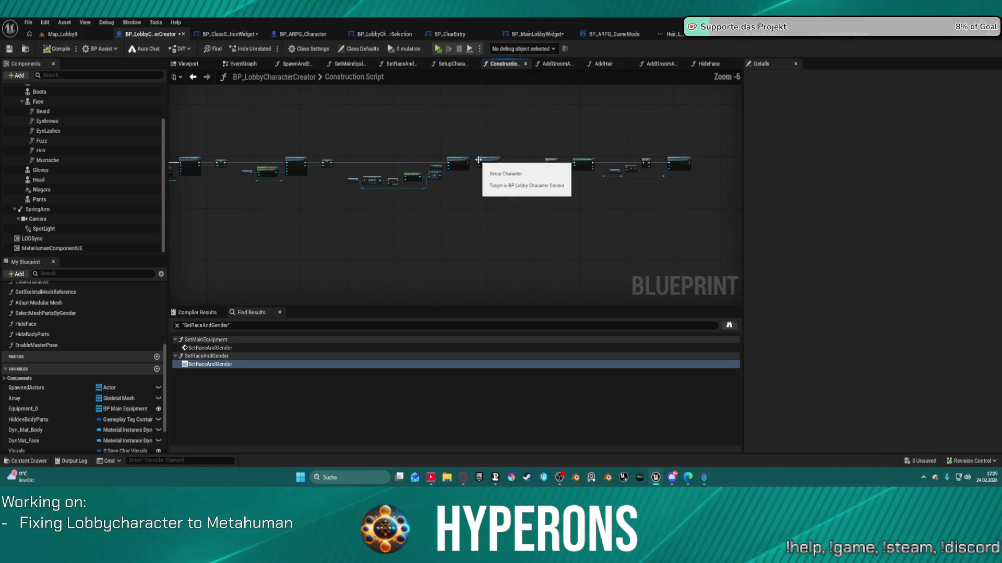
pyautogui.moveTo(502, 174); pyautogui.dragTo(580, 165)
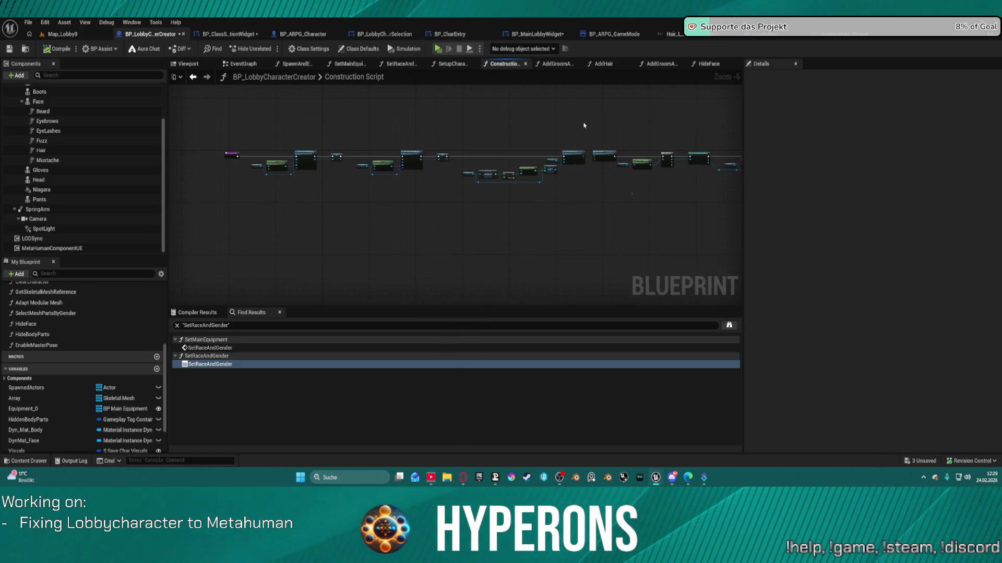
# Step: In BP_CharEntry, go from the On Mouse Button Down graph into the Set Selected Char Entry function
pyautogui.click(449, 34)
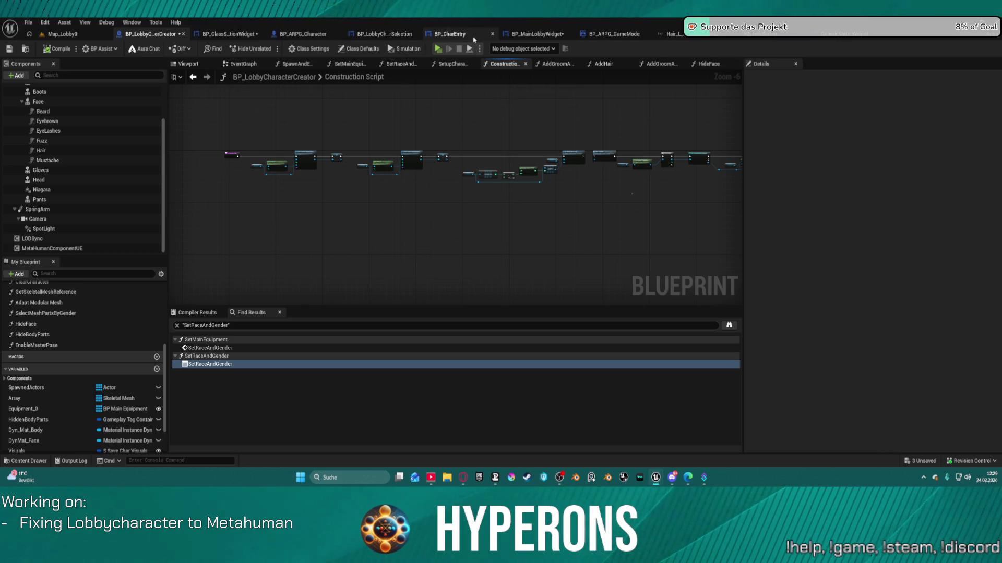
pyautogui.moveTo(652, 107); pyautogui.dragTo(505, 267)
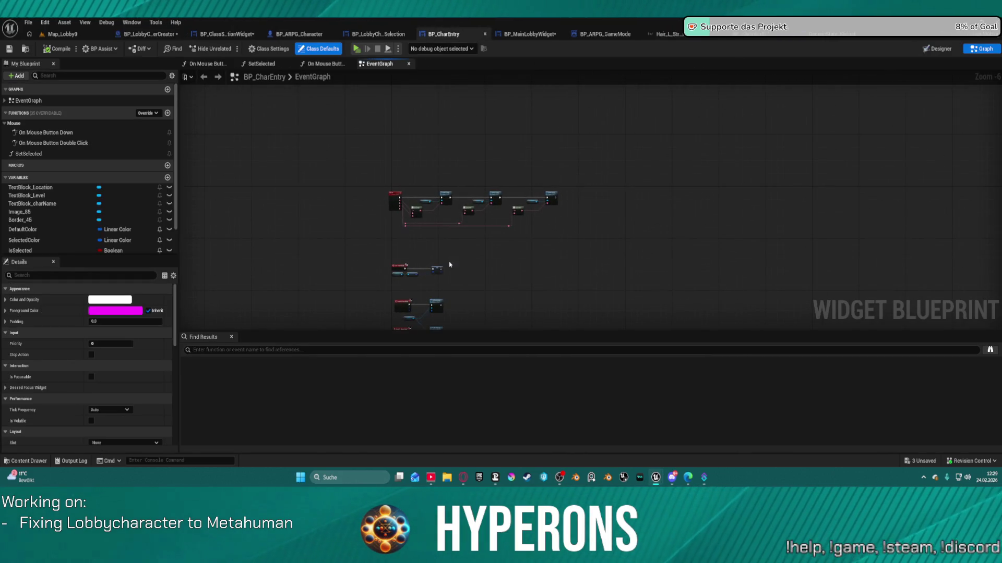
pyautogui.click(252, 63)
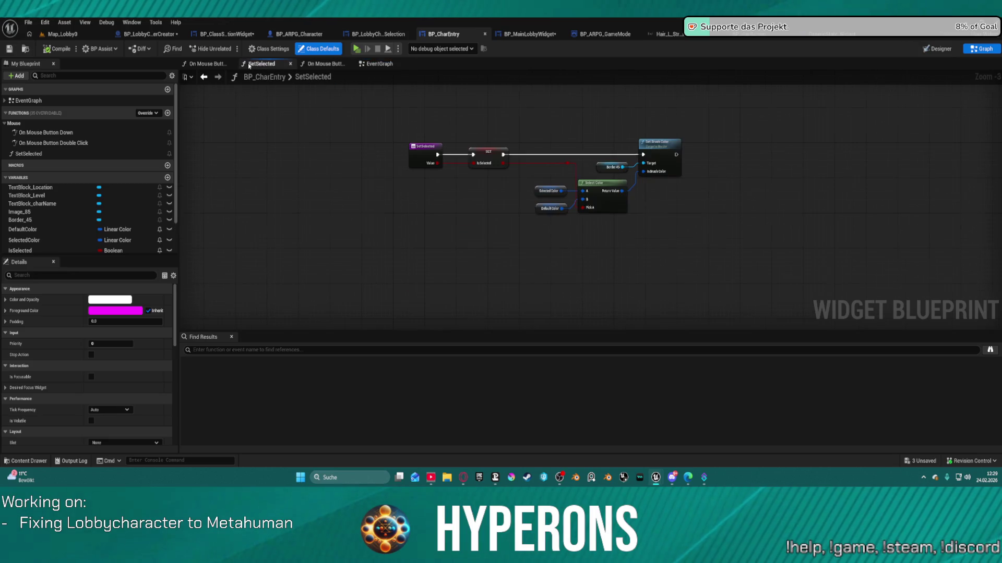
pyautogui.click(60, 133)
pyautogui.doubleClick(60, 133)
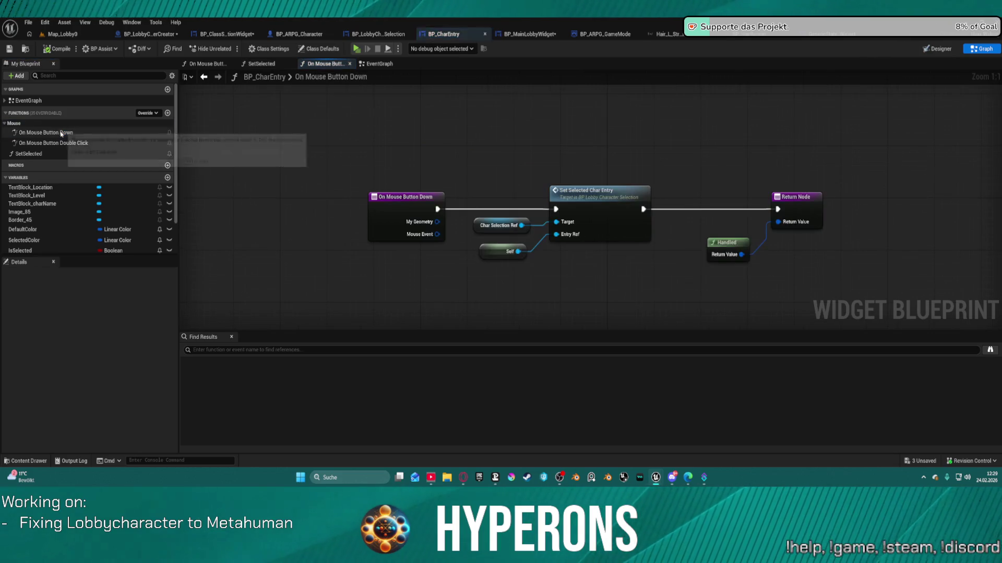
pyautogui.doubleClick(604, 232)
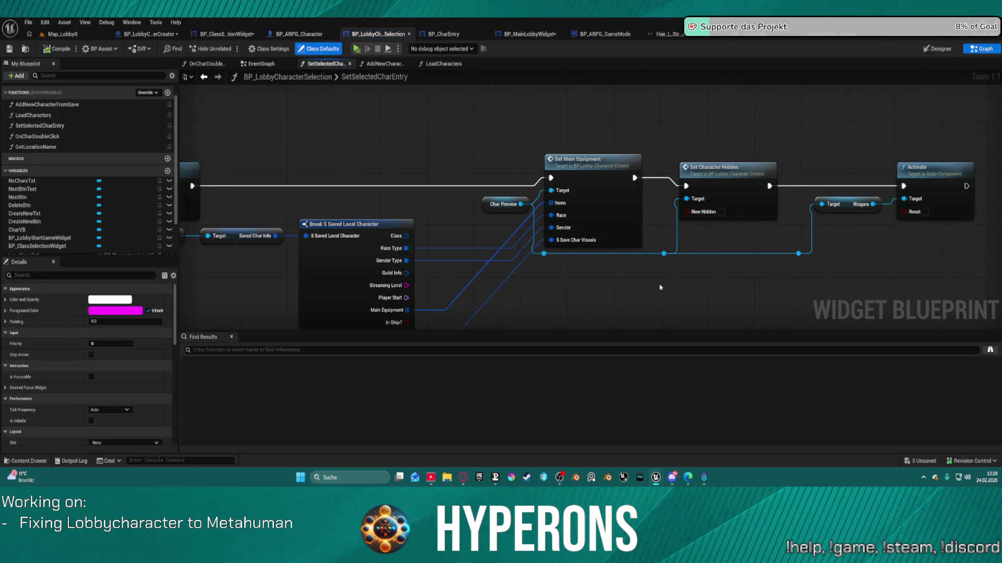
# Step: Tidy the equipment and visibility nodes and delete the Niagara getter and Activate nodes
pyautogui.moveTo(599, 283); pyautogui.dragTo(583, 227)
pyautogui.moveTo(421, 141); pyautogui.dragTo(386, 159)
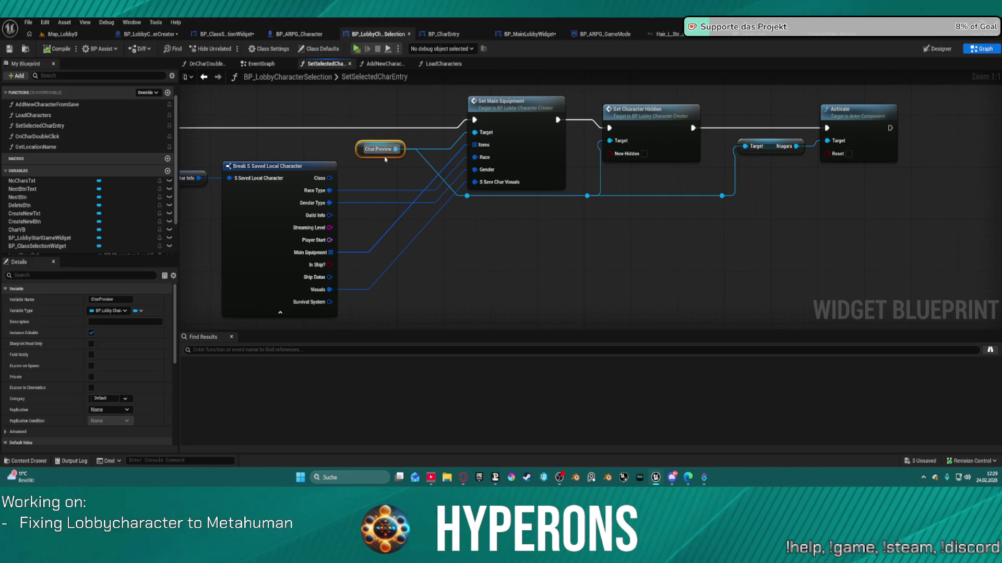
pyautogui.moveTo(676, 123); pyautogui.dragTo(602, 168)
pyautogui.moveTo(673, 135); pyautogui.dragTo(820, 250)
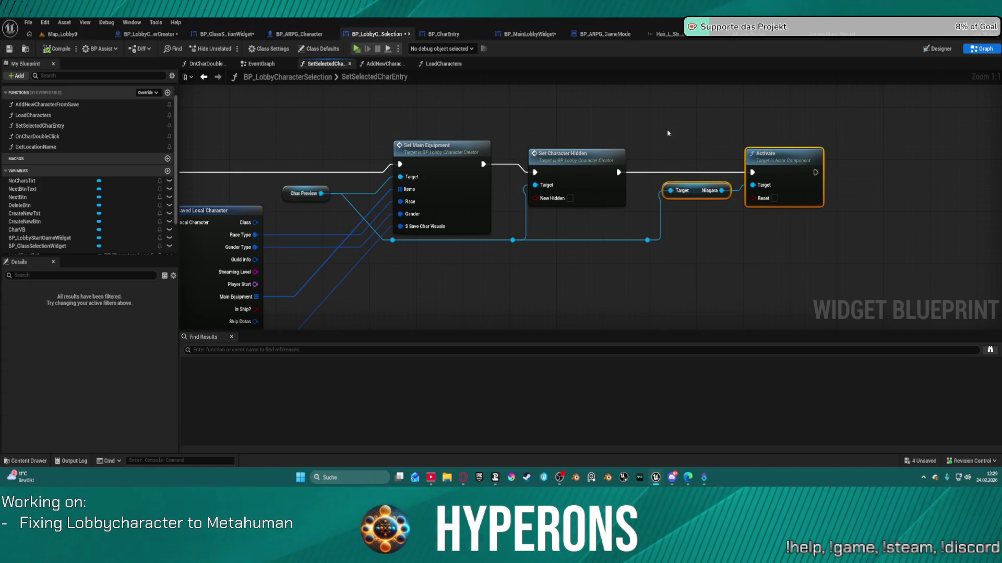
pyautogui.press('Delete')
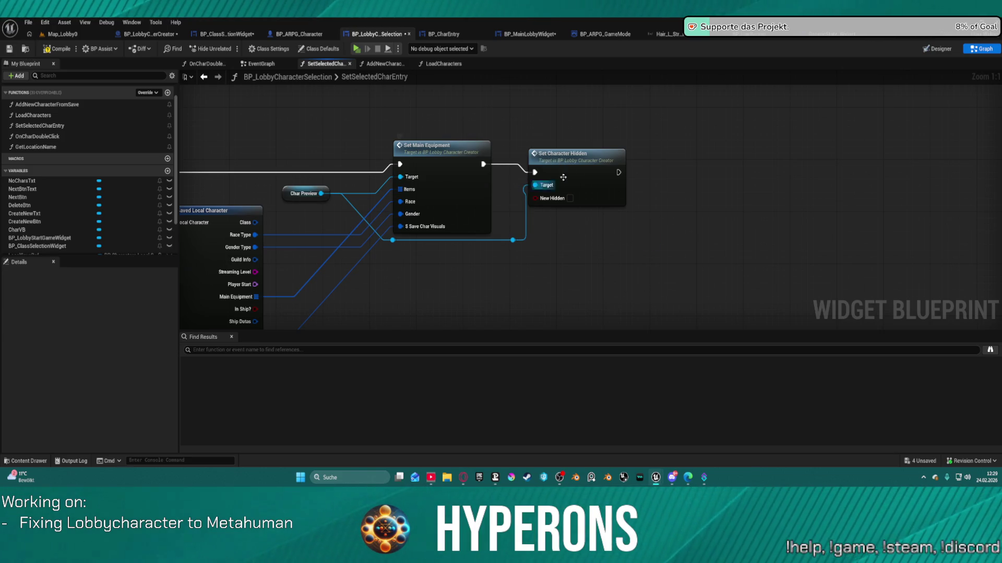
# Step: Inspect the SetCharacterHidden function, the Map_Lobby0 level and the Construction Script graph
pyautogui.doubleClick(579, 177)
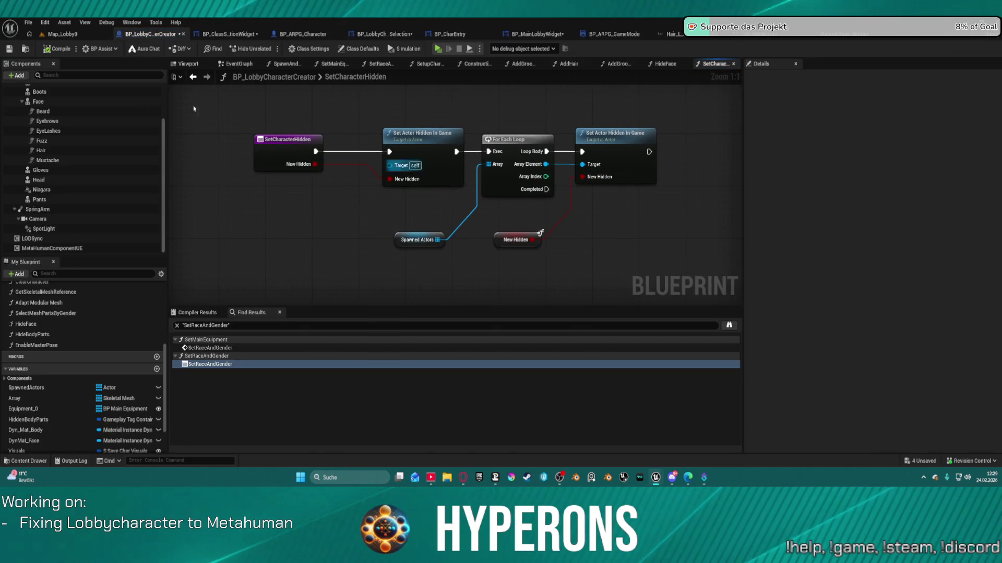
pyautogui.click(63, 33)
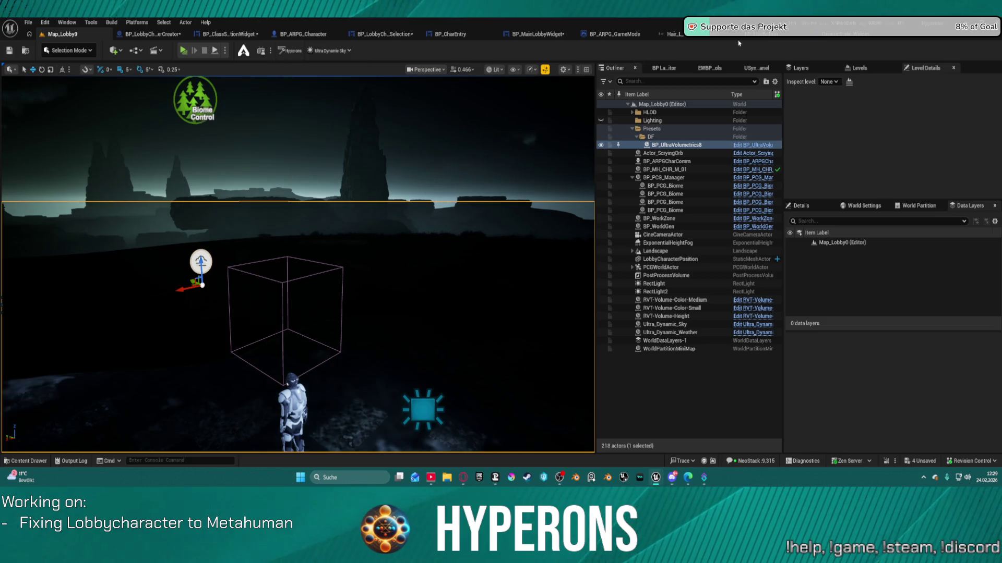
pyautogui.click(827, 35)
pyautogui.click(153, 33)
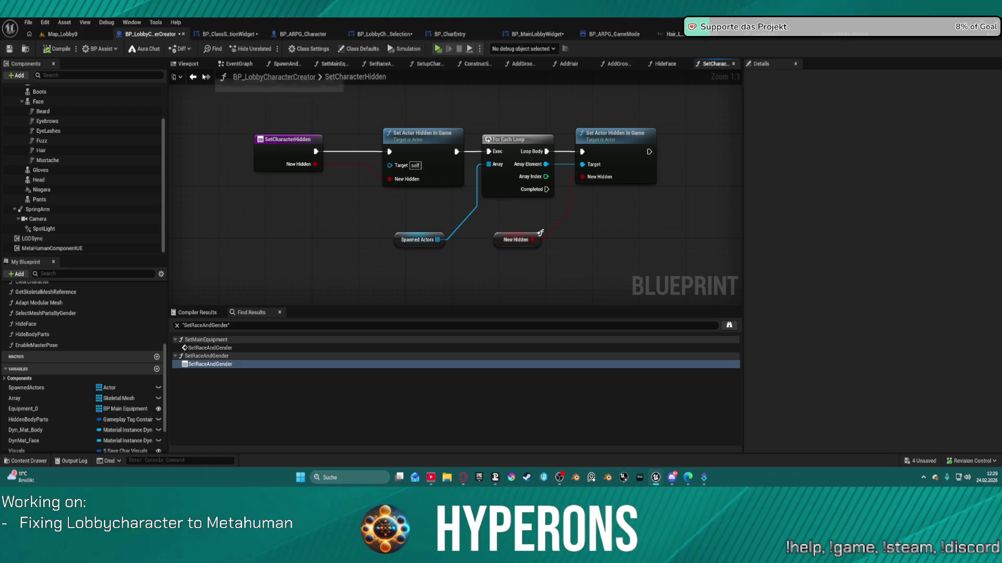
pyautogui.click(197, 78)
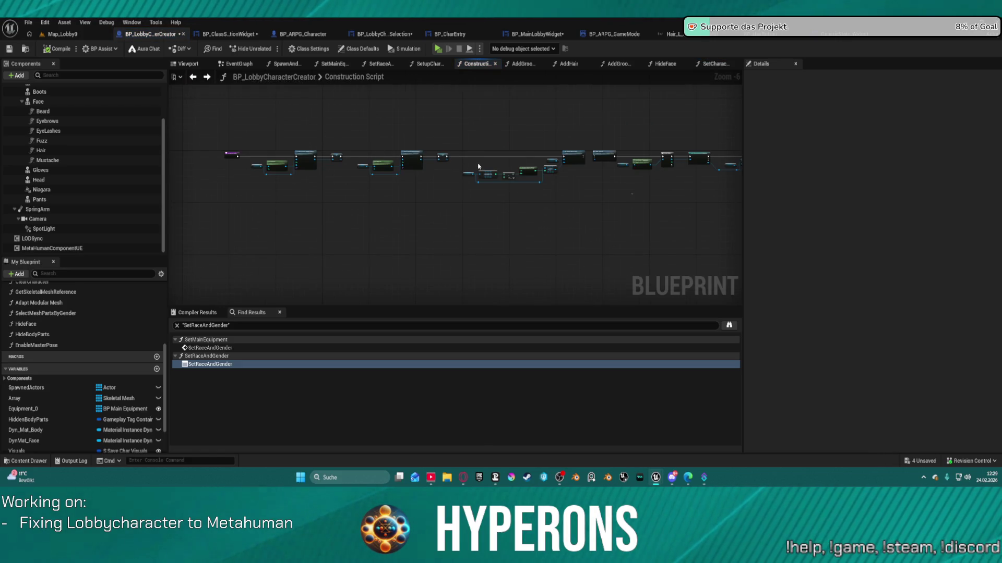
pyautogui.scroll(4, 478, 167)
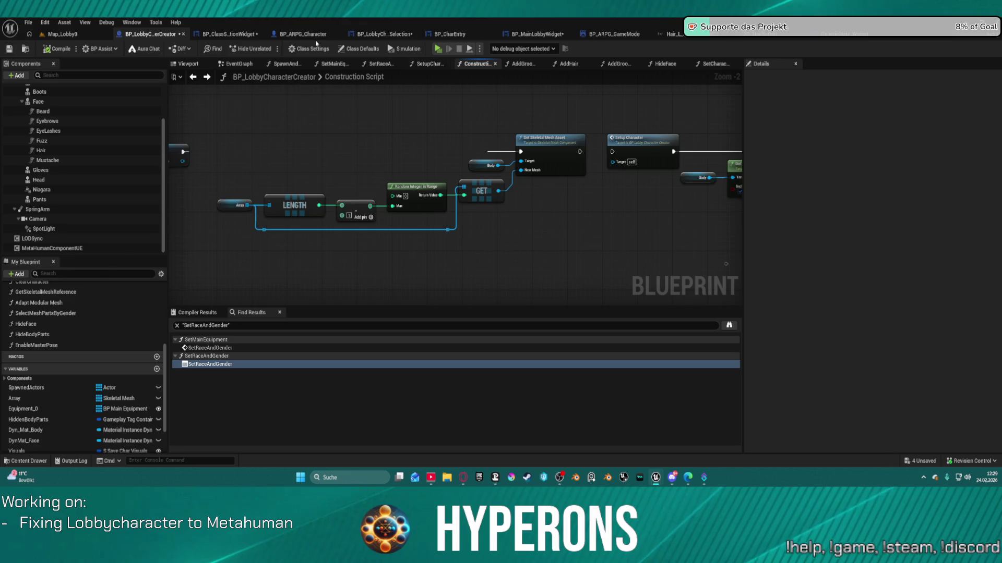
# Step: Reopen SetSelectedCharEntry from BP_CharEntry and tick New Hidden on the Set Character Hidden call
pyautogui.click(449, 34)
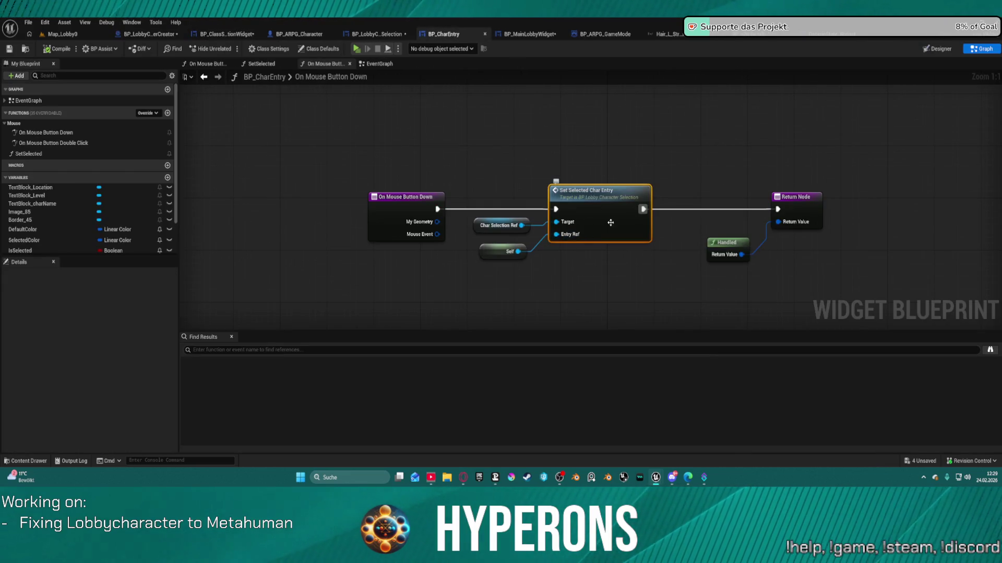
pyautogui.doubleClick(604, 207)
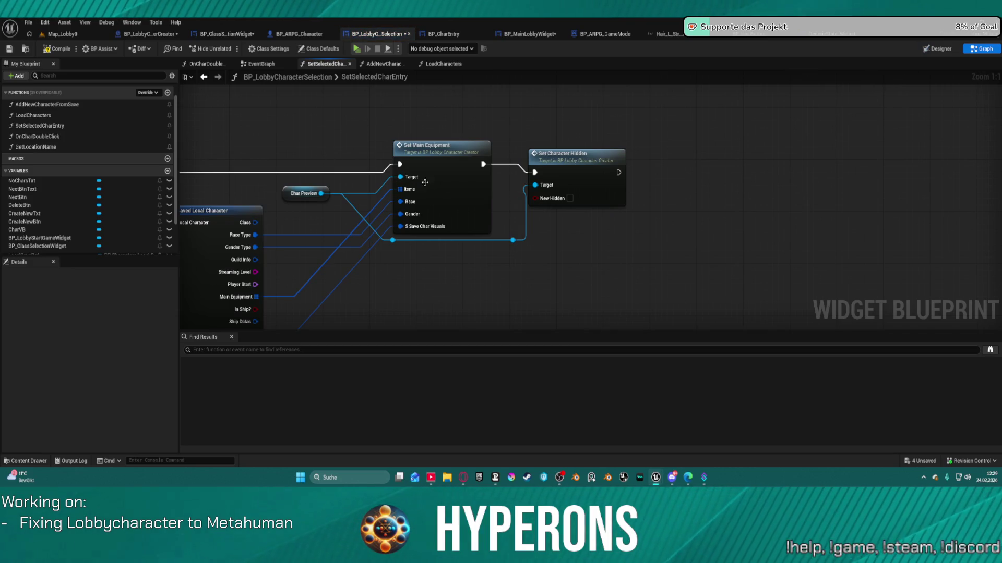
pyautogui.click(569, 198)
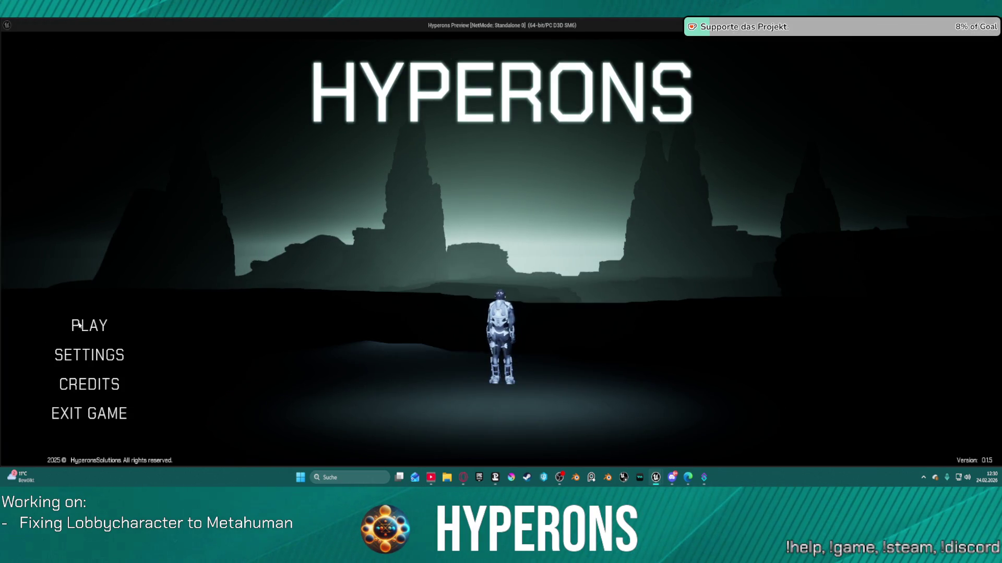
# Step: Test selecting the UpdoBraids character in the lobby preview, then untick New Hidden on Set Character Hidden
pyautogui.click(156, 332)
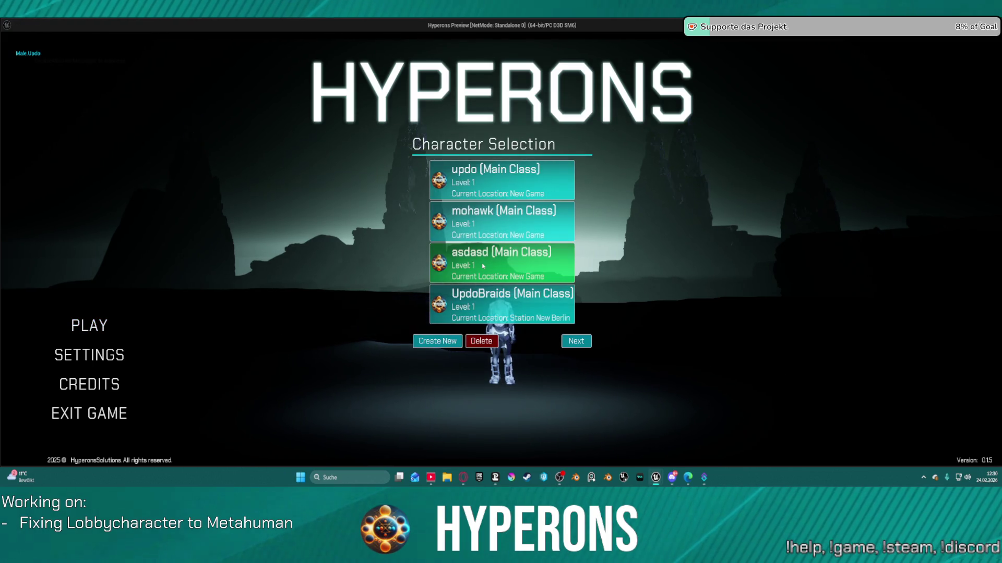
pyautogui.click(481, 233)
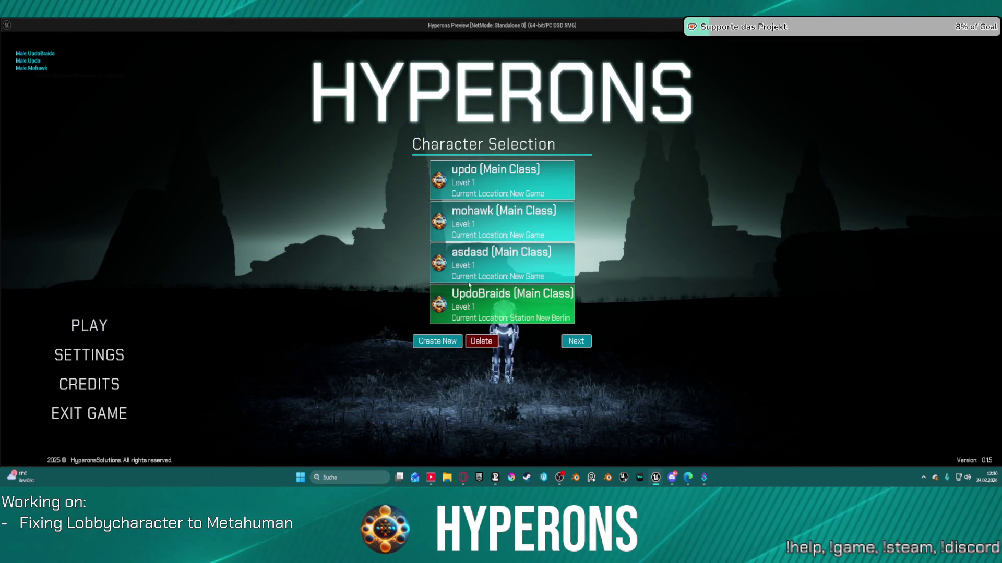
pyautogui.hotkey('alt', 'Tab')
pyautogui.press('Escape')
pyautogui.click(570, 198)
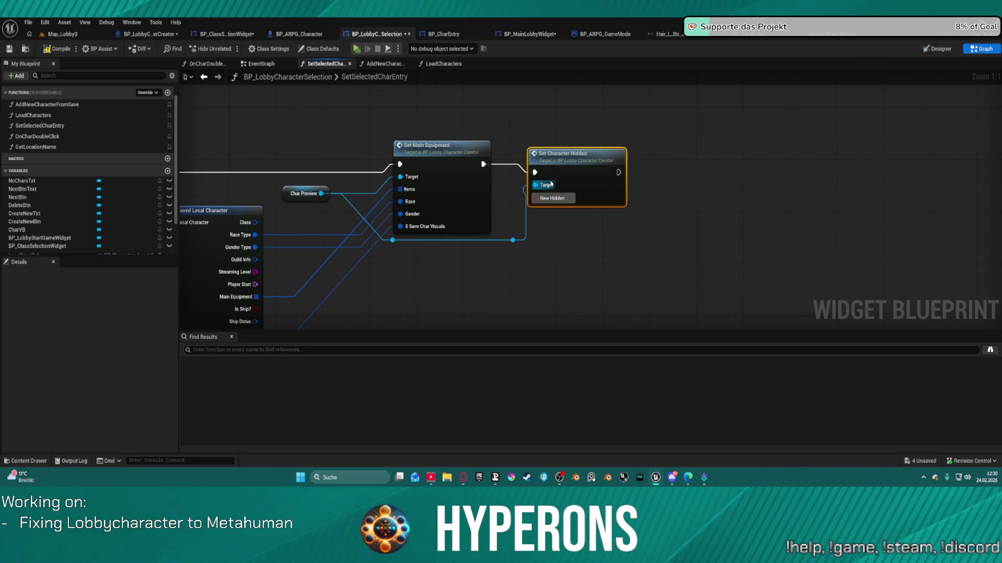
# Step: Review the SetCharacterHidden, Construction Script and HideFace graphs
pyautogui.doubleClick(573, 166)
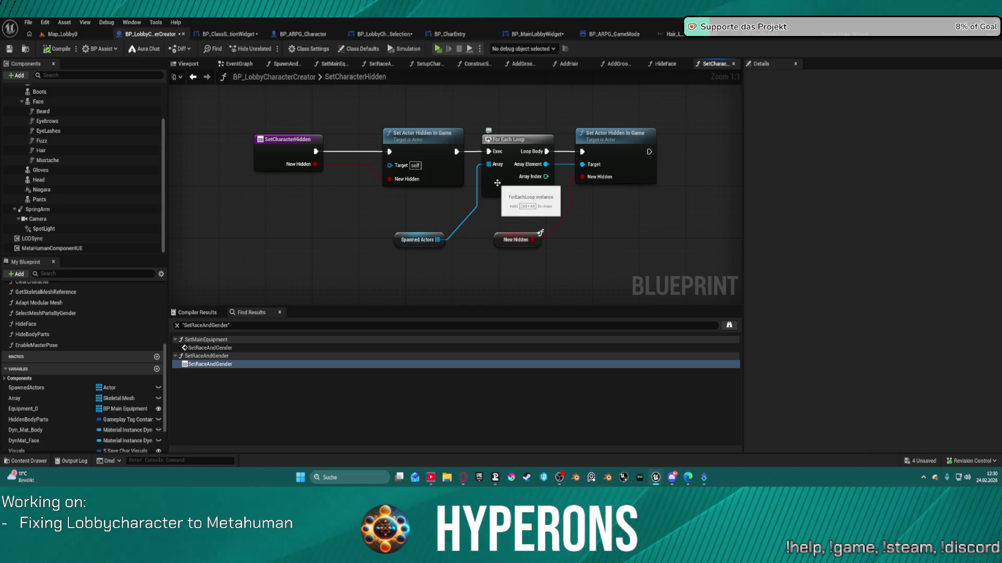
pyautogui.click(193, 77)
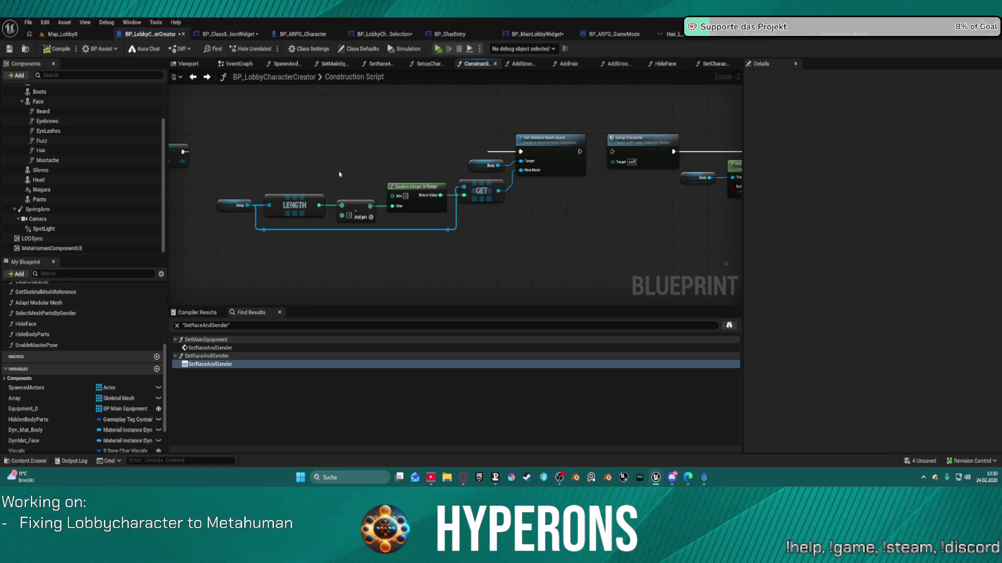
pyautogui.click(190, 83)
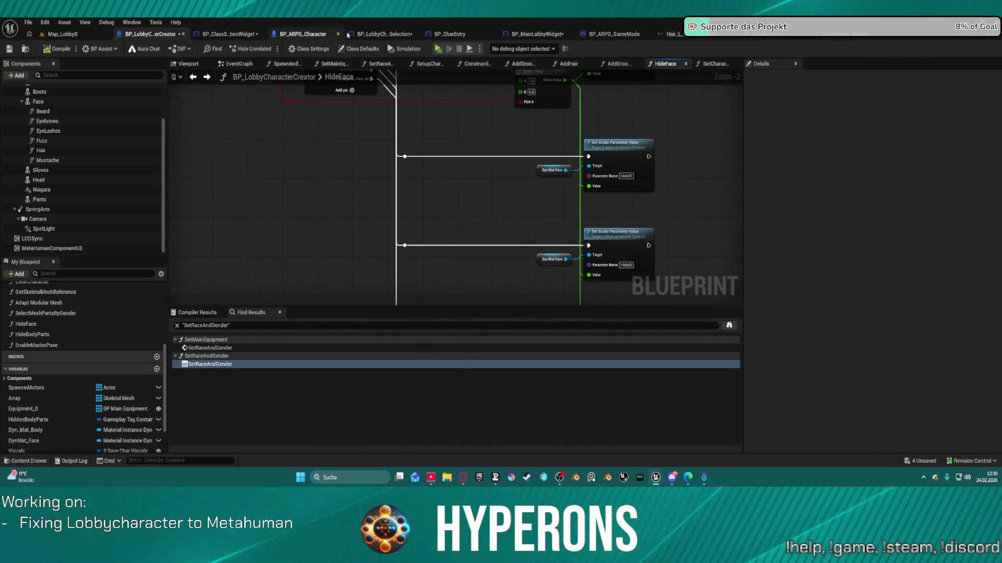
# Step: Go through SetSelectedCharEntry into SetMainEquipment and select its Adapt Modular Mesh call
pyautogui.click(467, 34)
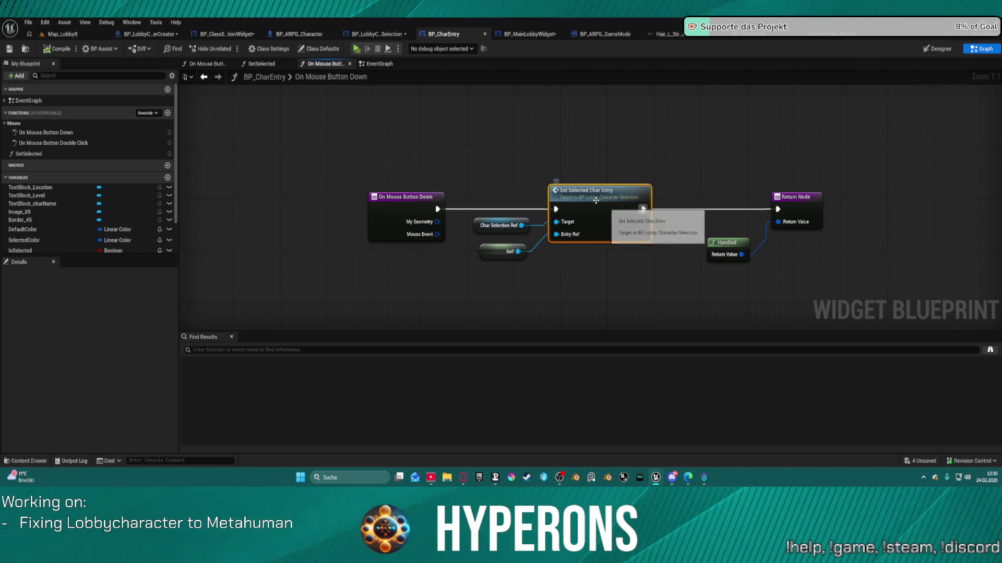
pyautogui.doubleClick(632, 216)
pyautogui.doubleClick(435, 162)
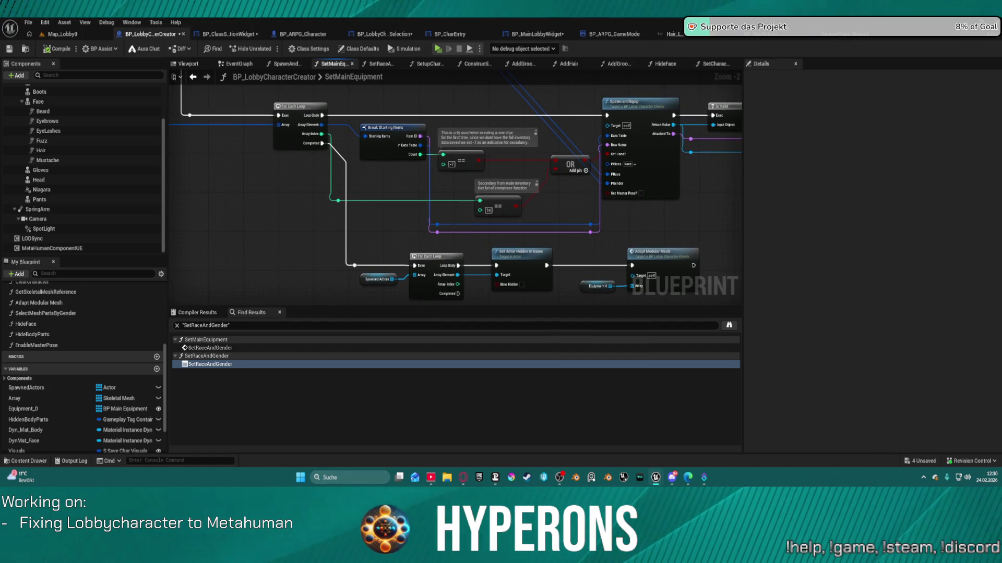
pyautogui.moveTo(270, 97); pyautogui.dragTo(231, 72)
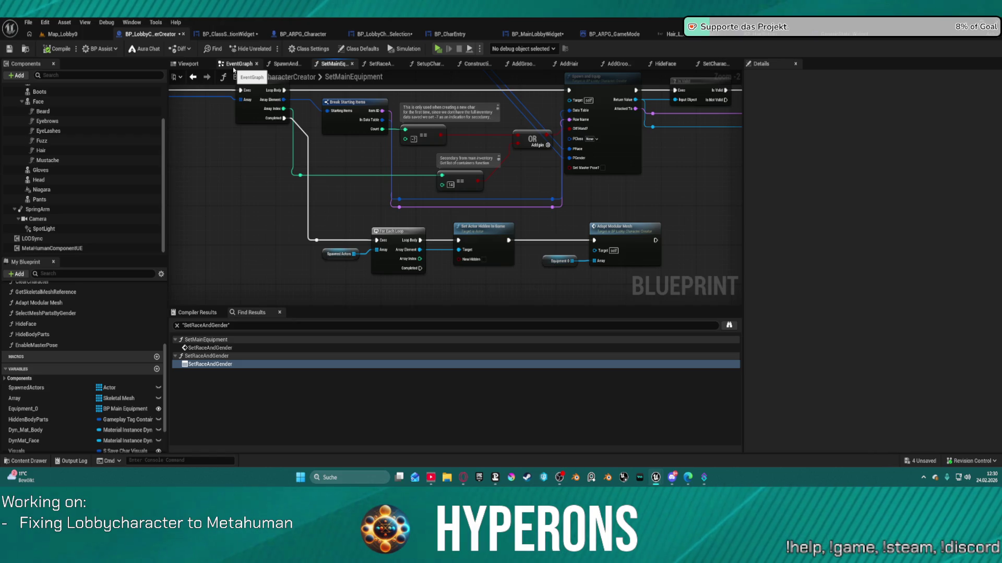
pyautogui.click(608, 238)
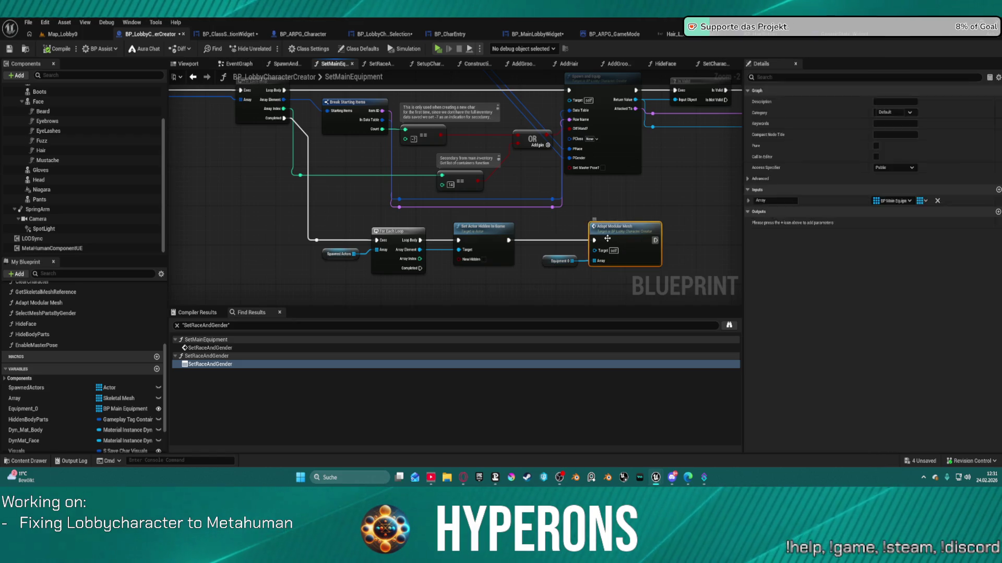
# Step: Open the Adapt Modular Mesh function and bring its Branch and Set Visibility nodes into view
pyautogui.doubleClick(607, 238)
pyautogui.scroll(5, 458, 124)
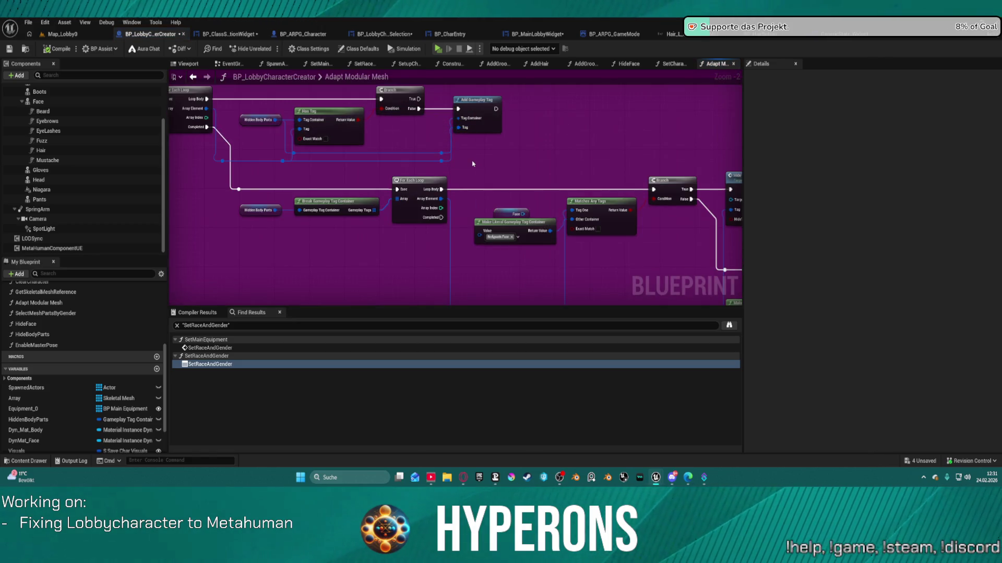
pyautogui.moveTo(491, 177)
pyautogui.mouseDown()
pyautogui.moveTo(490, 190)
pyautogui.moveTo(443, 179)
pyautogui.moveTo(542, 156)
pyautogui.moveTo(591, 129)
pyautogui.moveTo(373, 179)
pyautogui.moveTo(307, 177)
pyautogui.mouseUp()
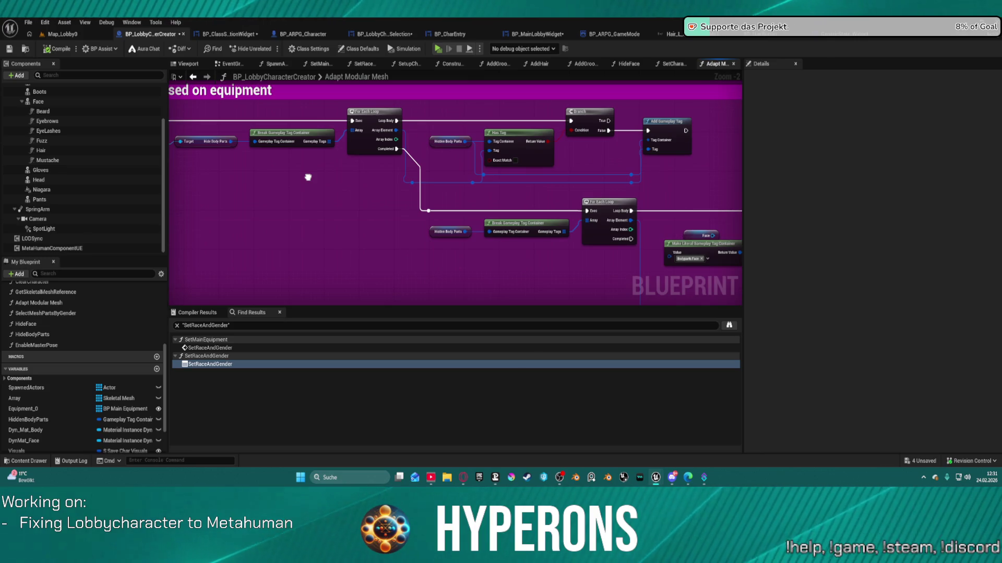
pyautogui.scroll(-2, 308, 177)
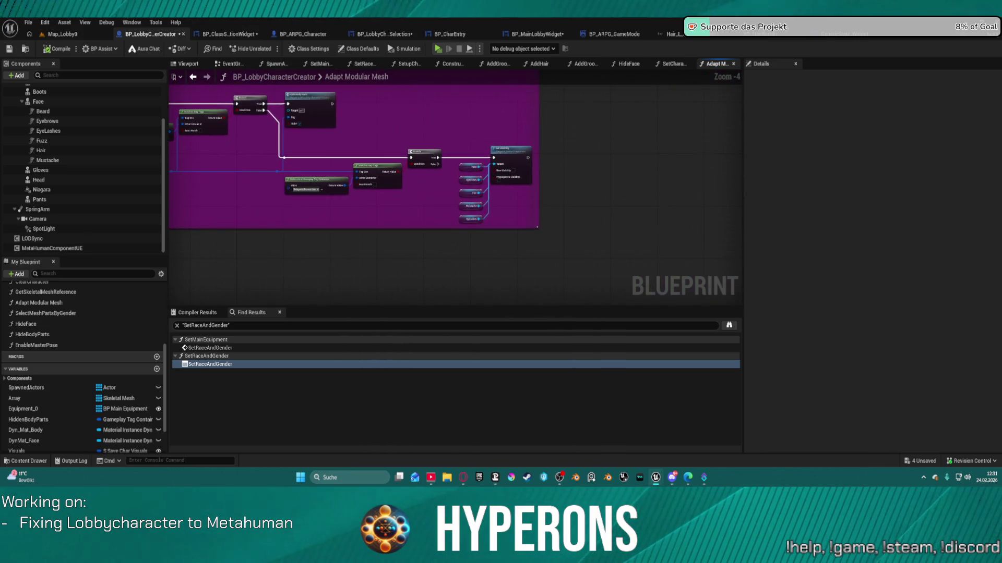
pyautogui.scroll(3, 476, 131)
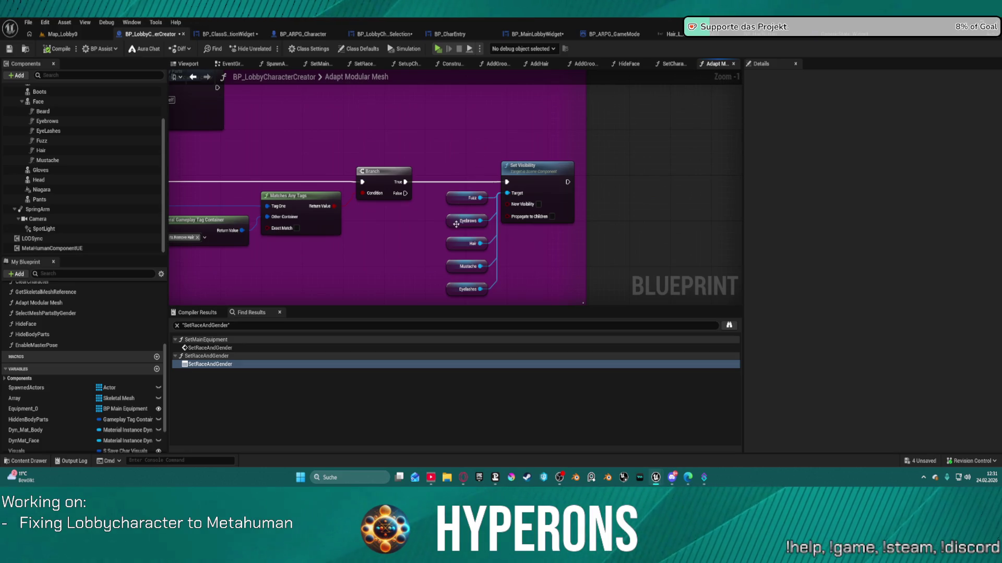
pyautogui.moveTo(429, 239)
pyautogui.mouseDown()
pyautogui.moveTo(563, 209)
pyautogui.moveTo(604, 273)
pyautogui.moveTo(805, 258)
pyautogui.mouseUp()
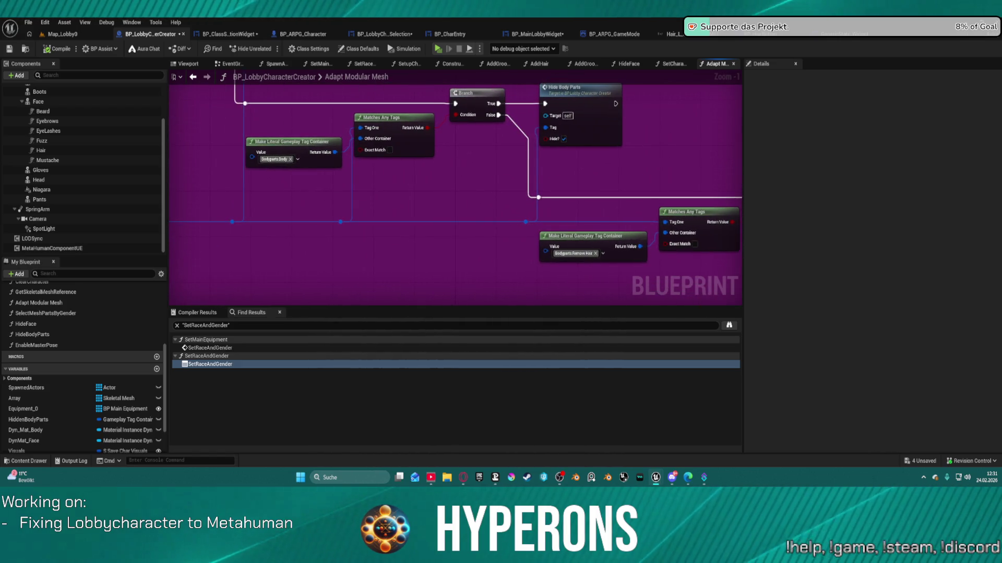
pyautogui.moveTo(805, 258)
pyautogui.mouseDown()
pyautogui.moveTo(700, 253)
pyautogui.moveTo(324, 192)
pyautogui.moveTo(434, 170)
pyautogui.mouseUp()
pyautogui.scroll(-1, 459, 214)
# Step: Duplicate Set Visibility with its five face-part getters and wire the Branch False path to the copy
pyautogui.moveTo(491, 97)
pyautogui.mouseDown()
pyautogui.moveTo(621, 240)
pyautogui.moveTo(554, 217)
pyautogui.mouseUp()
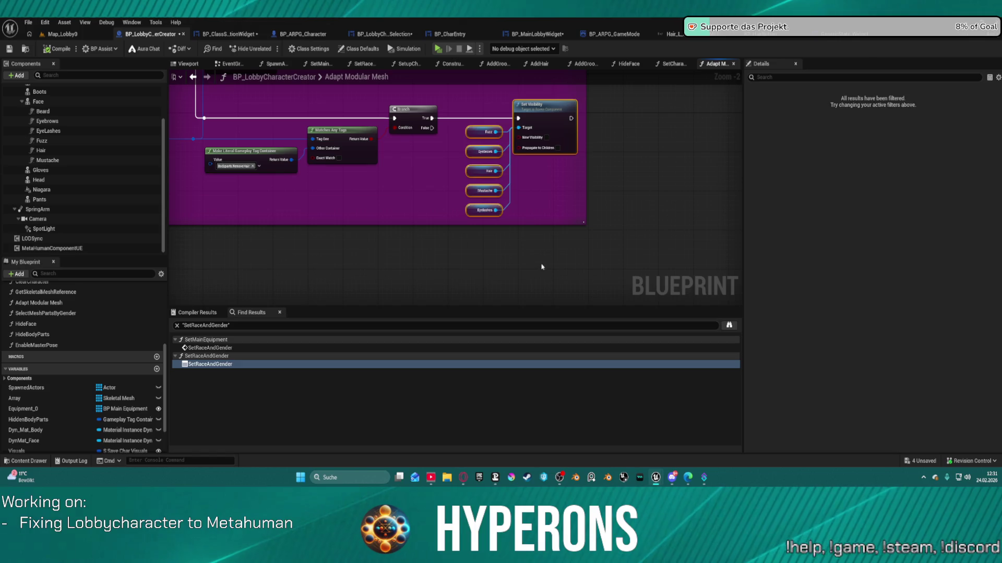
pyautogui.hotkey('ctrl', 'c')
pyautogui.hotkey('ctrl', 'v')
pyautogui.moveTo(438, 133)
pyautogui.mouseDown()
pyautogui.moveTo(543, 214)
pyautogui.moveTo(549, 191)
pyautogui.mouseUp()
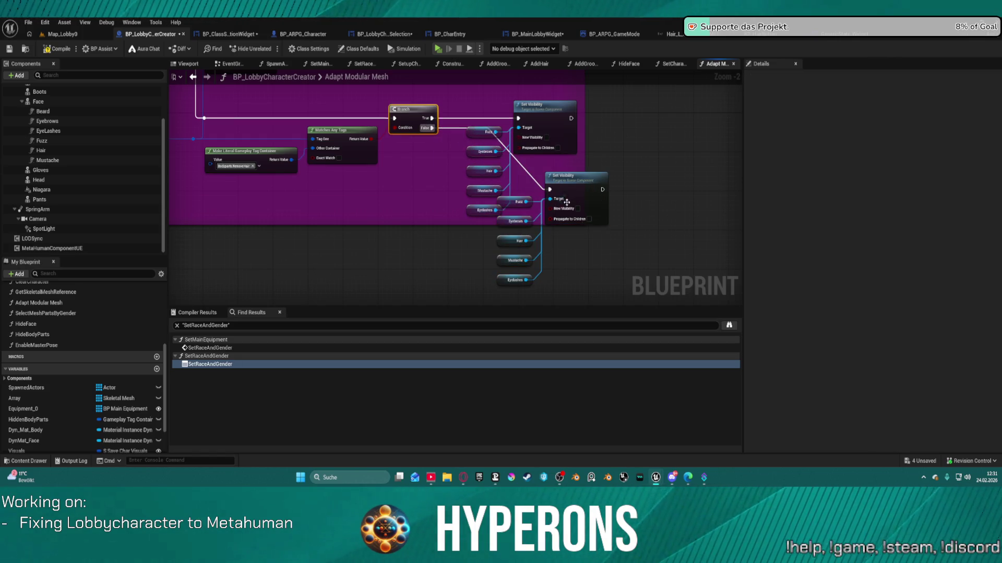
pyautogui.click(579, 209)
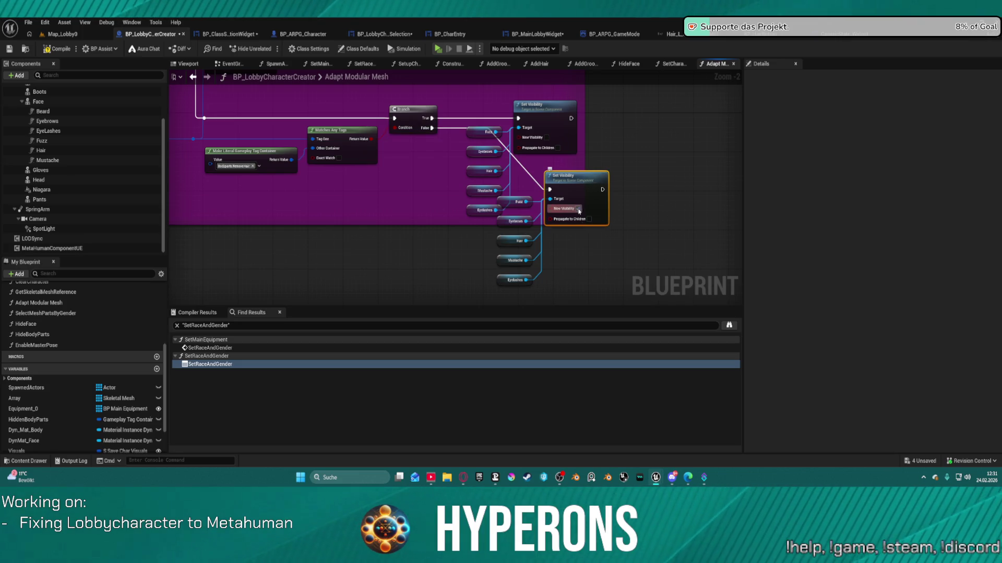